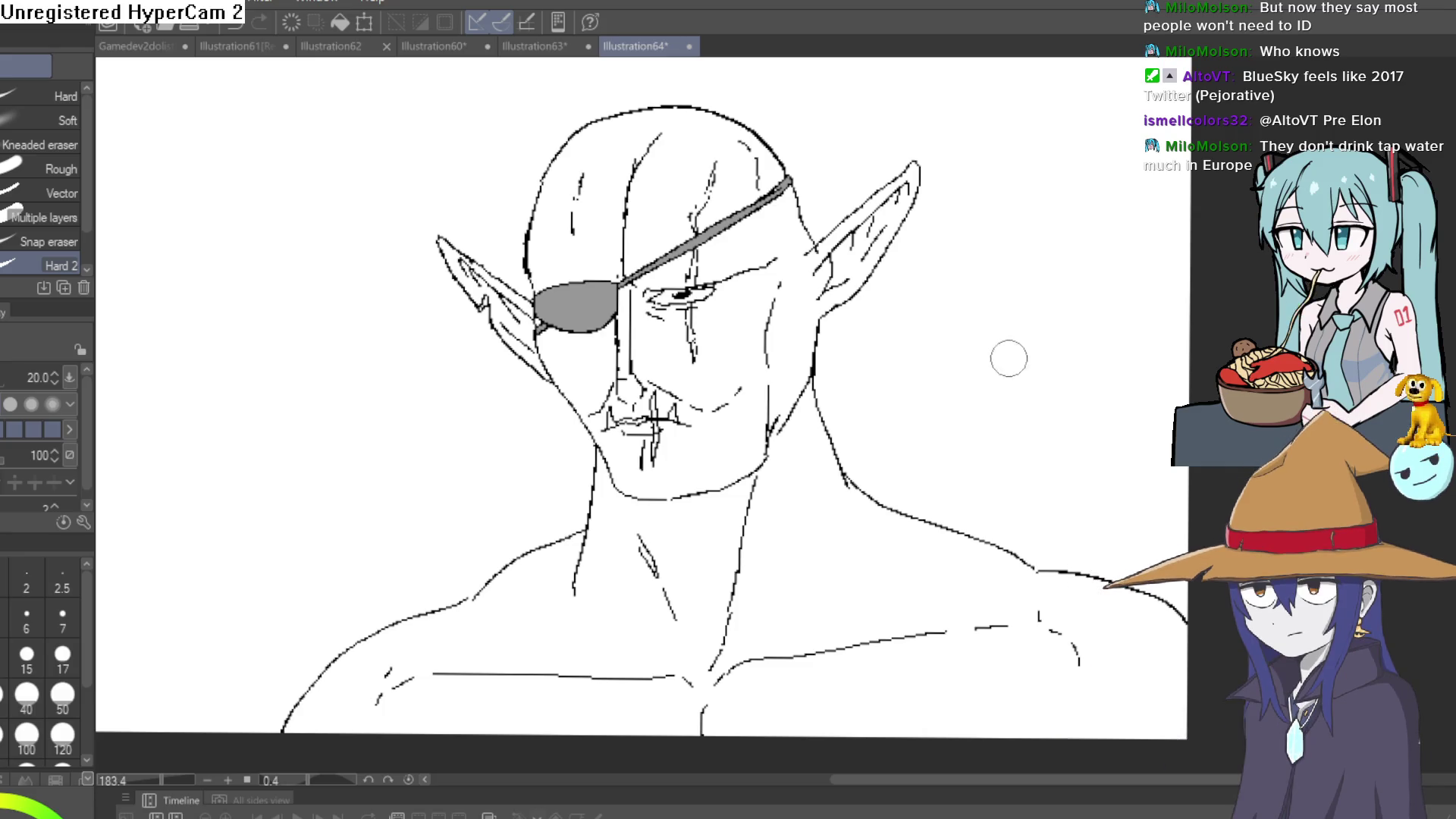
Bucket-fill the neck, shoulders, face, left cheek and nose strip with green.
{"action": "scroll", "coordinate": [1001, 349], "scroll_direction": "up", "scroll_amount": 1}
{"action": "scroll", "coordinate": [826, 304], "scroll_direction": "up", "scroll_amount": 1}
{"action": "left_click_drag", "start_coordinate": [826, 304], "coordinate": [839, 421]}
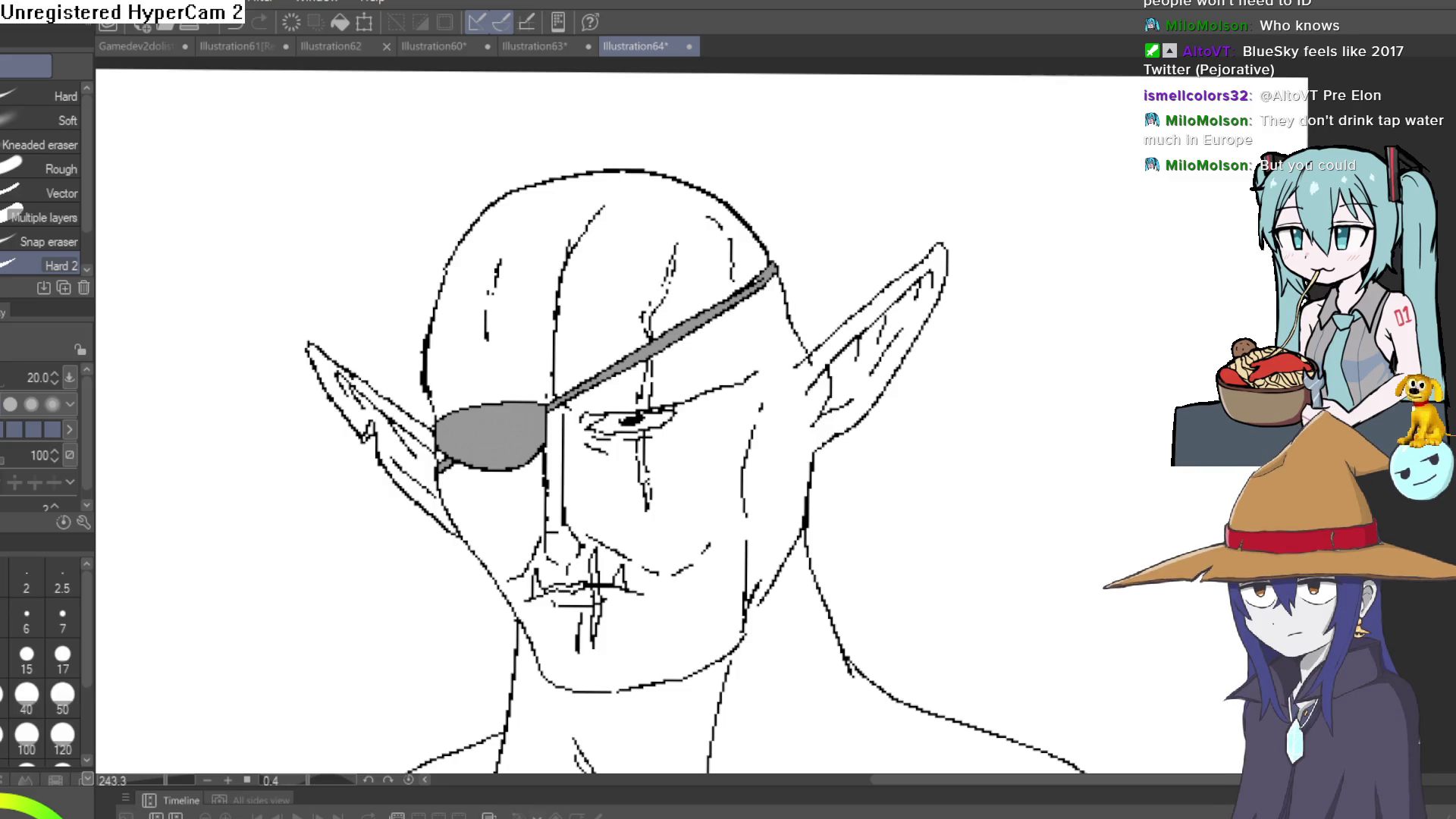
{"action": "scroll", "coordinate": [1115, 530], "scroll_direction": "down", "scroll_amount": 2}
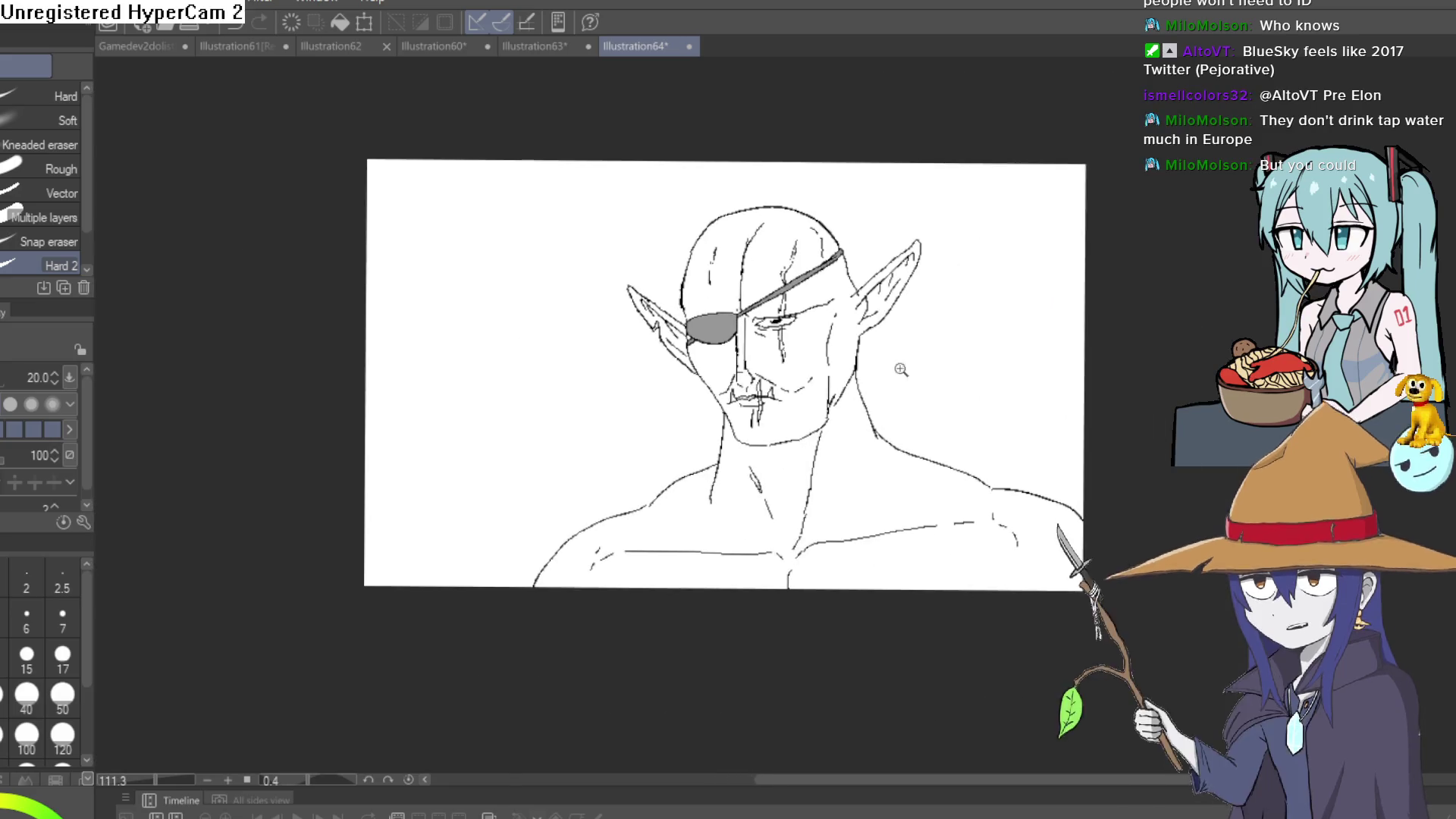
{"action": "scroll", "coordinate": [901, 369], "scroll_direction": "up", "scroll_amount": 2}
{"action": "mouse_move", "coordinate": [952, 361]}
{"action": "left_mouse_down"}
{"action": "mouse_move", "coordinate": [931, 367]}
{"action": "mouse_move", "coordinate": [933, 387]}
{"action": "left_mouse_up"}
{"action": "scroll", "coordinate": [897, 406], "scroll_direction": "up", "scroll_amount": 2}
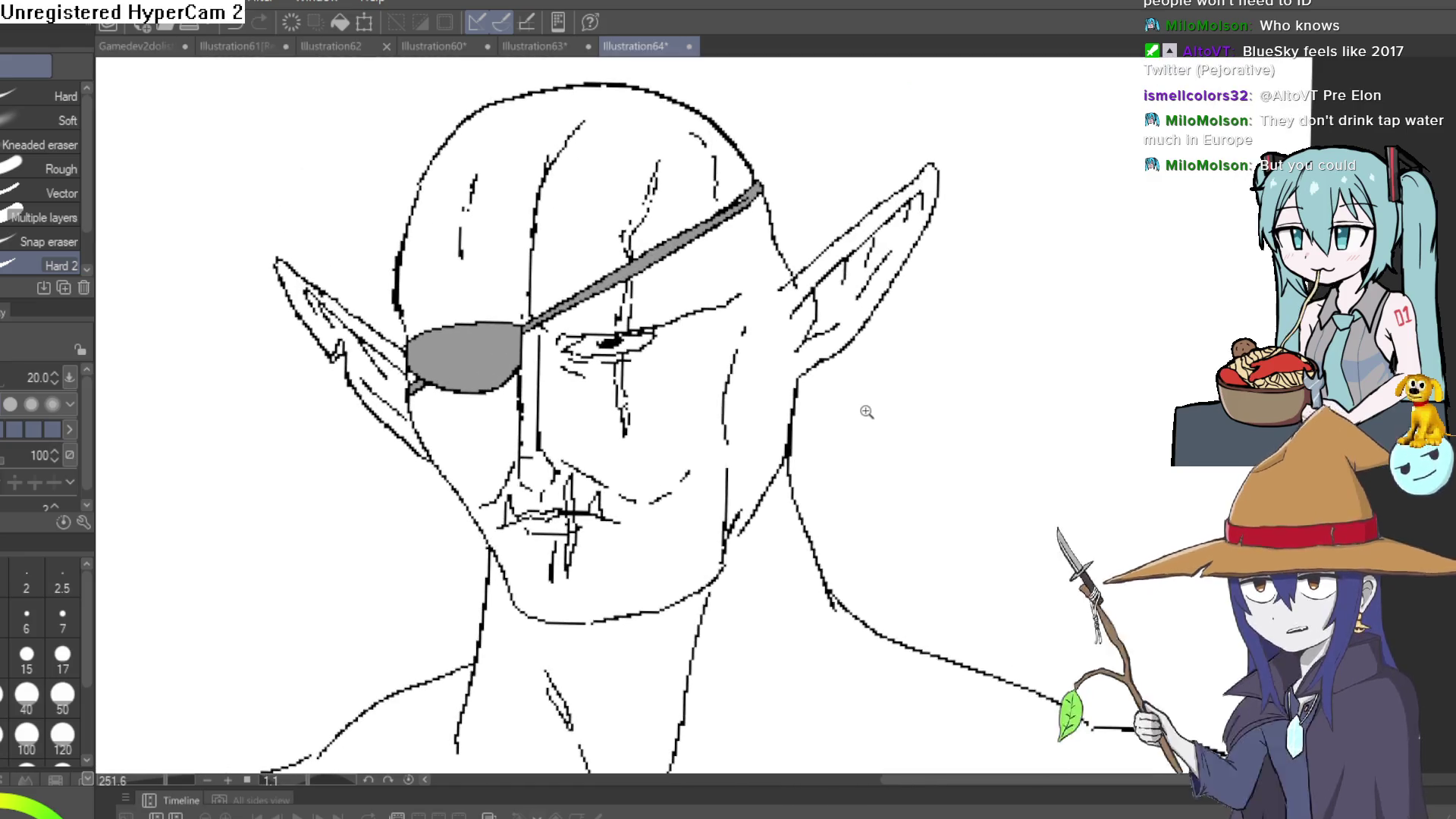
{"action": "mouse_move", "coordinate": [877, 407]}
{"action": "left_mouse_down"}
{"action": "mouse_move", "coordinate": [857, 468]}
{"action": "mouse_move", "coordinate": [885, 414]}
{"action": "mouse_move", "coordinate": [887, 348]}
{"action": "mouse_move", "coordinate": [877, 367]}
{"action": "mouse_move", "coordinate": [952, 406]}
{"action": "mouse_move", "coordinate": [853, 442]}
{"action": "mouse_move", "coordinate": [839, 399]}
{"action": "mouse_move", "coordinate": [859, 348]}
{"action": "mouse_move", "coordinate": [804, 366]}
{"action": "left_mouse_up"}
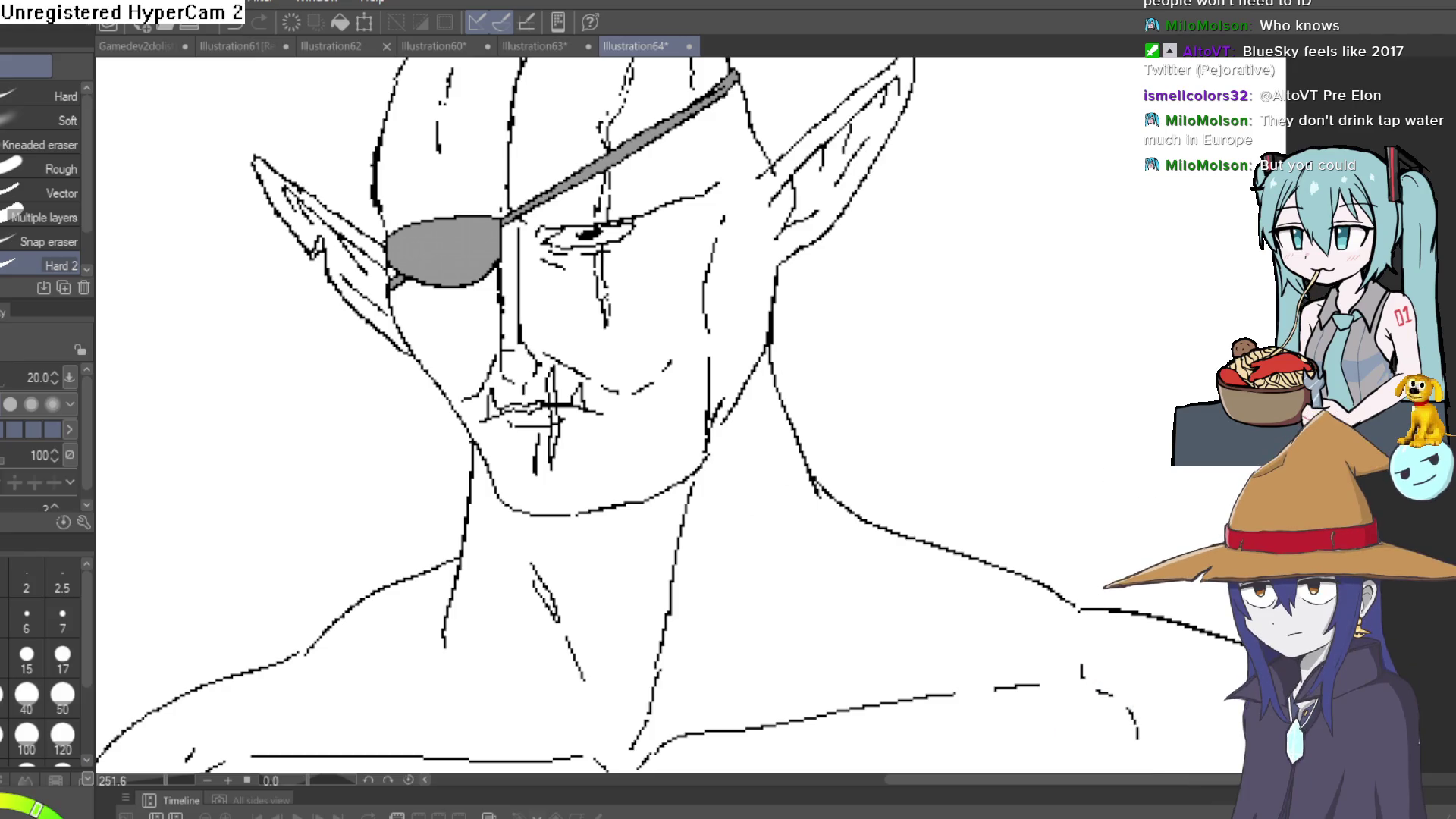
{"action": "key", "text": "g"}
{"action": "left_click", "coordinate": [757, 581]}
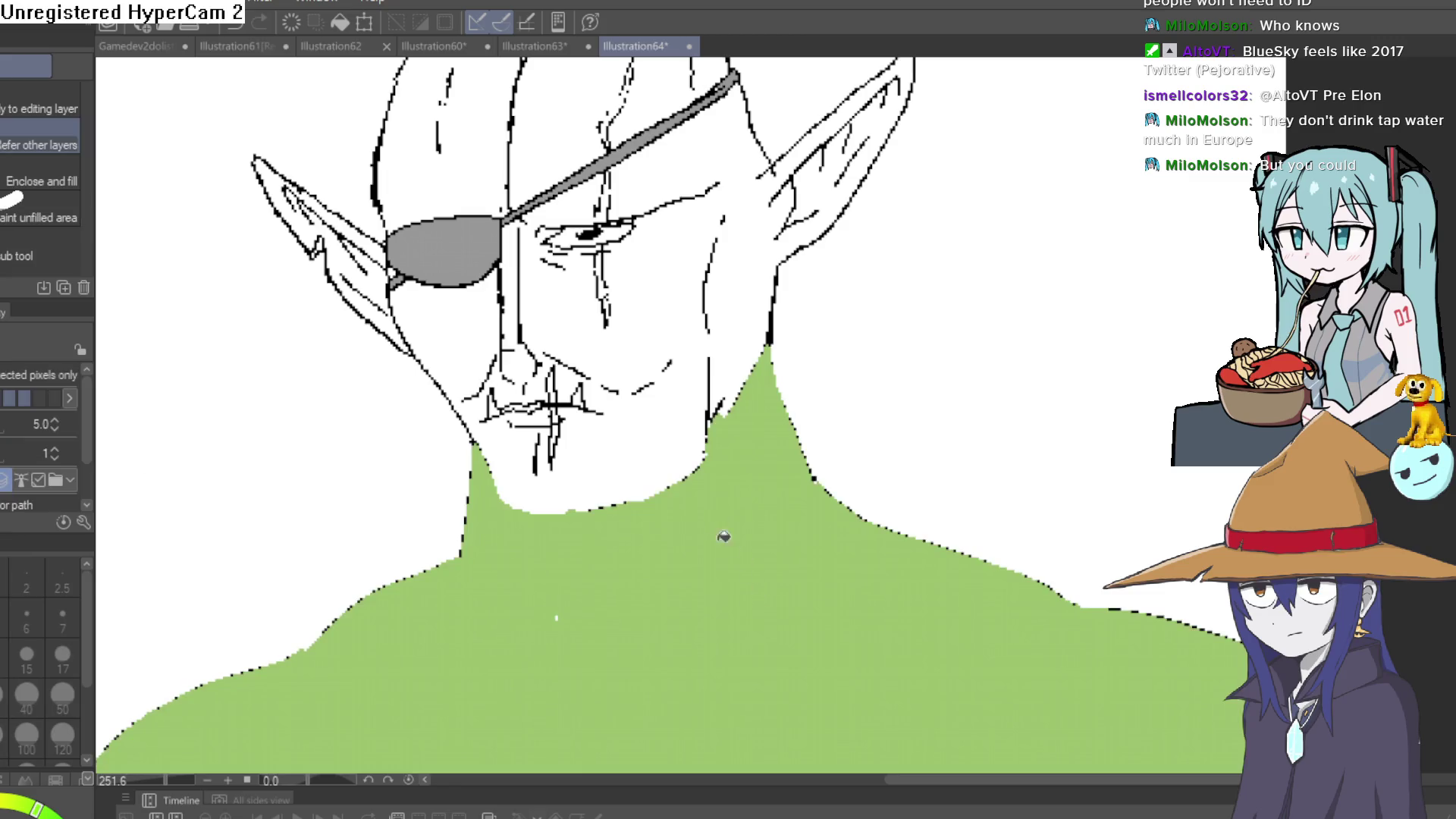
{"action": "left_click", "coordinate": [718, 346]}
{"action": "left_click", "coordinate": [489, 305]}
{"action": "left_click", "coordinate": [521, 303]}
Fill the white gaps around the mouth and eye, the bald head and the strap sliver green.
{"action": "left_click", "coordinate": [530, 366]}
{"action": "left_click", "coordinate": [562, 371]}
{"action": "left_click", "coordinate": [523, 386]}
{"action": "left_click", "coordinate": [474, 406]}
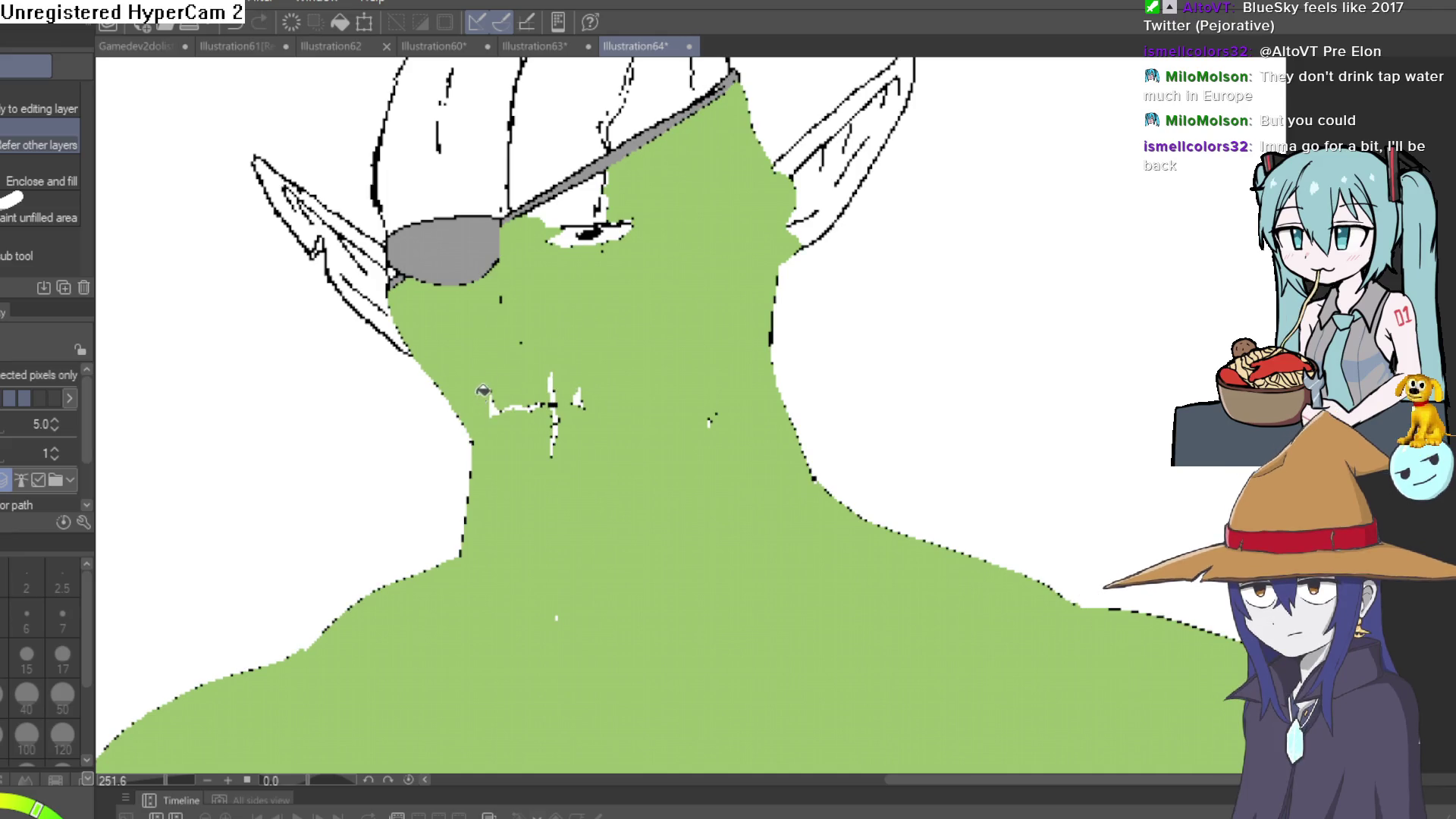
{"action": "scroll", "coordinate": [570, 339], "scroll_direction": "up", "scroll_amount": 4}
{"action": "left_click", "coordinate": [570, 338]}
{"action": "left_click", "coordinate": [546, 212]}
{"action": "left_click", "coordinate": [698, 190]}
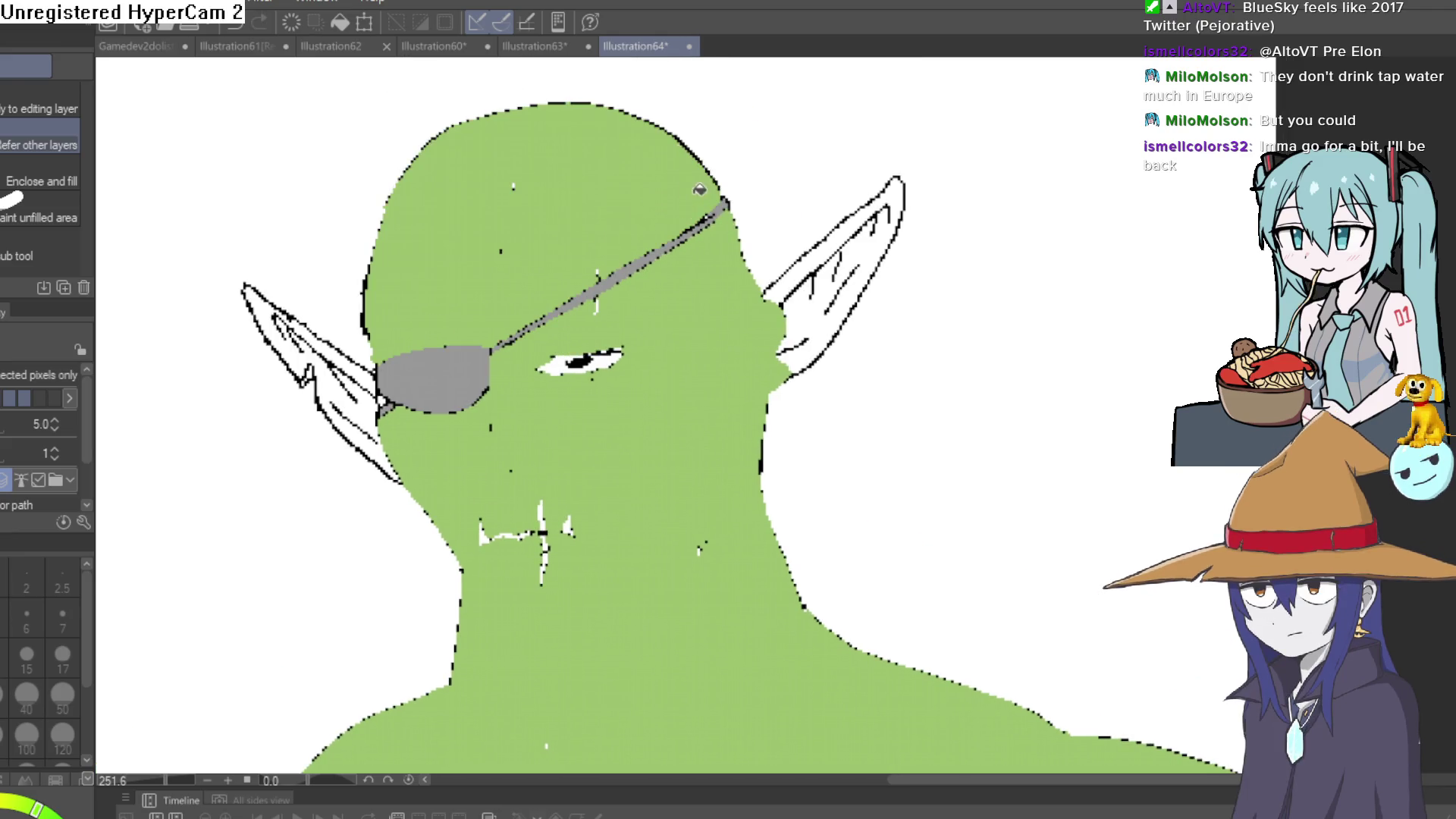
Fill the right ear's interior, outline and the patch below it green.
{"action": "left_click", "coordinate": [841, 276]}
{"action": "left_click", "coordinate": [828, 264]}
{"action": "left_click", "coordinate": [802, 353]}
{"action": "left_click", "coordinate": [872, 244]}
{"action": "left_click", "coordinate": [898, 196]}
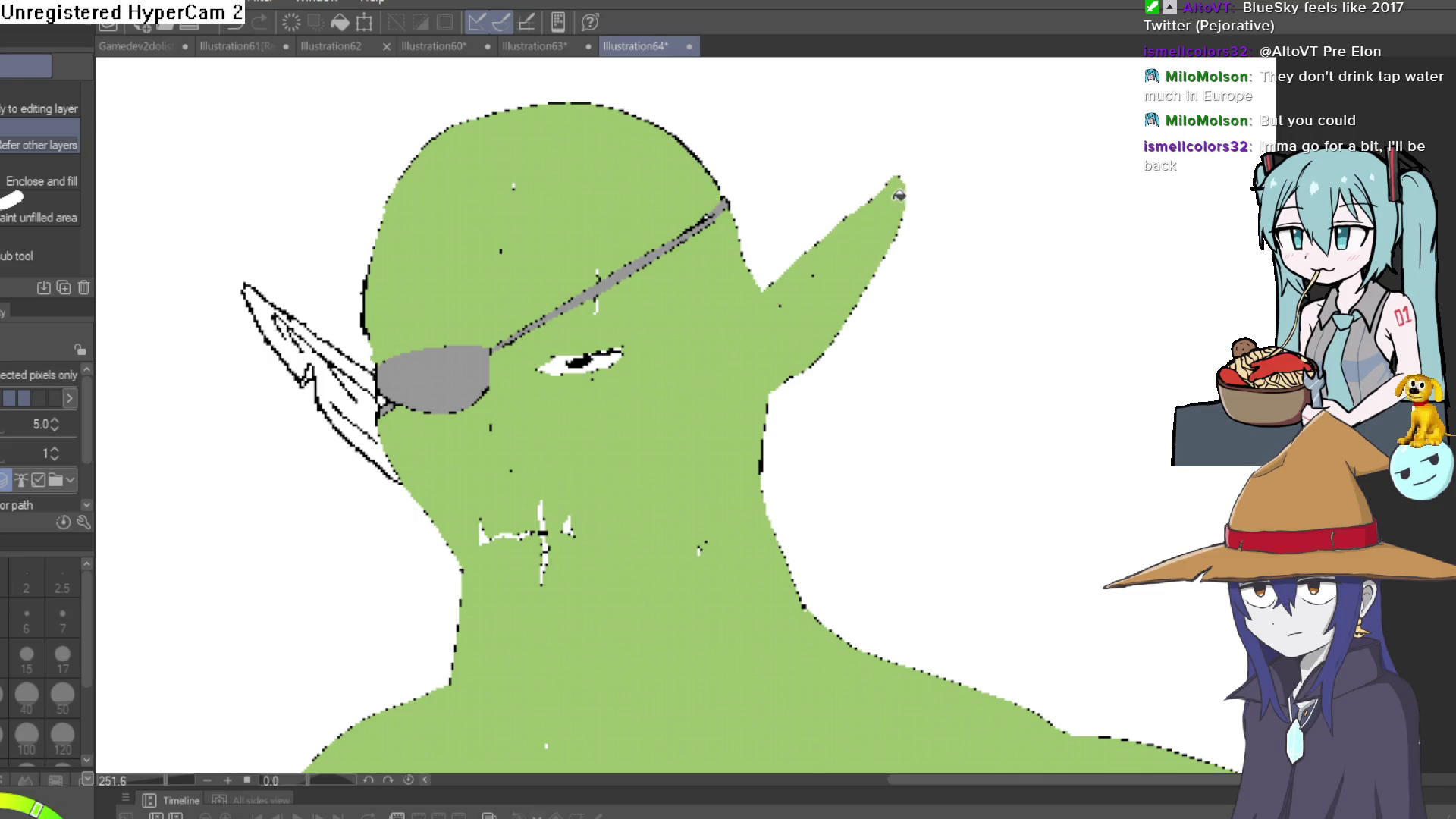
Fill the left ear green from base to tip, then undo to reveal the line art.
{"action": "left_click", "coordinate": [353, 395]}
{"action": "left_click", "coordinate": [361, 397]}
{"action": "left_click", "coordinate": [367, 437]}
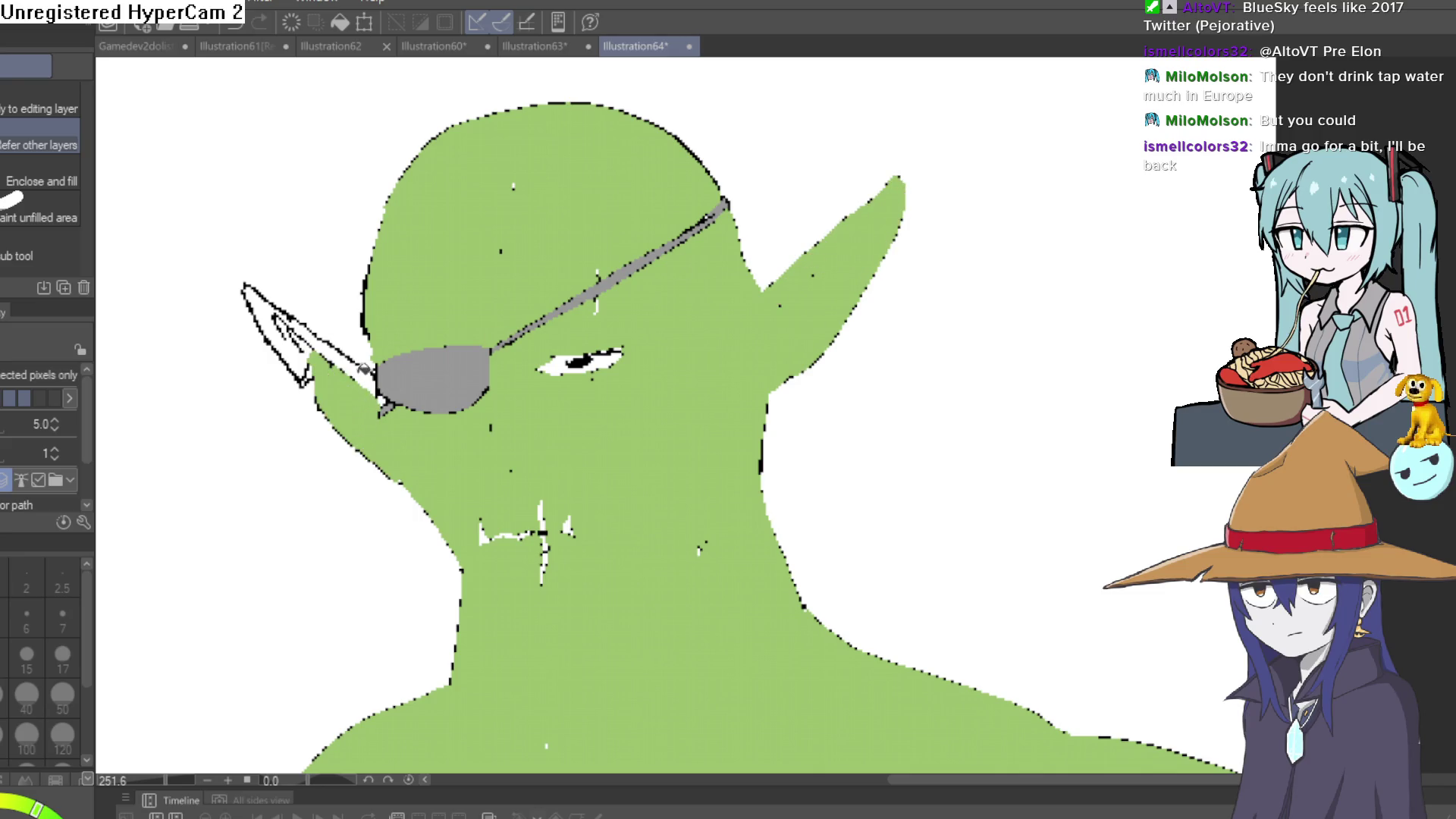
{"action": "left_click", "coordinate": [364, 368]}
{"action": "left_click", "coordinate": [311, 340]}
{"action": "left_click", "coordinate": [302, 323]}
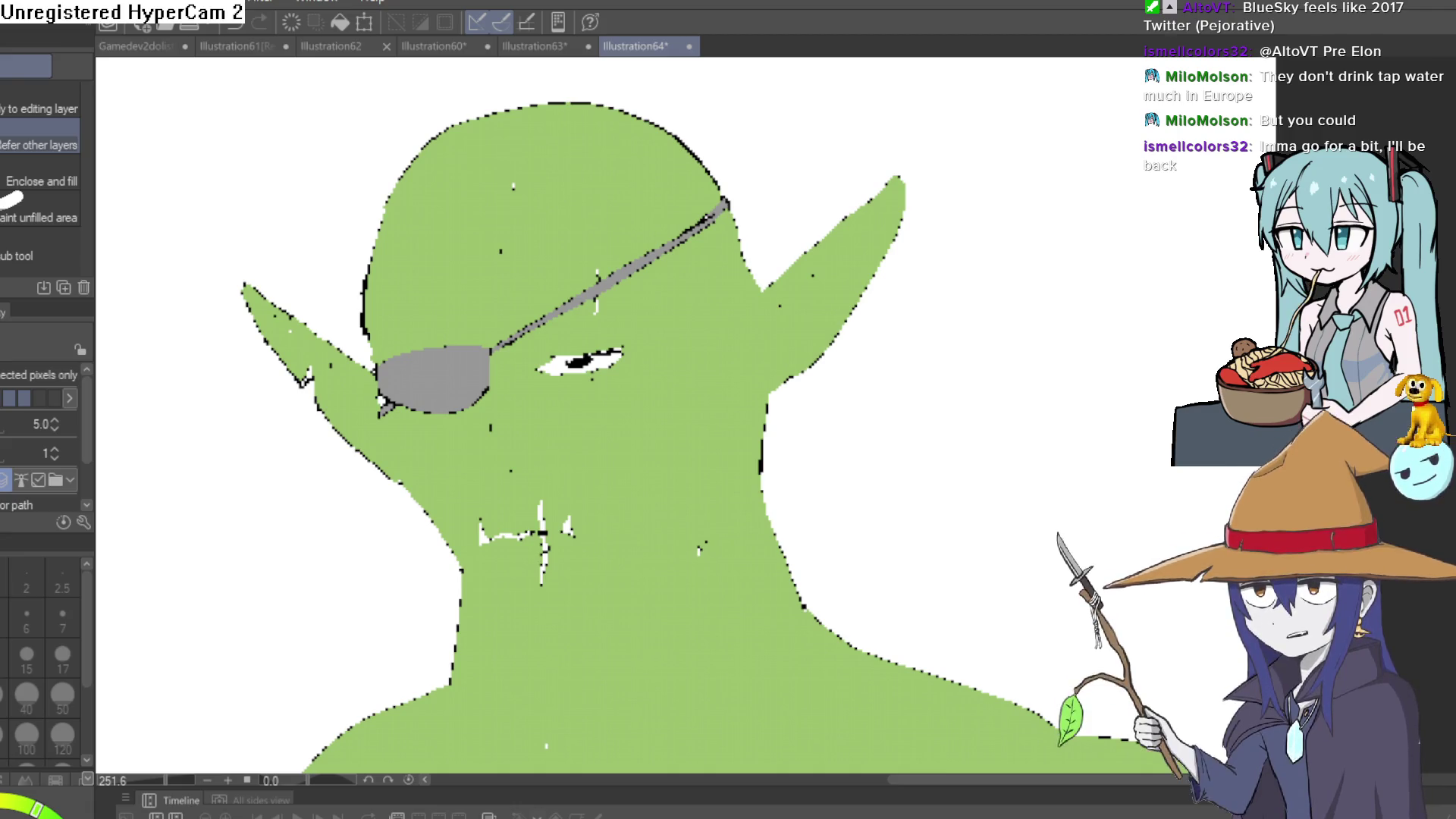
{"action": "key", "text": "ctrl+z"}
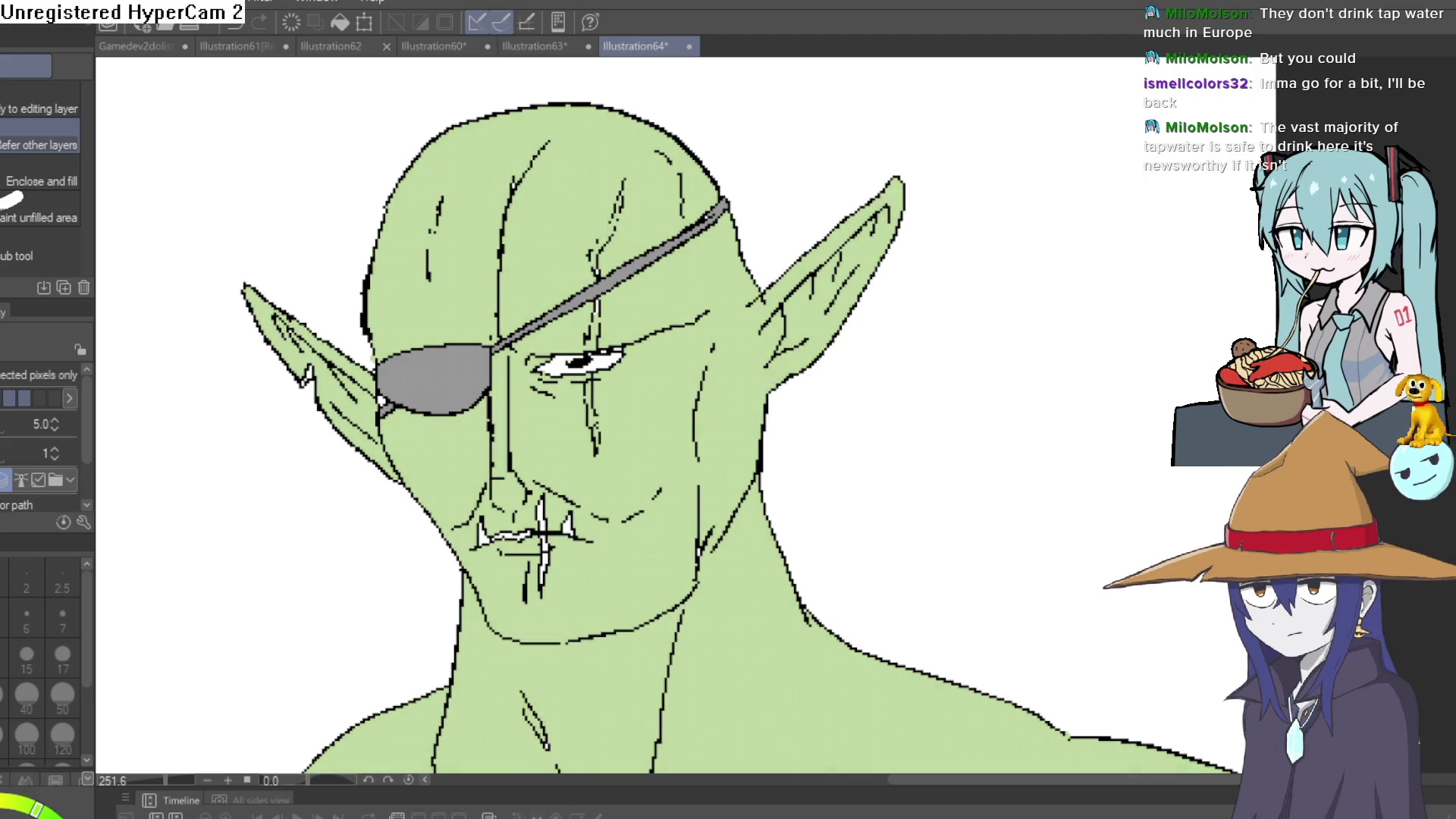
Zoom out over the green figure with its line art and switch to the Pen for touch-ups.
{"action": "scroll", "coordinate": [991, 578], "scroll_direction": "down", "scroll_amount": 3}
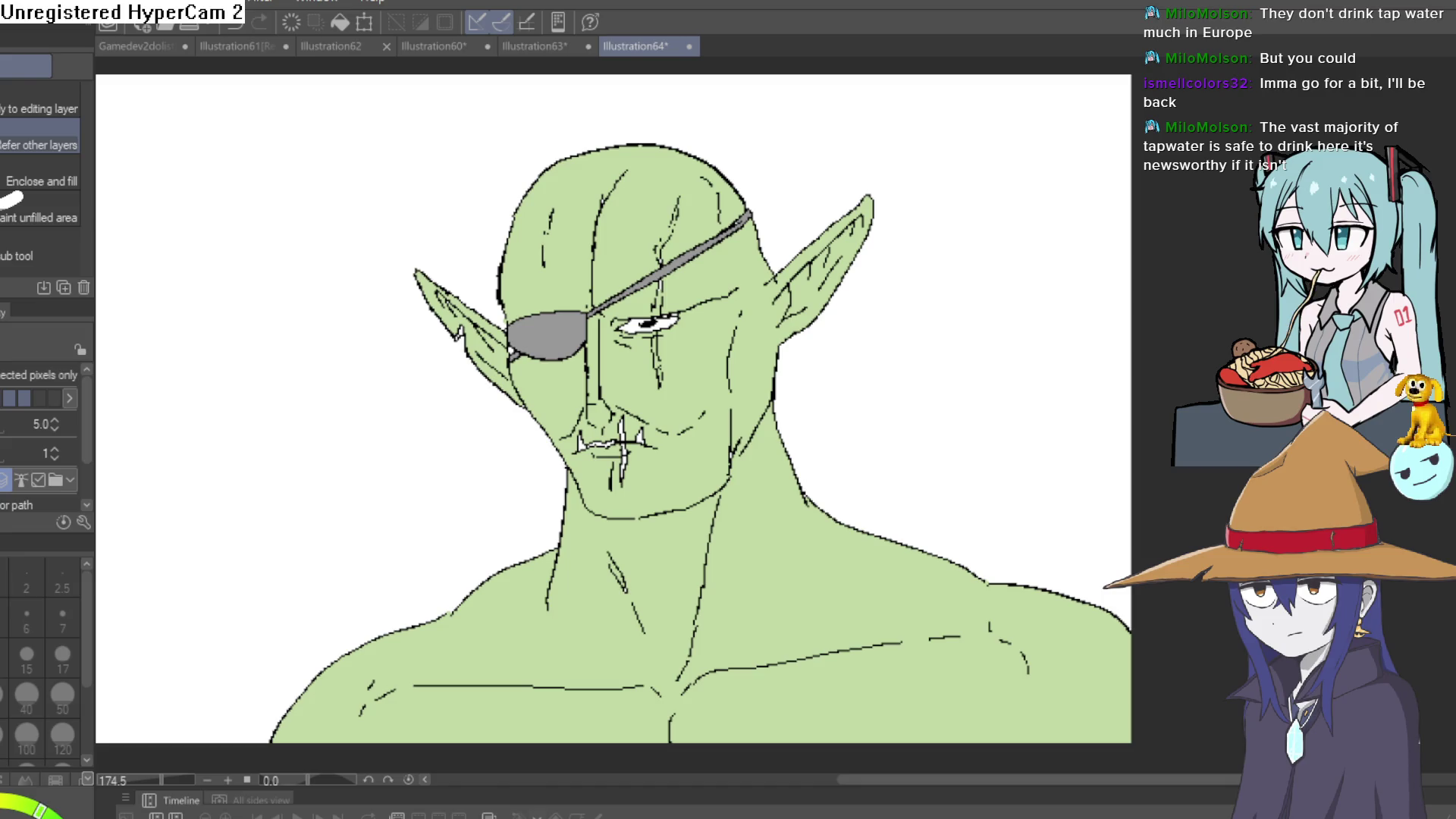
{"action": "key", "text": "p"}
{"action": "scroll", "coordinate": [648, 277], "scroll_direction": "up", "scroll_amount": 5}
Paint green over the stray white gaps above and just below the eye.
{"action": "mouse_move", "coordinate": [703, 182]}
{"action": "left_mouse_down"}
{"action": "mouse_move", "coordinate": [687, 301]}
{"action": "mouse_move", "coordinate": [685, 222]}
{"action": "left_mouse_up"}
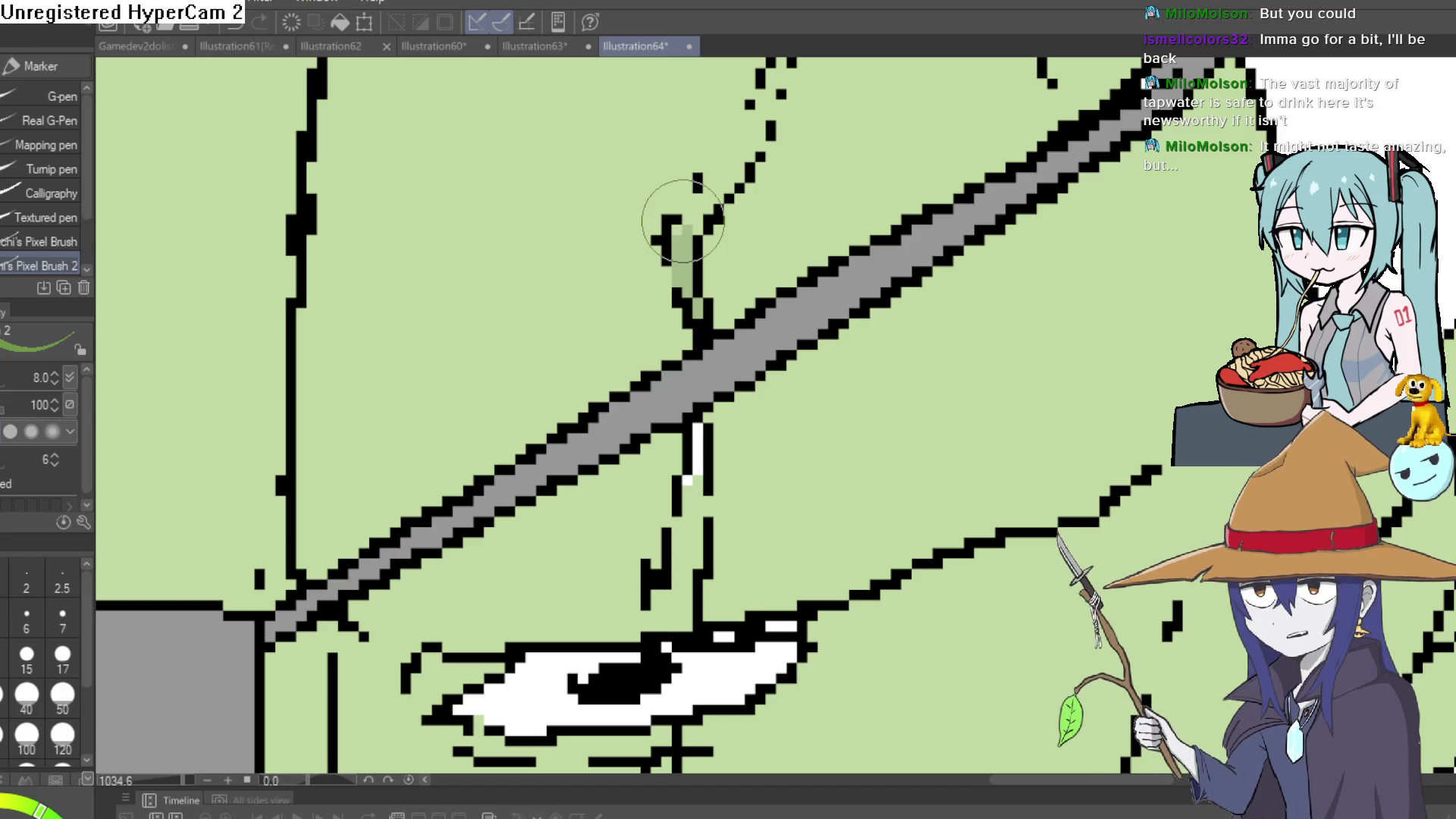
{"action": "mouse_move", "coordinate": [741, 212]}
{"action": "left_mouse_down"}
{"action": "mouse_move", "coordinate": [663, 289]}
{"action": "mouse_move", "coordinate": [673, 250]}
{"action": "mouse_move", "coordinate": [721, 201]}
{"action": "mouse_move", "coordinate": [668, 256]}
{"action": "mouse_move", "coordinate": [698, 146]}
{"action": "mouse_move", "coordinate": [744, 260]}
{"action": "mouse_move", "coordinate": [698, 250]}
{"action": "mouse_move", "coordinate": [708, 189]}
{"action": "left_mouse_up"}
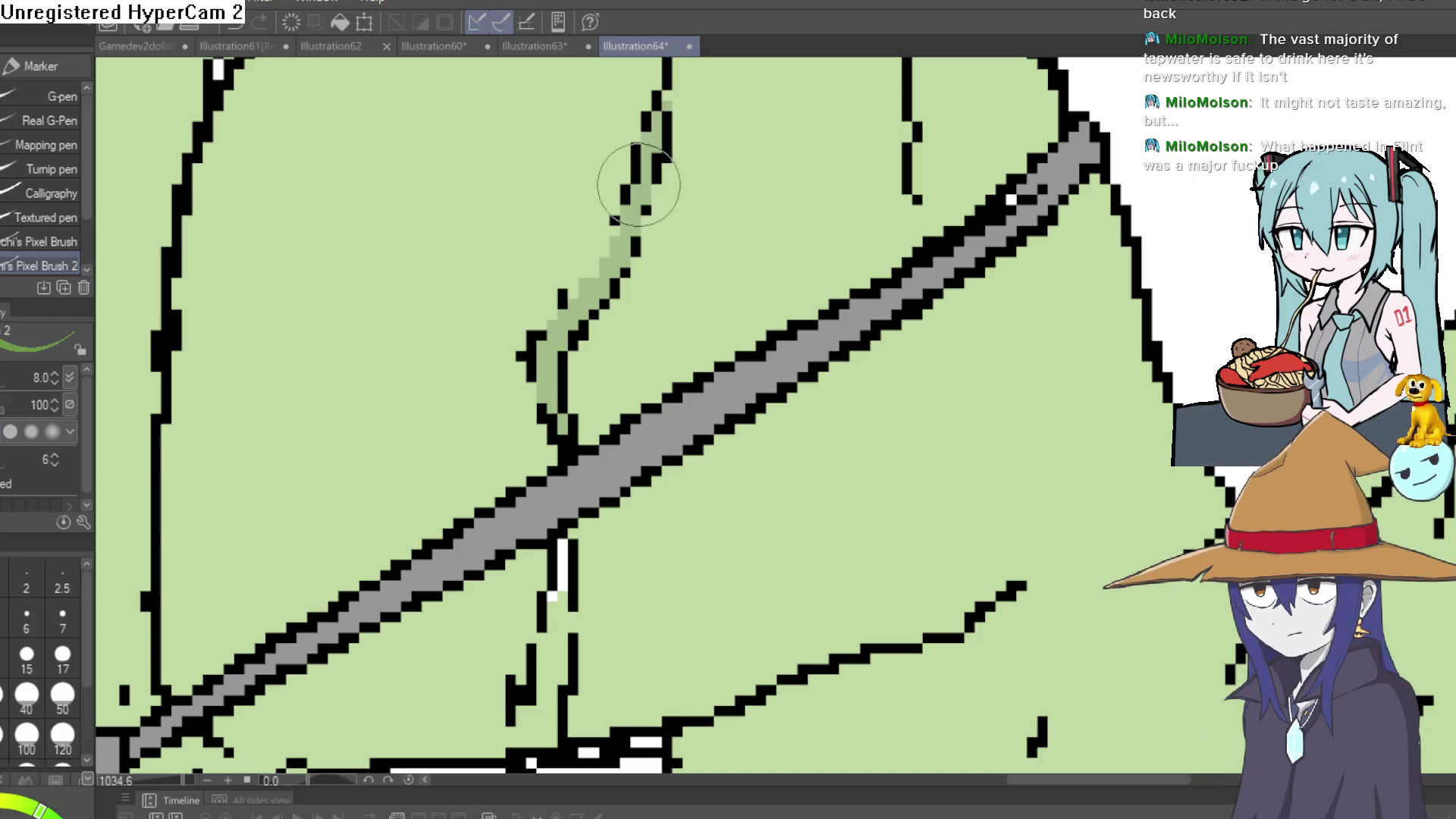
{"action": "scroll", "coordinate": [590, 298], "scroll_direction": "down", "scroll_amount": 3}
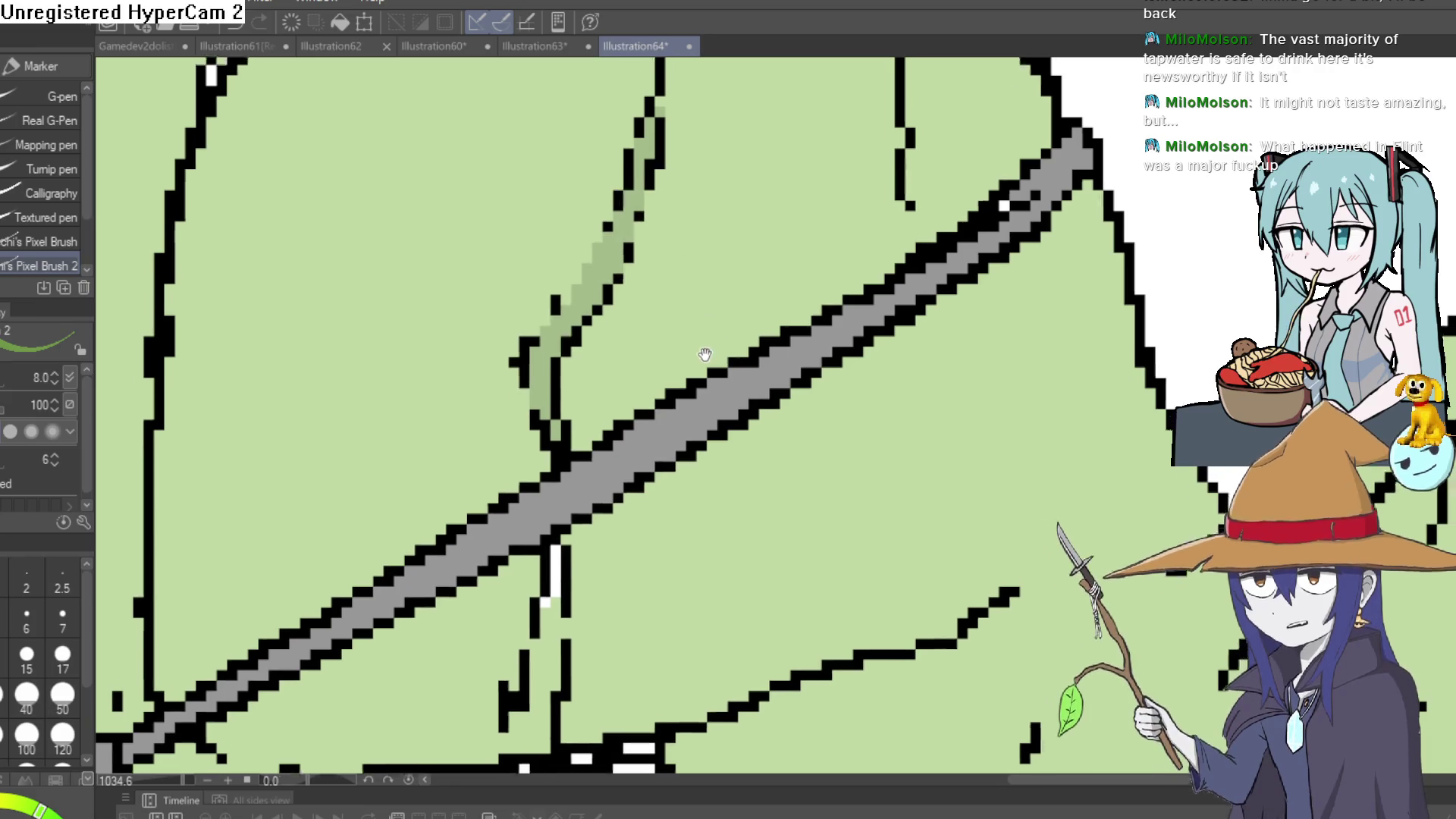
{"action": "scroll", "coordinate": [618, 213], "scroll_direction": "up", "scroll_amount": 2}
{"action": "scroll", "coordinate": [653, 268], "scroll_direction": "down", "scroll_amount": 3}
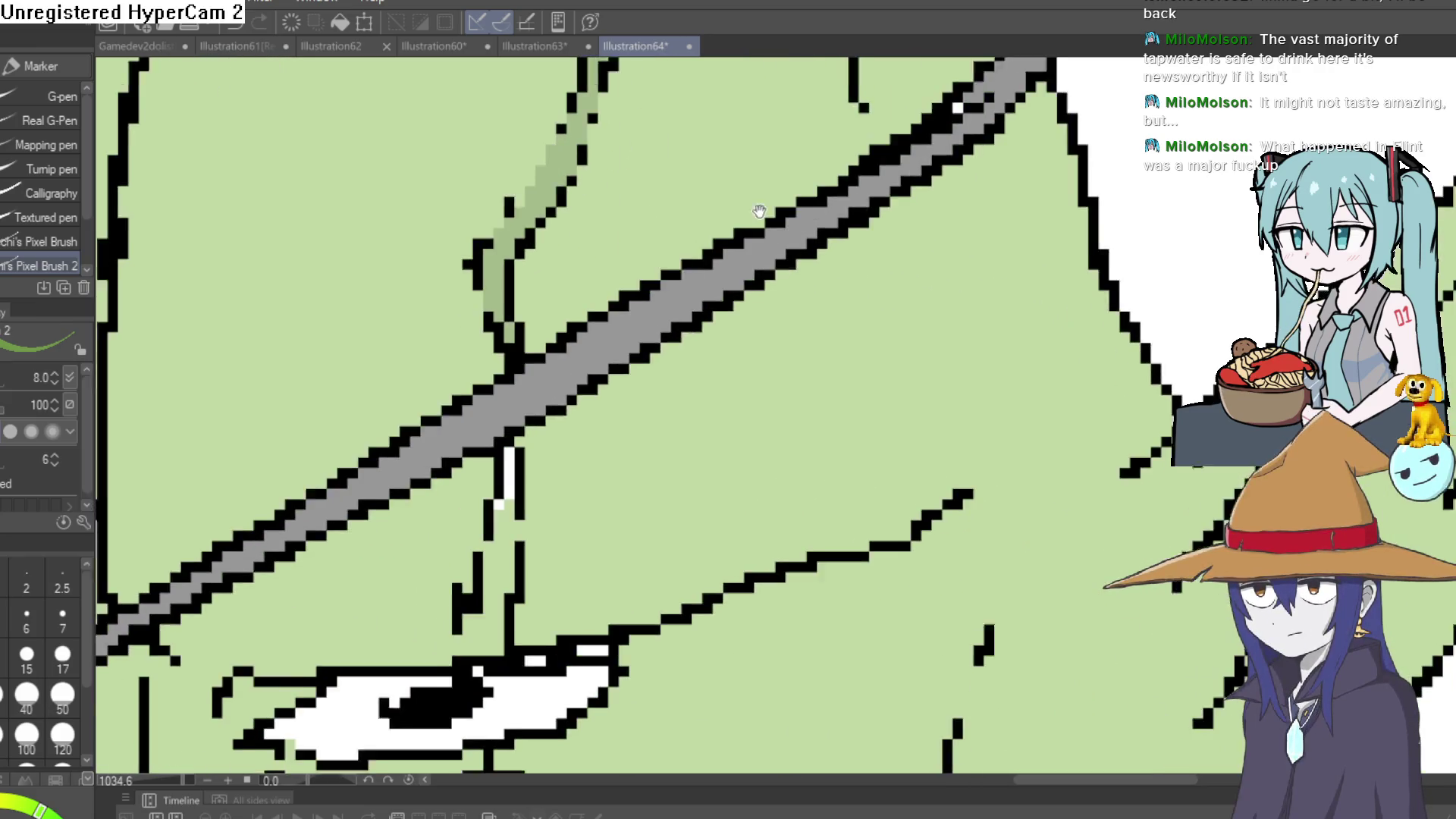
{"action": "scroll", "coordinate": [637, 326], "scroll_direction": "up", "scroll_amount": 3}
{"action": "left_click", "coordinate": [620, 298]}
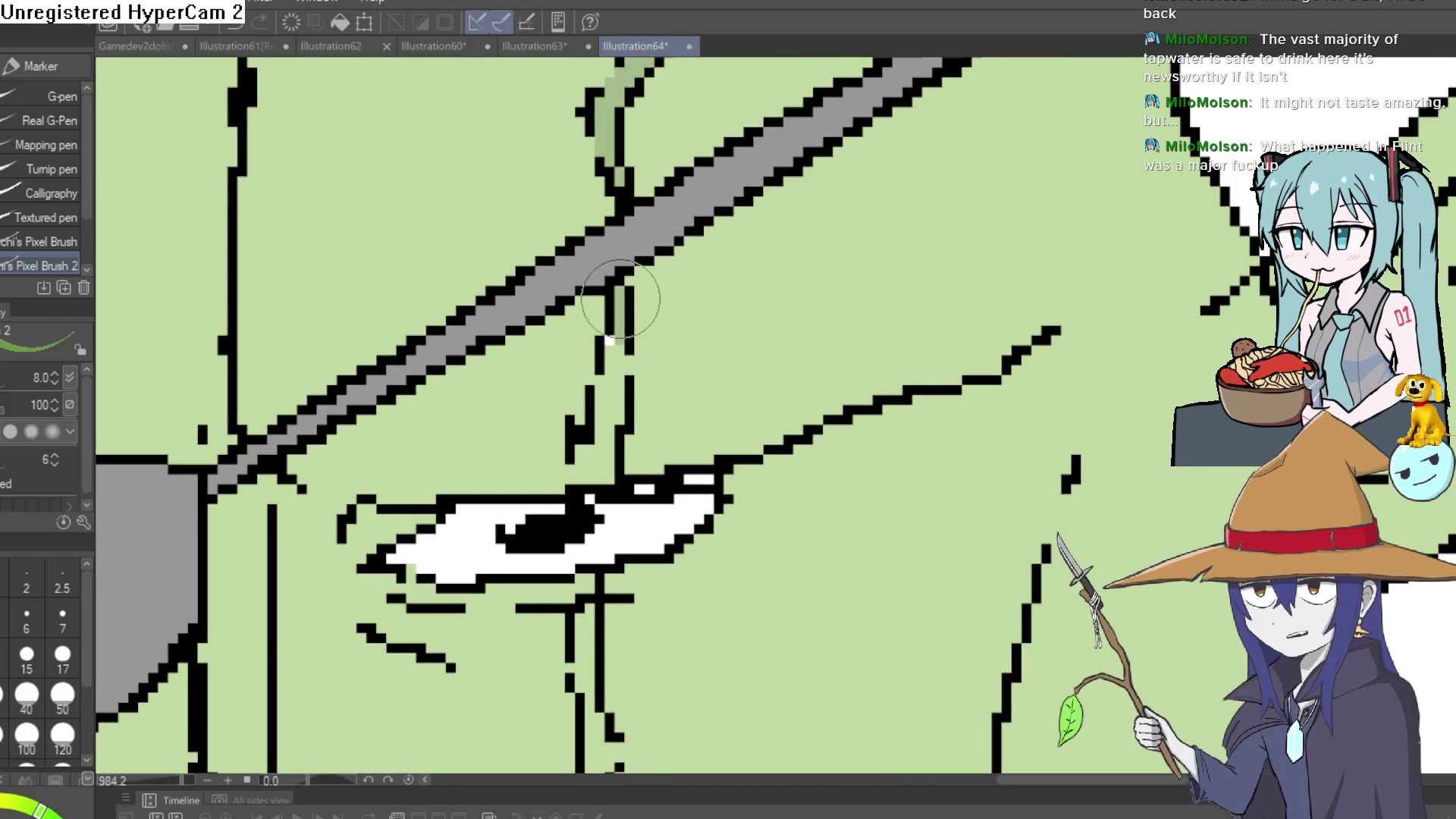
{"action": "mouse_move", "coordinate": [612, 339]}
{"action": "left_mouse_down"}
{"action": "mouse_move", "coordinate": [616, 407]}
{"action": "mouse_move", "coordinate": [637, 375]}
{"action": "left_mouse_up"}
{"action": "mouse_move", "coordinate": [600, 450]}
{"action": "left_mouse_down"}
{"action": "mouse_move", "coordinate": [588, 464]}
{"action": "mouse_move", "coordinate": [611, 472]}
{"action": "left_mouse_up"}
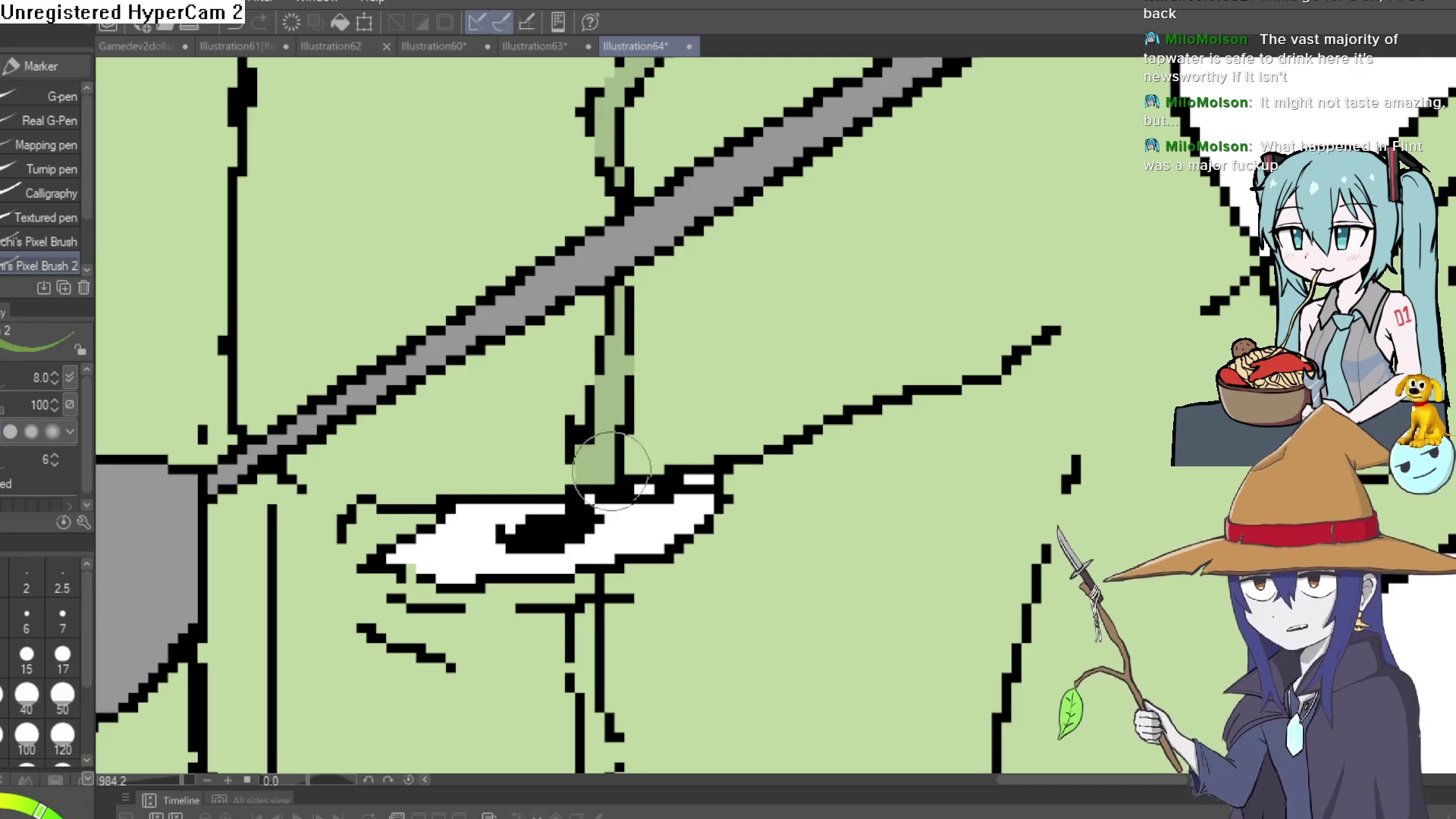
{"action": "scroll", "coordinate": [611, 468], "scroll_direction": "down", "scroll_amount": 5}
{"action": "mouse_move", "coordinate": [618, 348]}
{"action": "left_mouse_down"}
{"action": "mouse_move", "coordinate": [616, 314]}
{"action": "mouse_move", "coordinate": [604, 377]}
{"action": "mouse_move", "coordinate": [643, 471]}
{"action": "mouse_move", "coordinate": [639, 536]}
{"action": "left_mouse_up"}
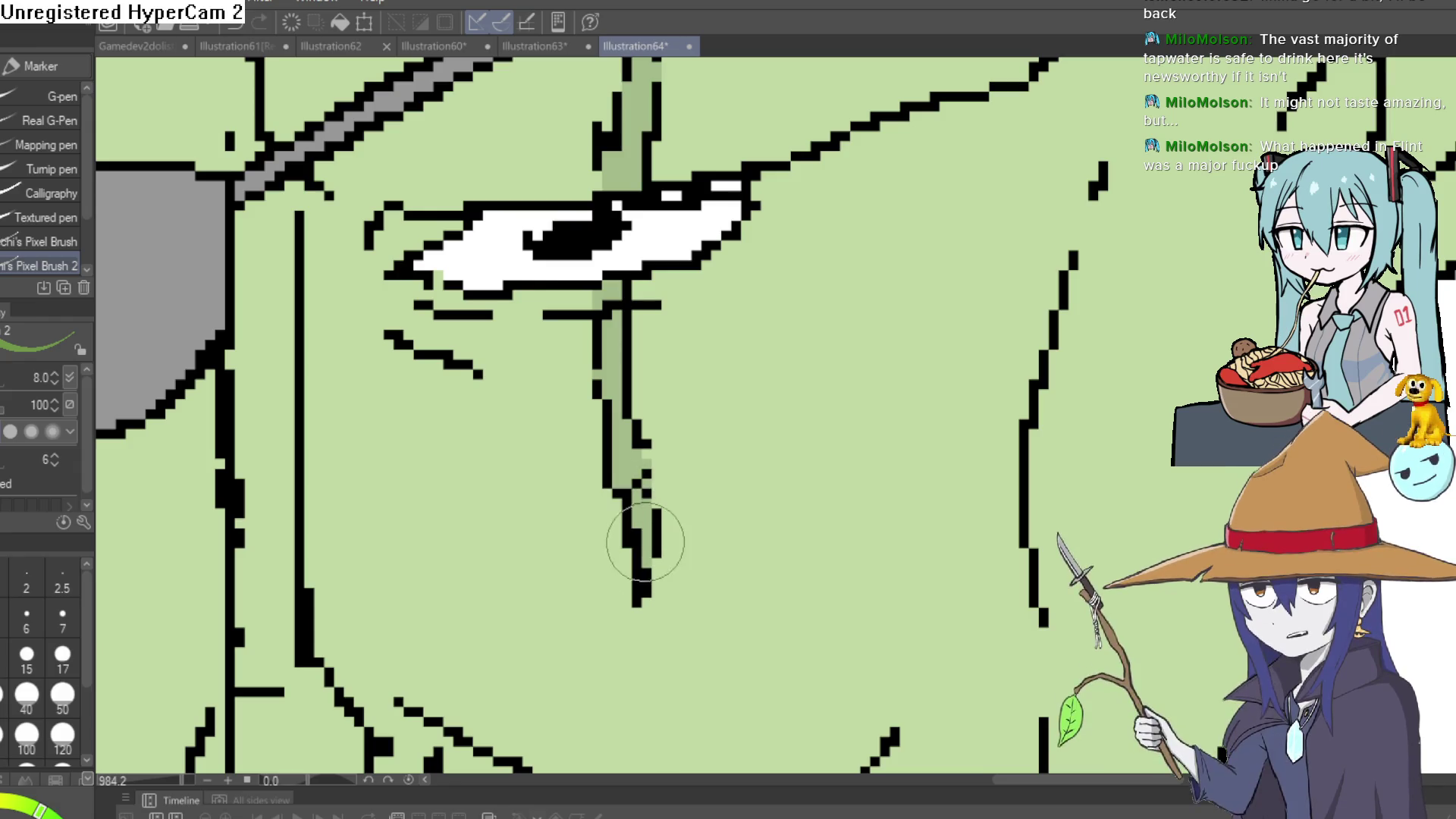
Paint green over the white fang pixels in the goblin's mouth.
{"action": "scroll", "coordinate": [769, 367], "scroll_direction": "down", "scroll_amount": 3}
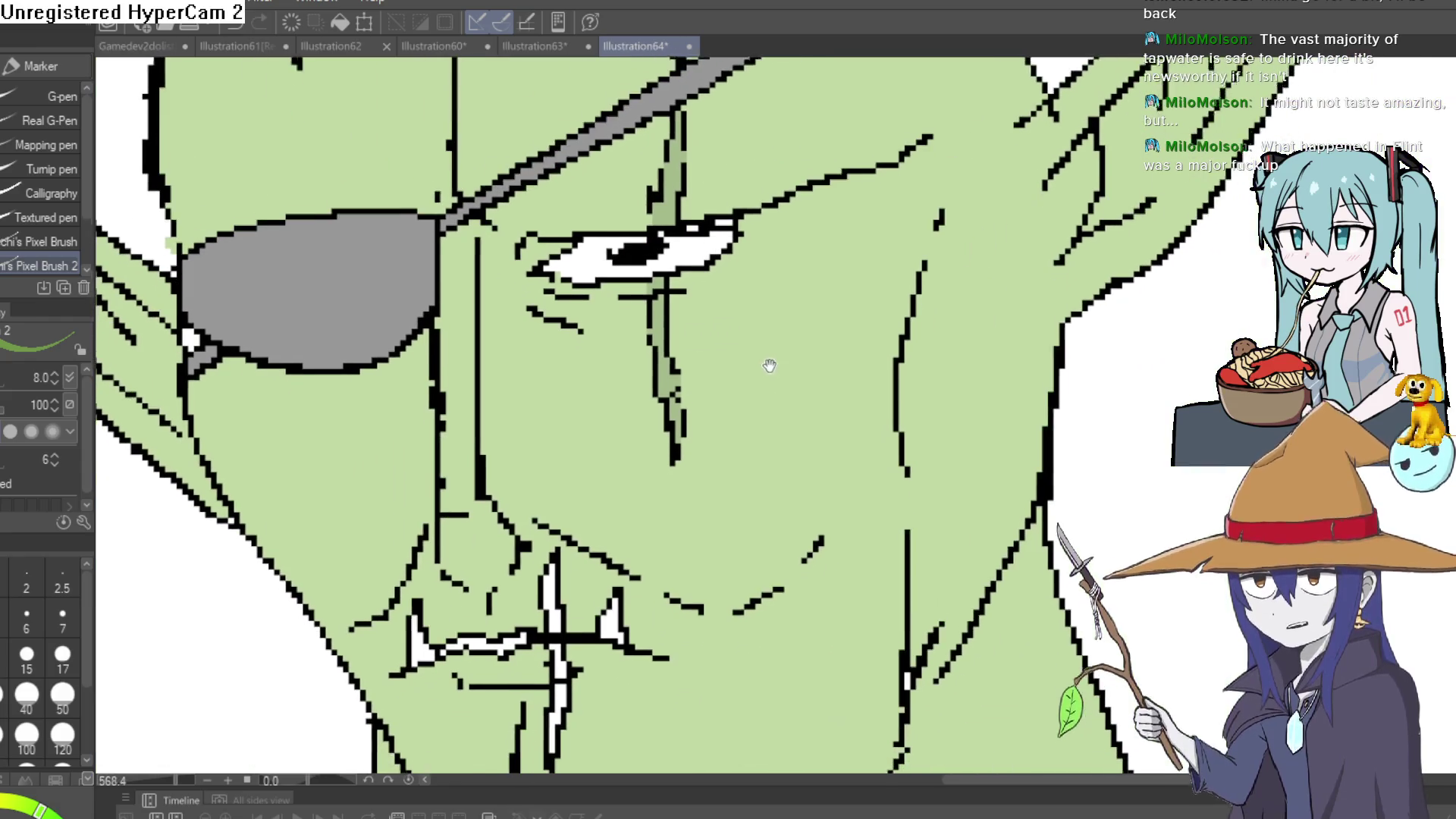
{"action": "scroll", "coordinate": [769, 366], "scroll_direction": "down", "scroll_amount": 3}
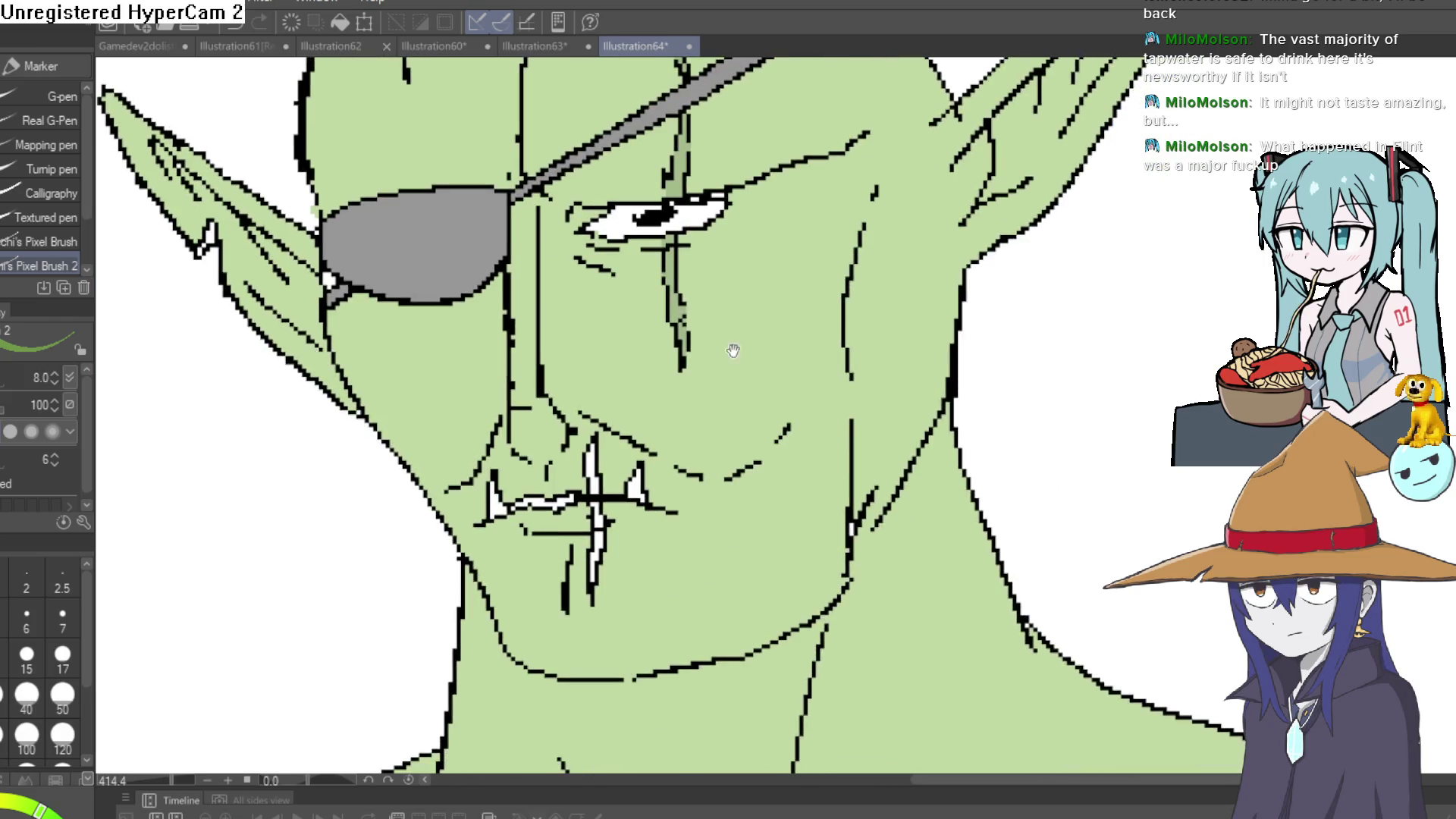
{"action": "left_click_drag", "start_coordinate": [732, 351], "coordinate": [728, 176]}
{"action": "scroll", "coordinate": [633, 355], "scroll_direction": "up", "scroll_amount": 2}
{"action": "left_click_drag", "start_coordinate": [604, 317], "coordinate": [601, 421]}
{"action": "scroll", "coordinate": [601, 328], "scroll_direction": "up", "scroll_amount": 2}
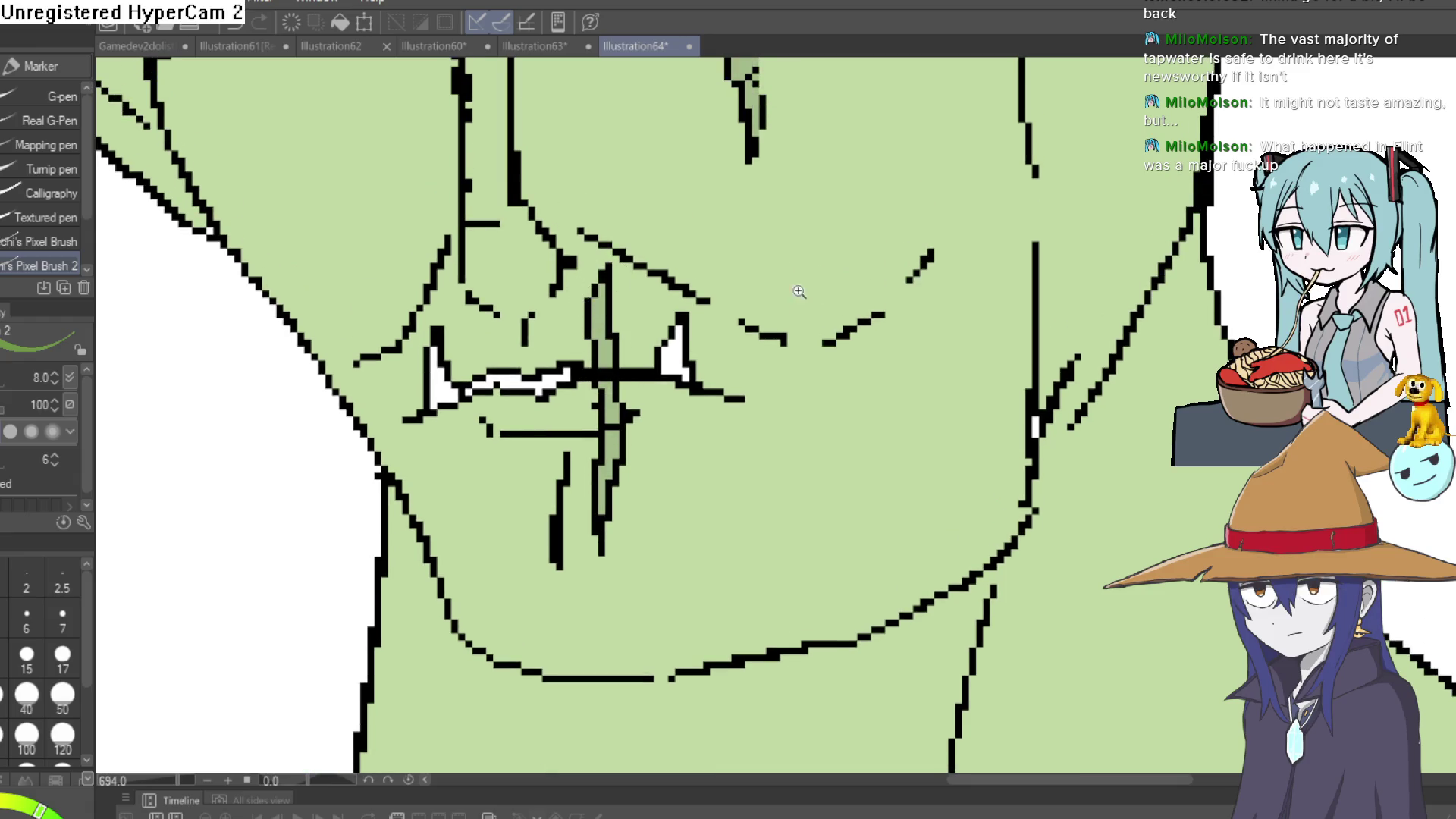
{"action": "scroll", "coordinate": [798, 291], "scroll_direction": "down", "scroll_amount": 5}
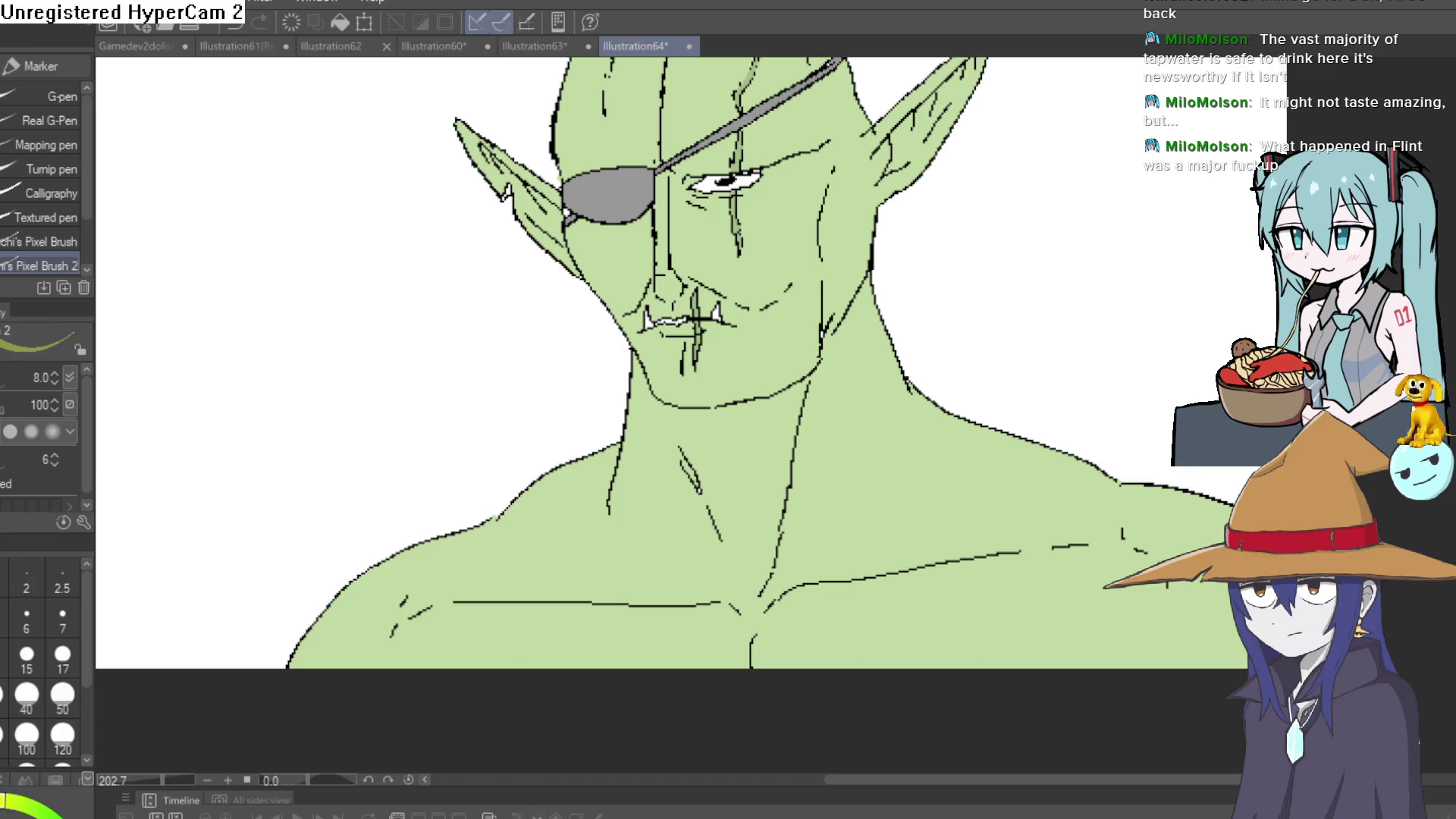
{"action": "scroll", "coordinate": [783, 297], "scroll_direction": "up", "scroll_amount": 2}
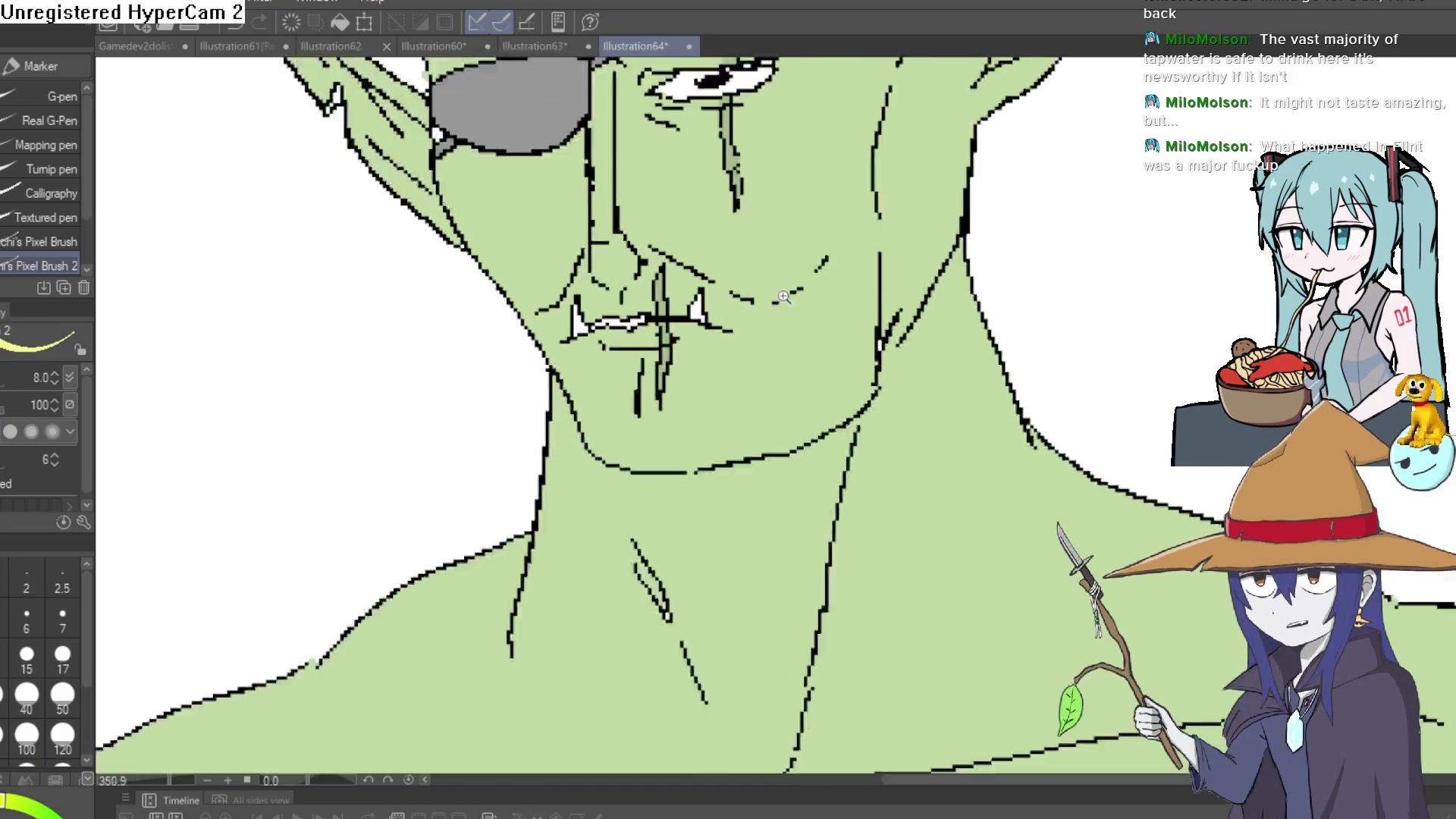
{"action": "scroll", "coordinate": [783, 297], "scroll_direction": "up", "scroll_amount": 1}
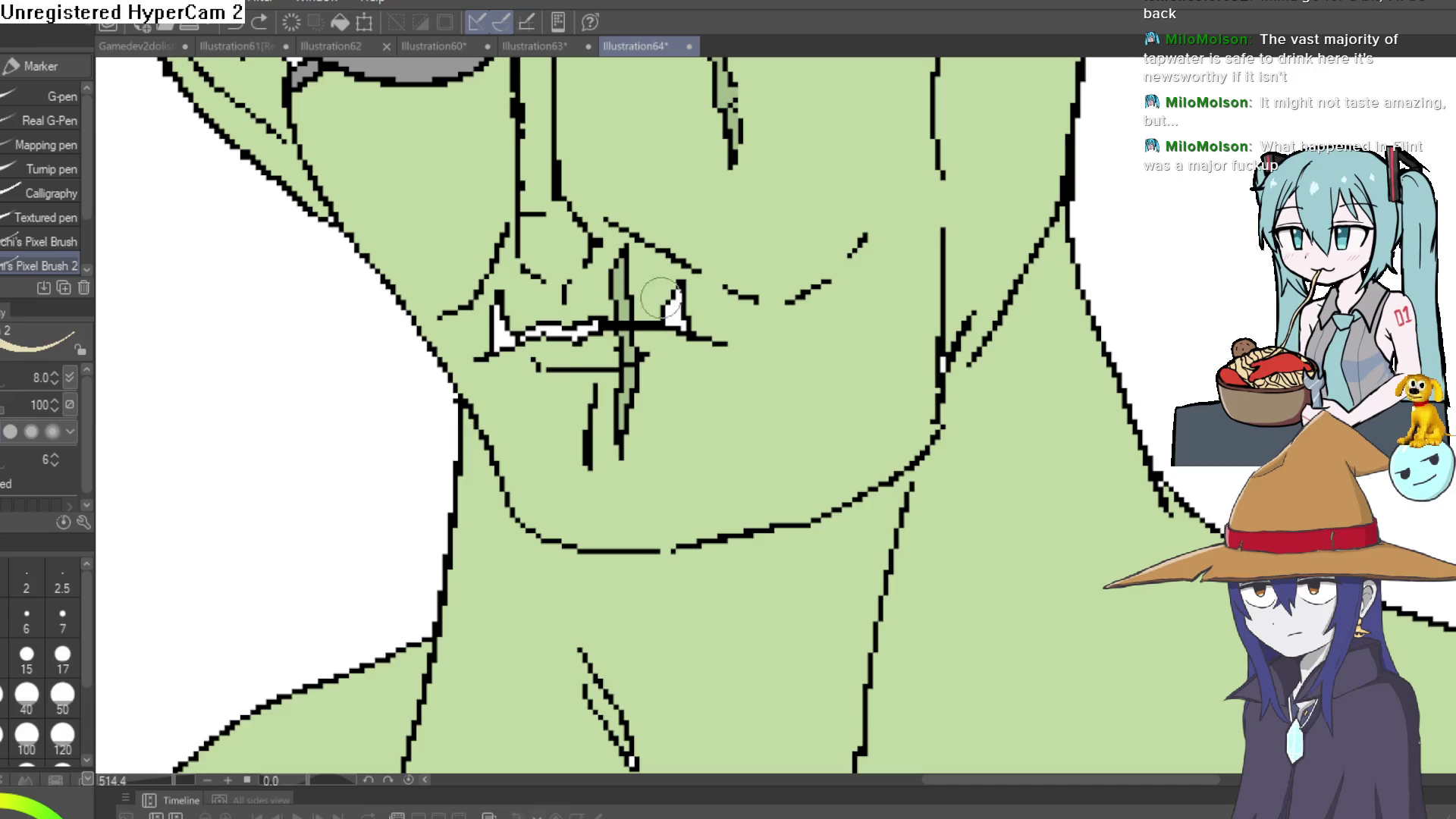
Fill the left fang triangle and remaining white fang pixels with cream.
{"action": "scroll", "coordinate": [661, 297], "scroll_direction": "up", "scroll_amount": 5}
{"action": "mouse_move", "coordinate": [747, 335]}
{"action": "left_mouse_down"}
{"action": "mouse_move", "coordinate": [770, 326]}
{"action": "mouse_move", "coordinate": [773, 374]}
{"action": "mouse_move", "coordinate": [771, 335]}
{"action": "left_mouse_up"}
{"action": "left_click_drag", "start_coordinate": [318, 334], "coordinate": [584, 260]}
{"action": "mouse_move", "coordinate": [375, 371]}
{"action": "left_mouse_down"}
{"action": "mouse_move", "coordinate": [364, 260]}
{"action": "mouse_move", "coordinate": [360, 376]}
{"action": "left_mouse_up"}
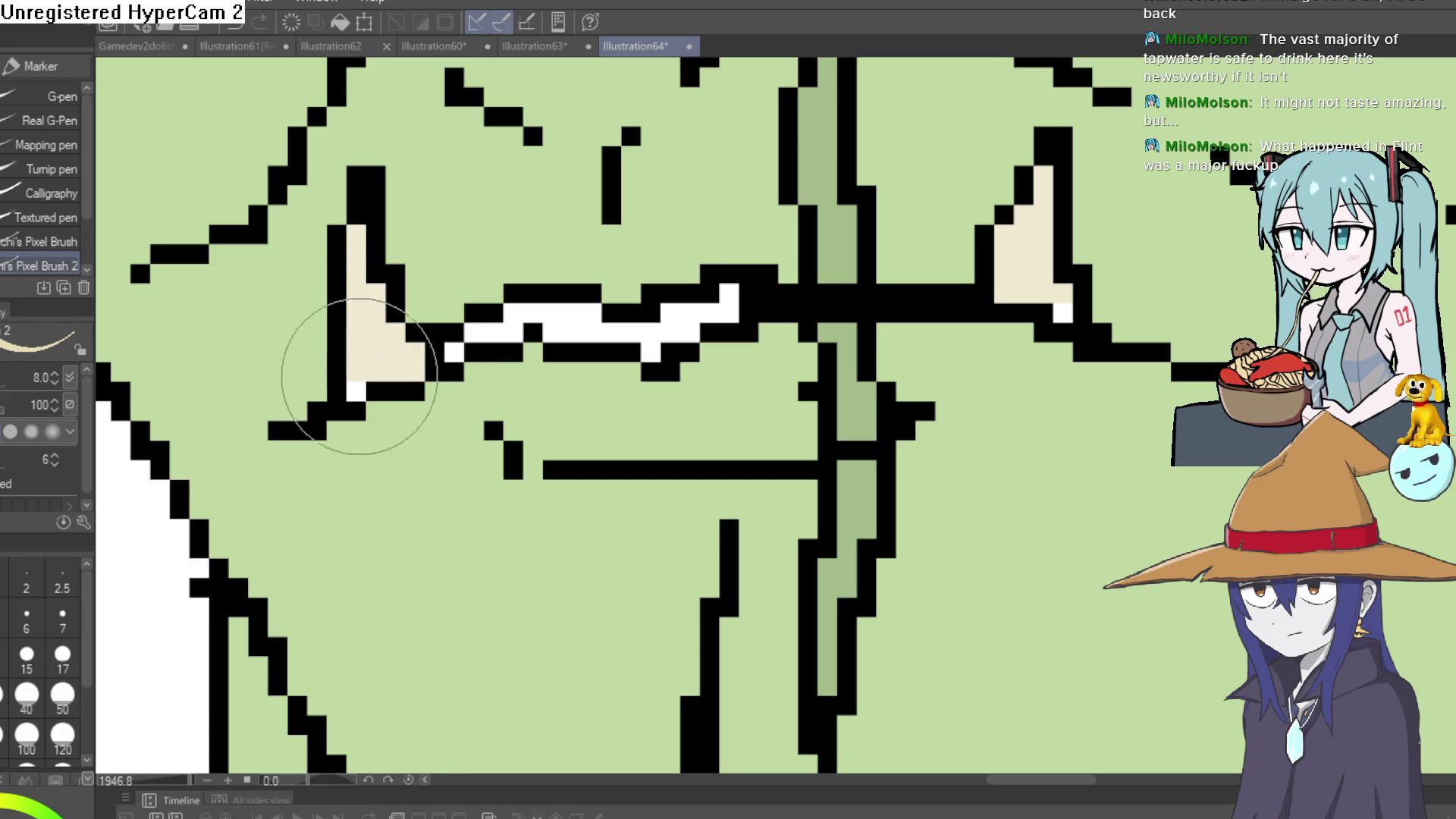
{"action": "left_click", "coordinate": [355, 387]}
{"action": "scroll", "coordinate": [689, 373], "scroll_direction": "down", "scroll_amount": 2}
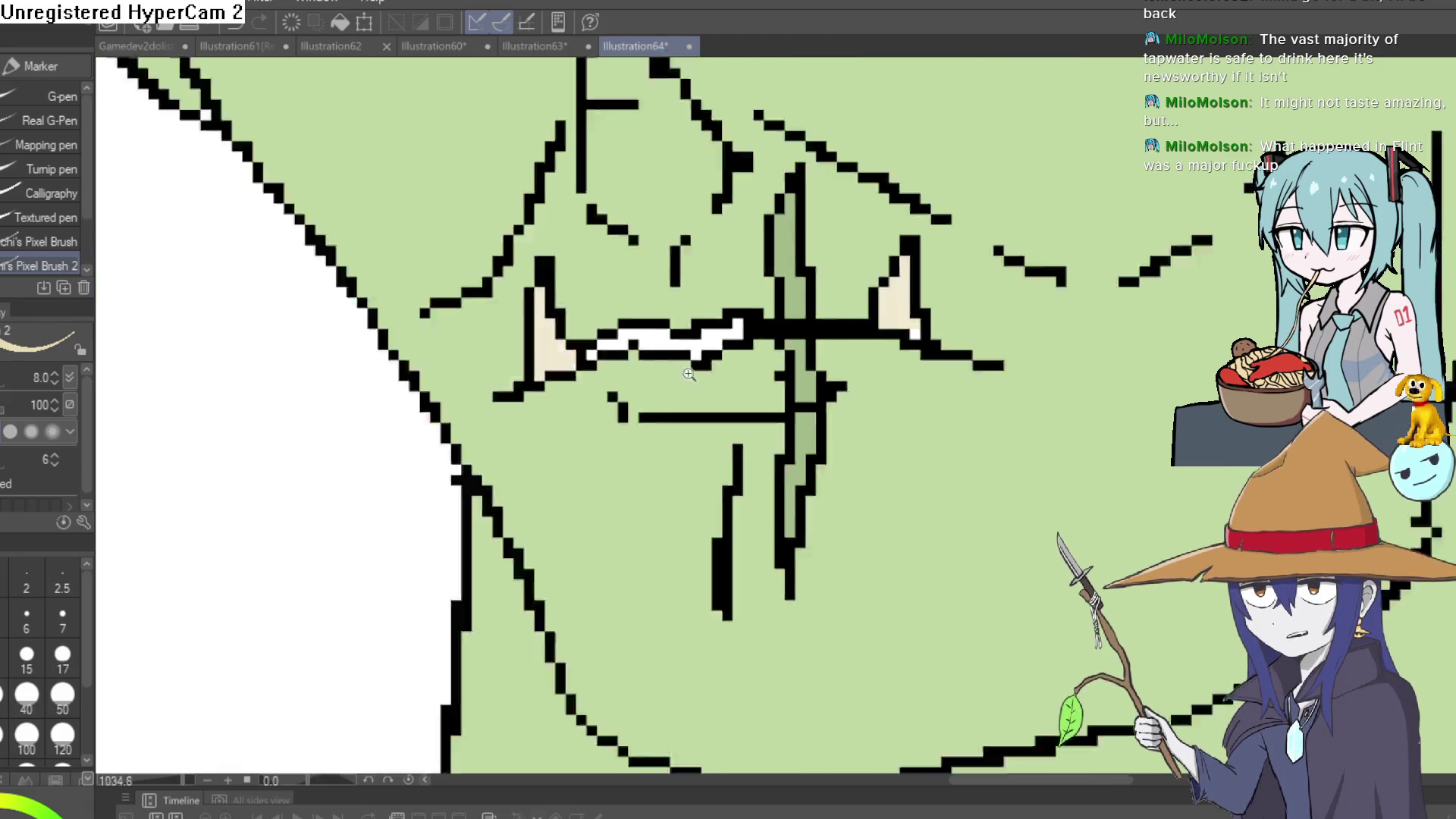
{"action": "scroll", "coordinate": [689, 374], "scroll_direction": "down", "scroll_amount": 5}
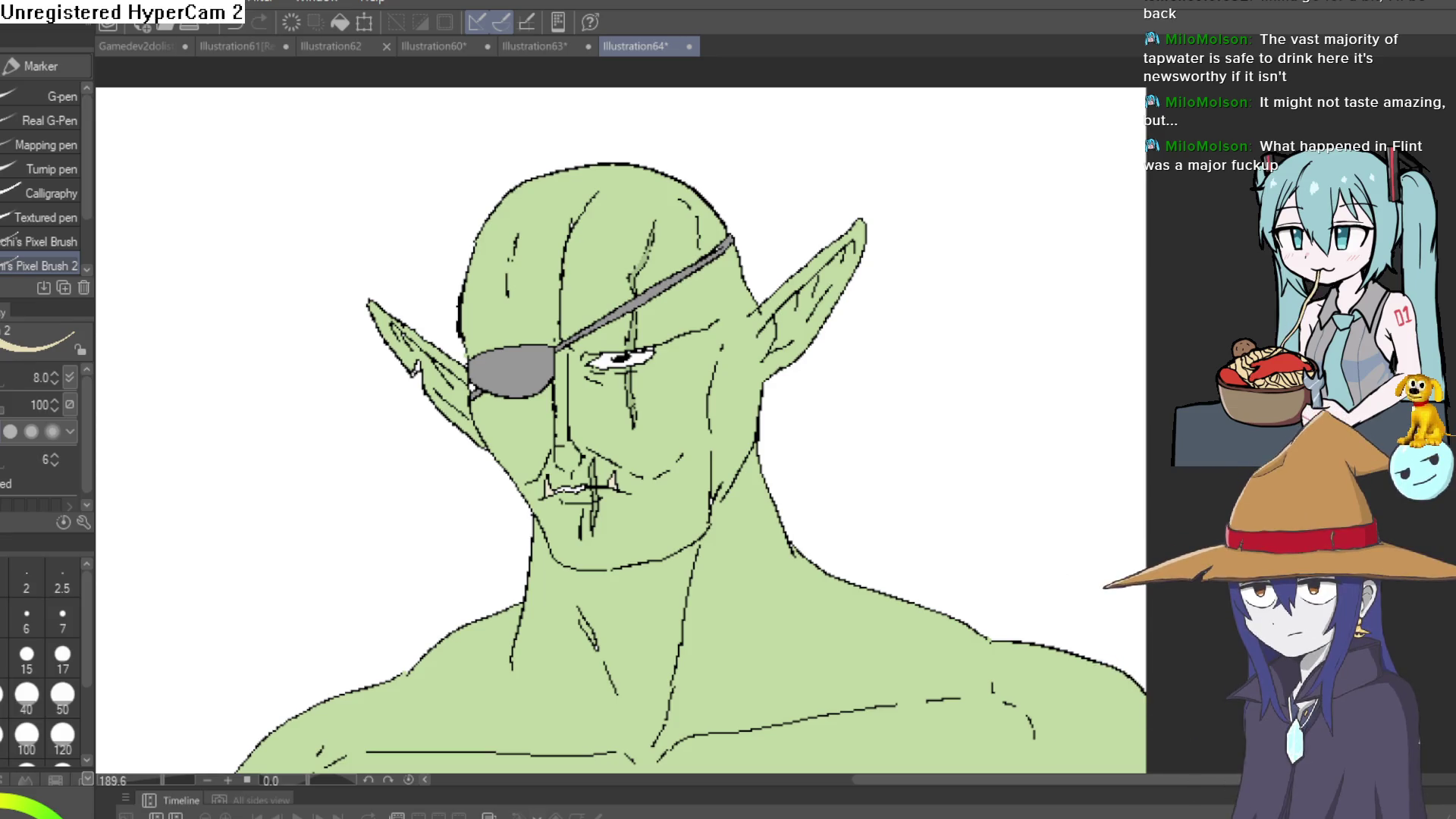
Sample the pale green skin with the Eyedropper (I) and return to the marker (P).
{"action": "scroll", "coordinate": [788, 387], "scroll_direction": "down", "scroll_amount": 2}
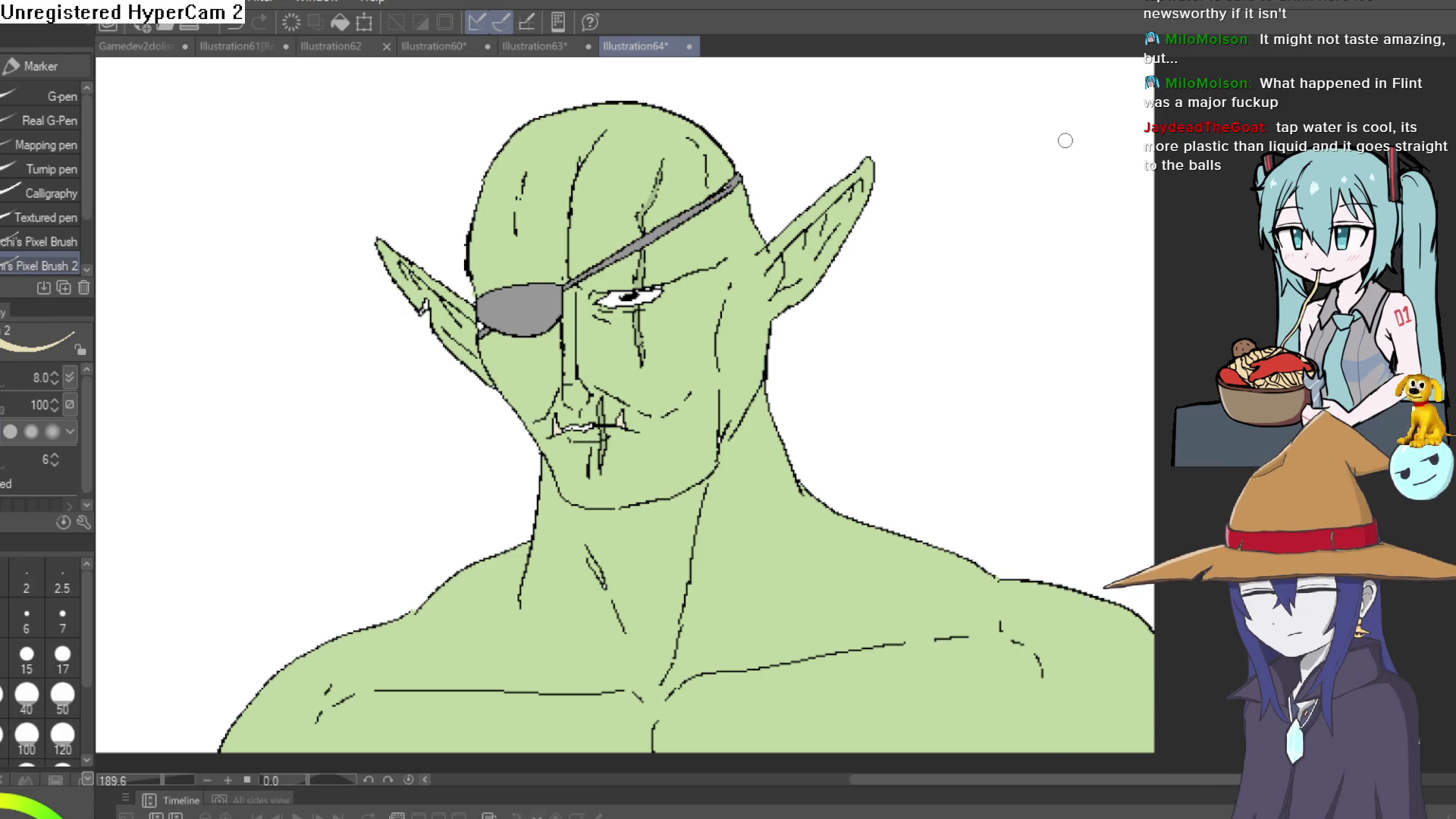
{"action": "key", "text": "i"}
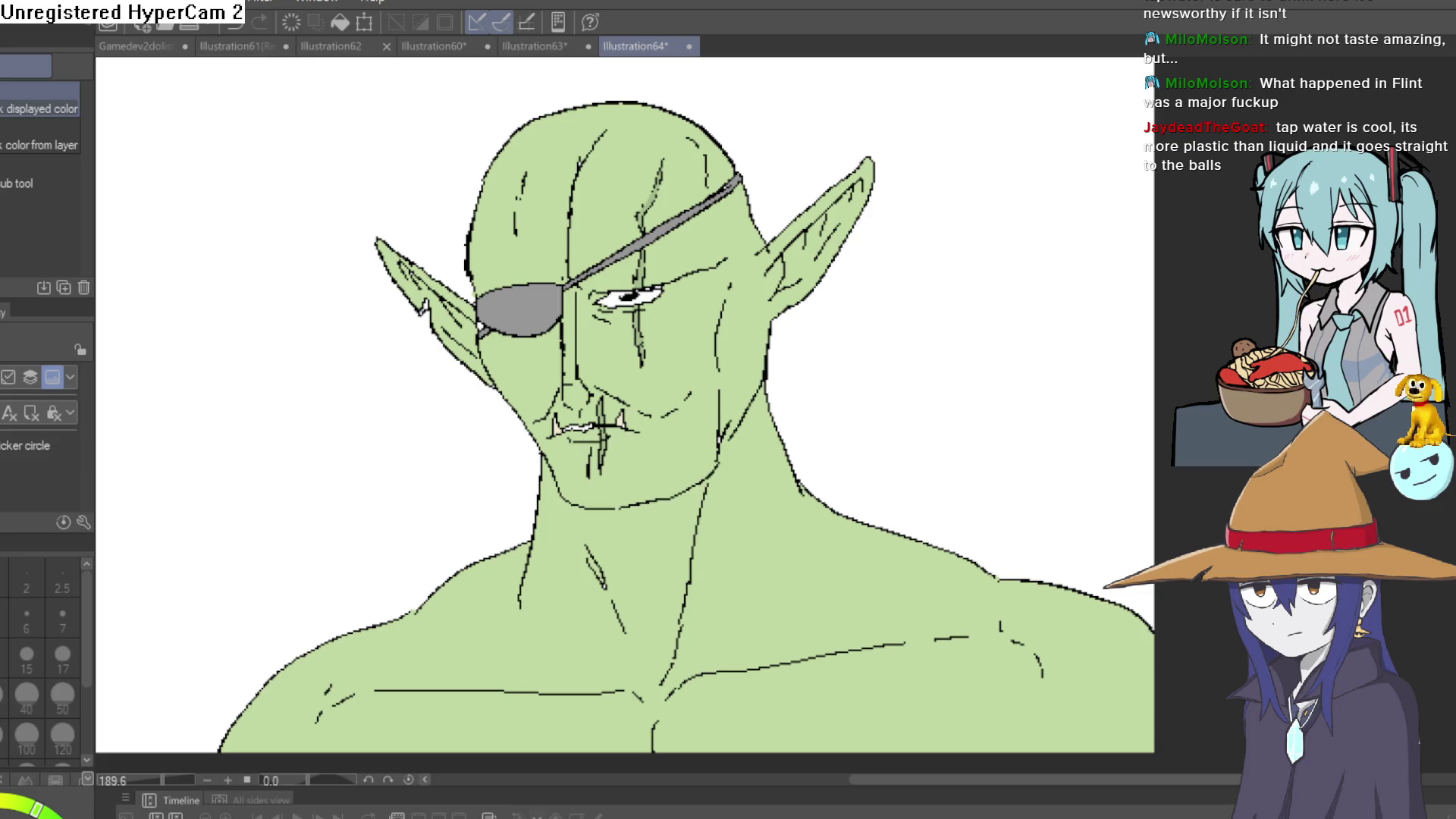
{"action": "key", "text": "p"}
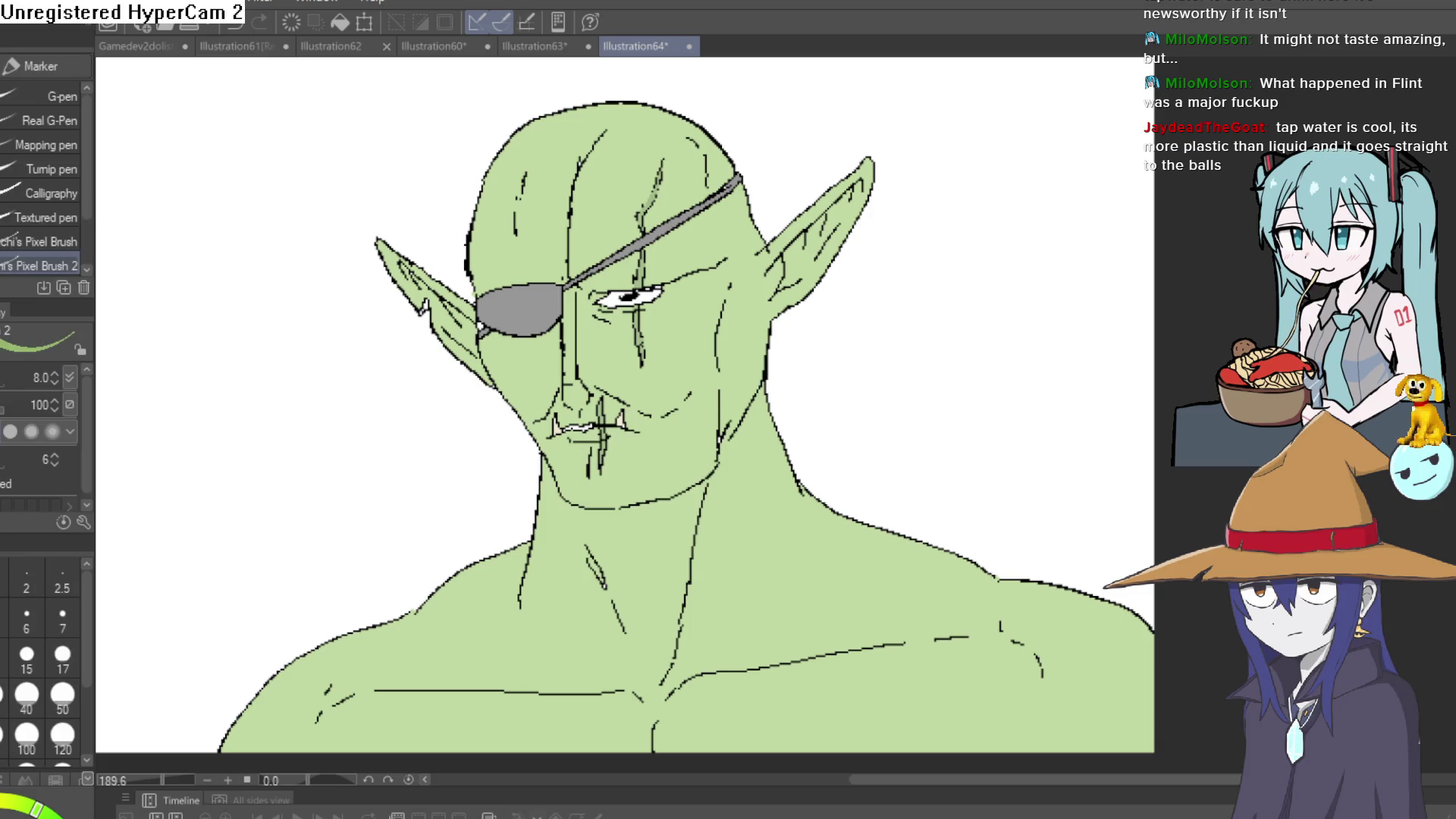
{"action": "scroll", "coordinate": [605, 403], "scroll_direction": "up", "scroll_amount": 5}
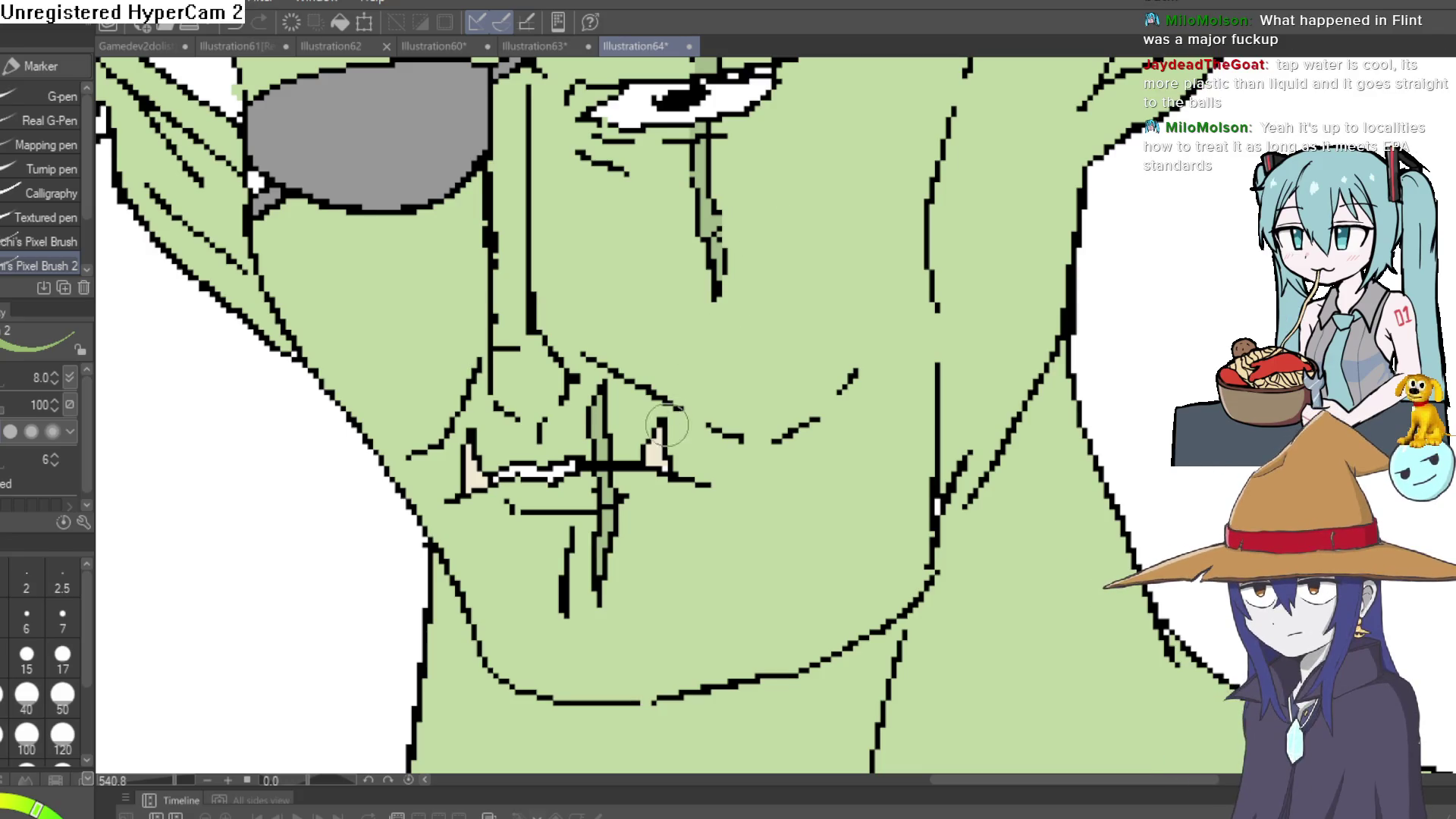
Repaint the stray mouth pixels skin green and bring the whole goblin into view.
{"action": "scroll", "coordinate": [643, 386], "scroll_direction": "up", "scroll_amount": 5}
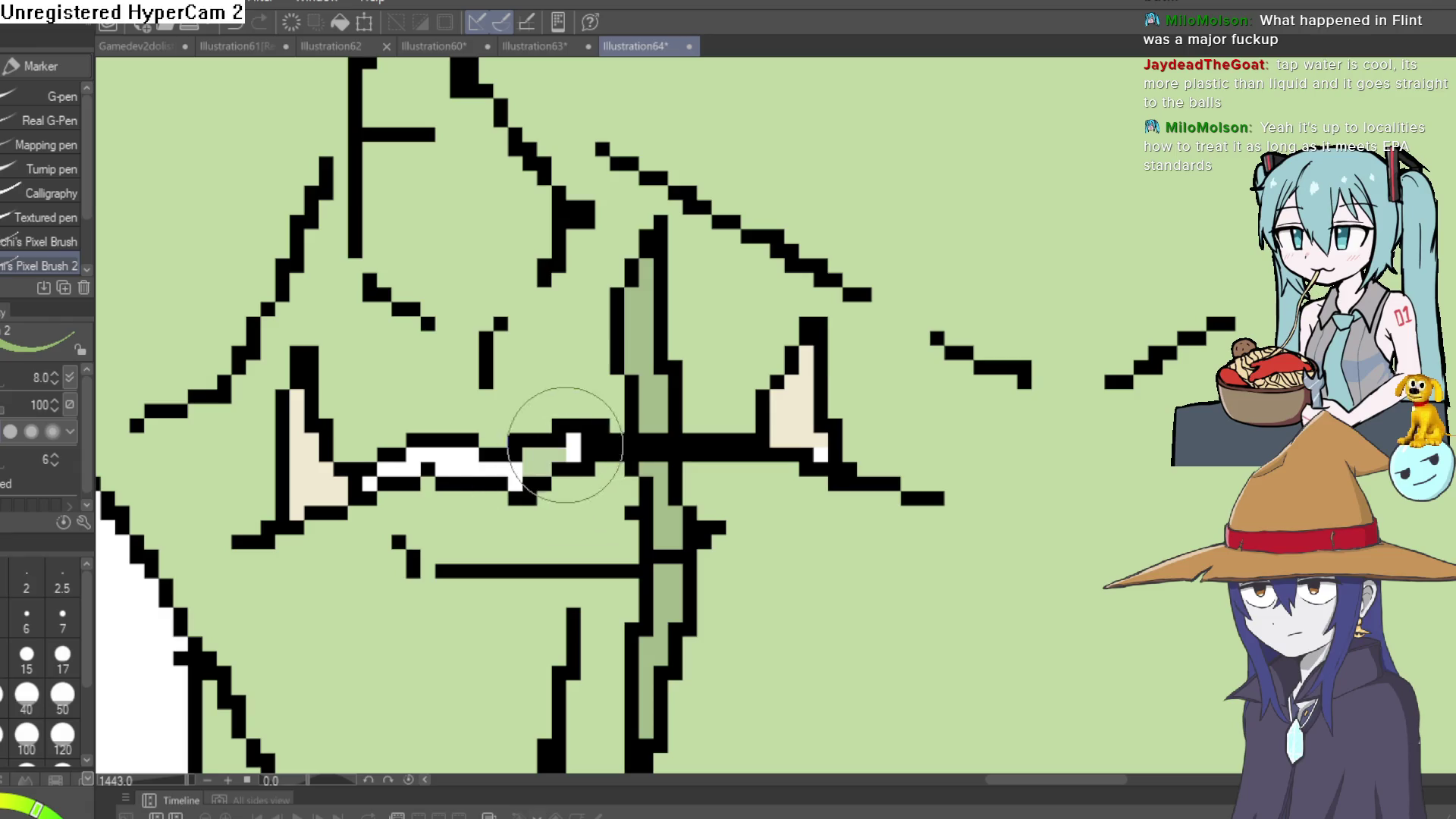
{"action": "mouse_move", "coordinate": [587, 464]}
{"action": "left_mouse_down"}
{"action": "mouse_move", "coordinate": [539, 455]}
{"action": "mouse_move", "coordinate": [575, 446]}
{"action": "mouse_move", "coordinate": [444, 476]}
{"action": "mouse_move", "coordinate": [467, 478]}
{"action": "mouse_move", "coordinate": [472, 455]}
{"action": "mouse_move", "coordinate": [405, 458]}
{"action": "mouse_move", "coordinate": [383, 483]}
{"action": "left_mouse_up"}
{"action": "scroll", "coordinate": [594, 432], "scroll_direction": "down", "scroll_amount": 10}
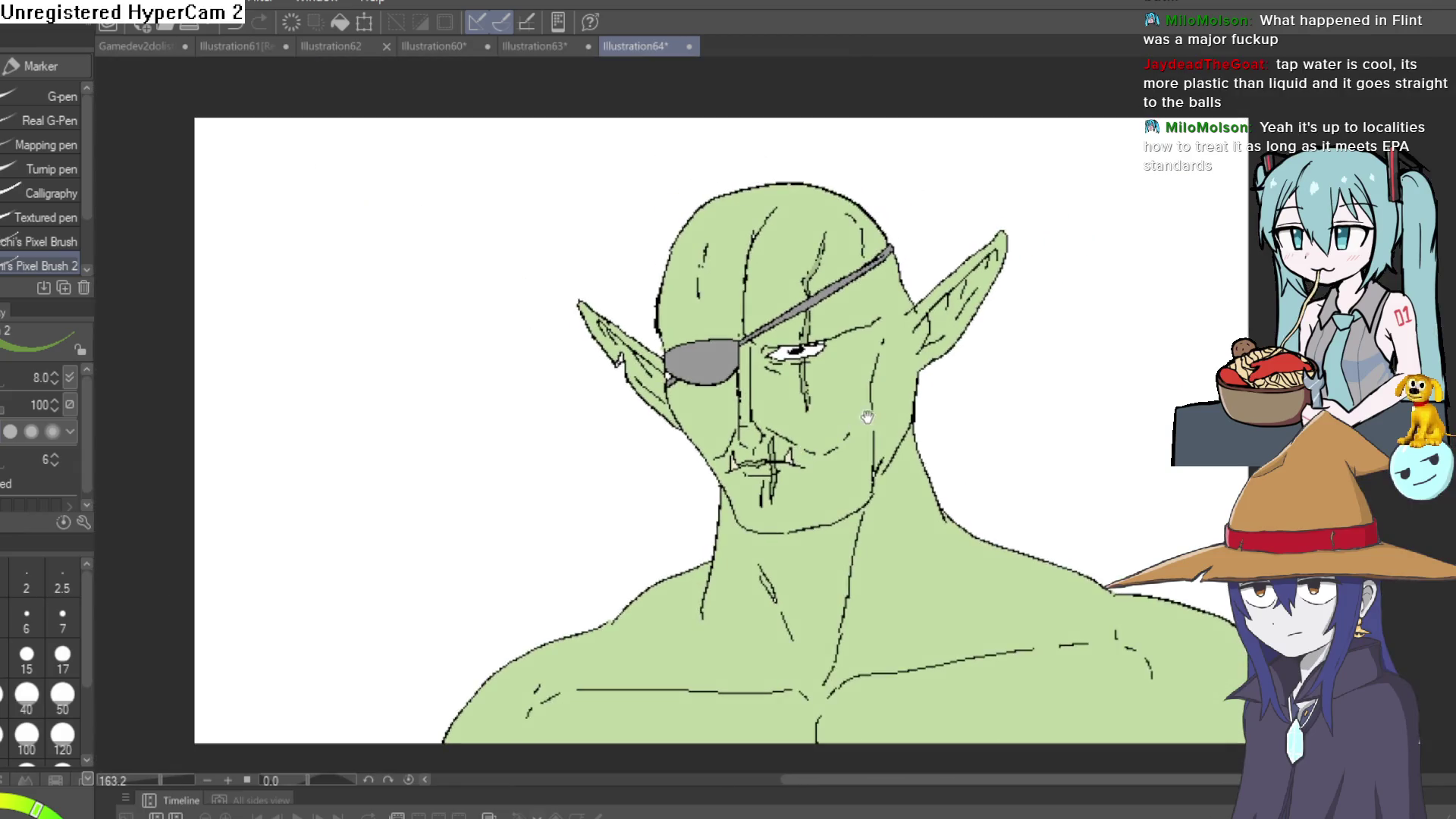
{"action": "mouse_move", "coordinate": [875, 436]}
{"action": "left_mouse_down"}
{"action": "mouse_move", "coordinate": [825, 400]}
{"action": "mouse_move", "coordinate": [789, 432]}
{"action": "left_mouse_up"}
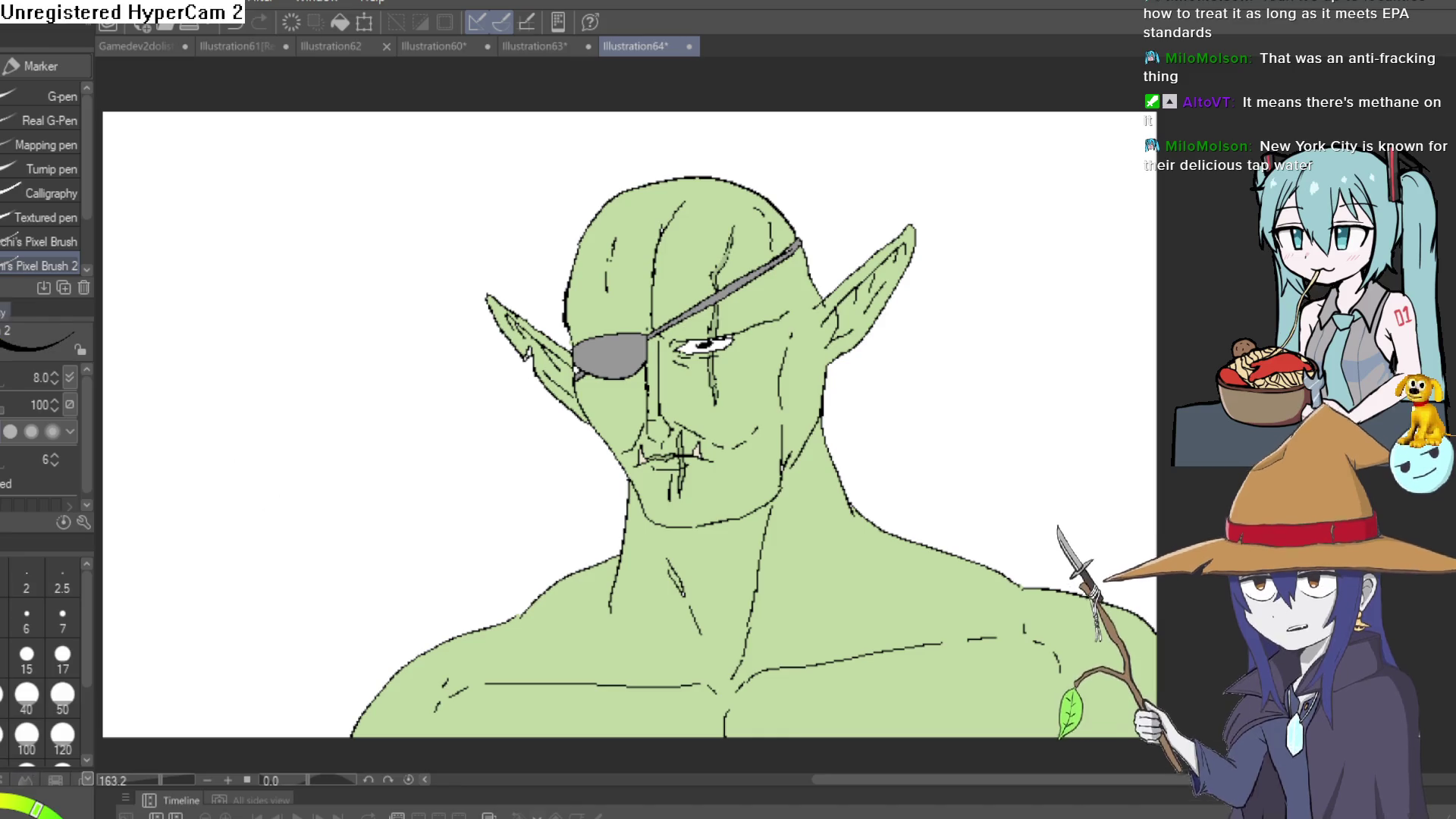
{"action": "mouse_move", "coordinate": [667, 344]}
{"action": "left_mouse_down"}
{"action": "mouse_move", "coordinate": [745, 307]}
{"action": "mouse_move", "coordinate": [689, 293]}
{"action": "mouse_move", "coordinate": [686, 254]}
{"action": "left_mouse_up"}
Redo the dark hatch strokes above the eye and along the brow.
{"action": "key", "text": "ctrl+z"}
{"action": "key", "text": "ctrl+z"}
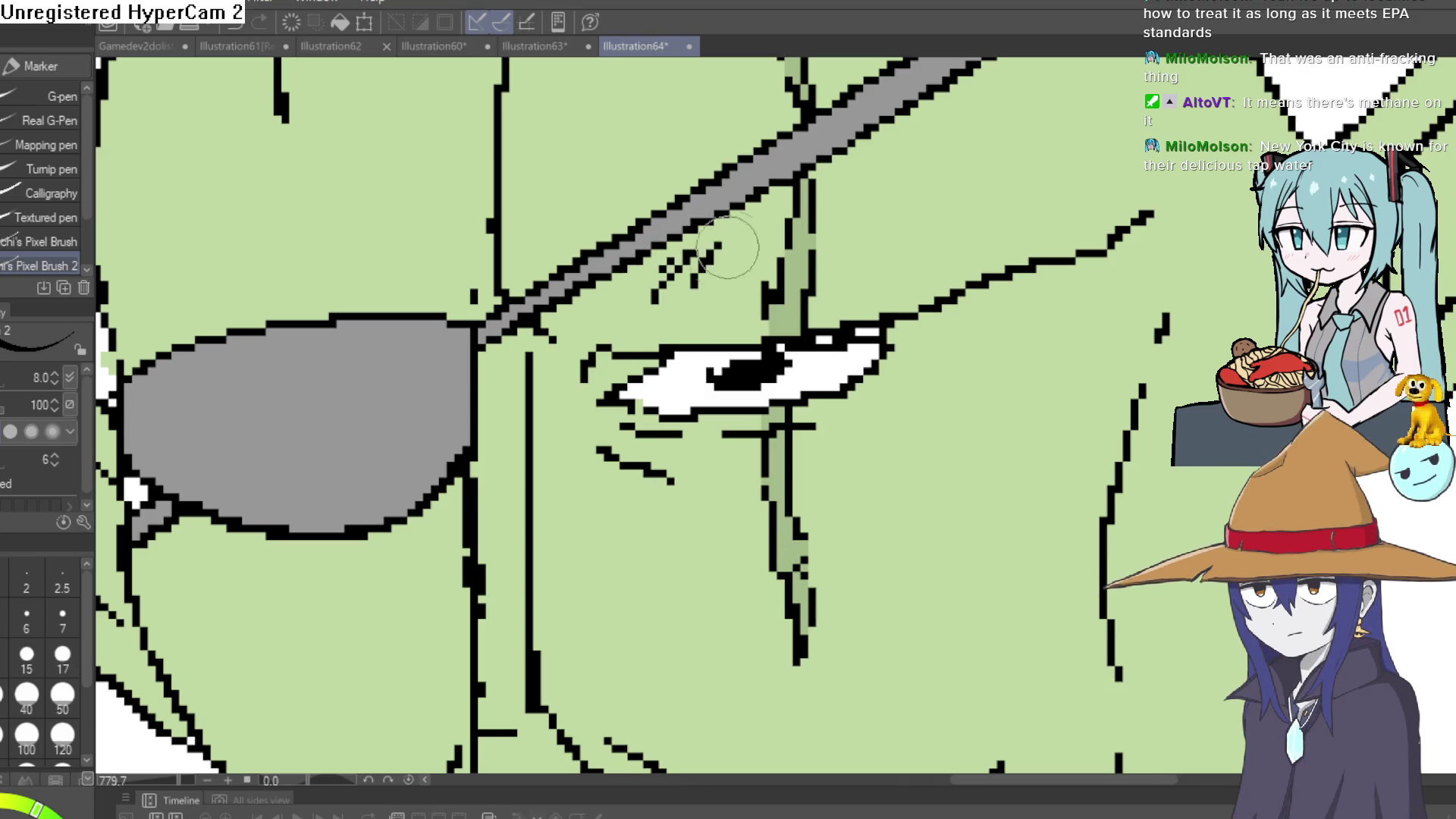
{"action": "left_click_drag", "start_coordinate": [728, 246], "coordinate": [752, 267]}
{"action": "left_click_drag", "start_coordinate": [842, 239], "coordinate": [860, 190]}
{"action": "mouse_move", "coordinate": [872, 231]}
{"action": "left_mouse_down"}
{"action": "mouse_move", "coordinate": [883, 194]}
{"action": "mouse_move", "coordinate": [910, 185]}
{"action": "left_mouse_up"}
{"action": "mouse_move", "coordinate": [919, 201]}
{"action": "left_mouse_down"}
{"action": "mouse_move", "coordinate": [931, 155]}
{"action": "mouse_move", "coordinate": [954, 163]}
{"action": "left_mouse_up"}
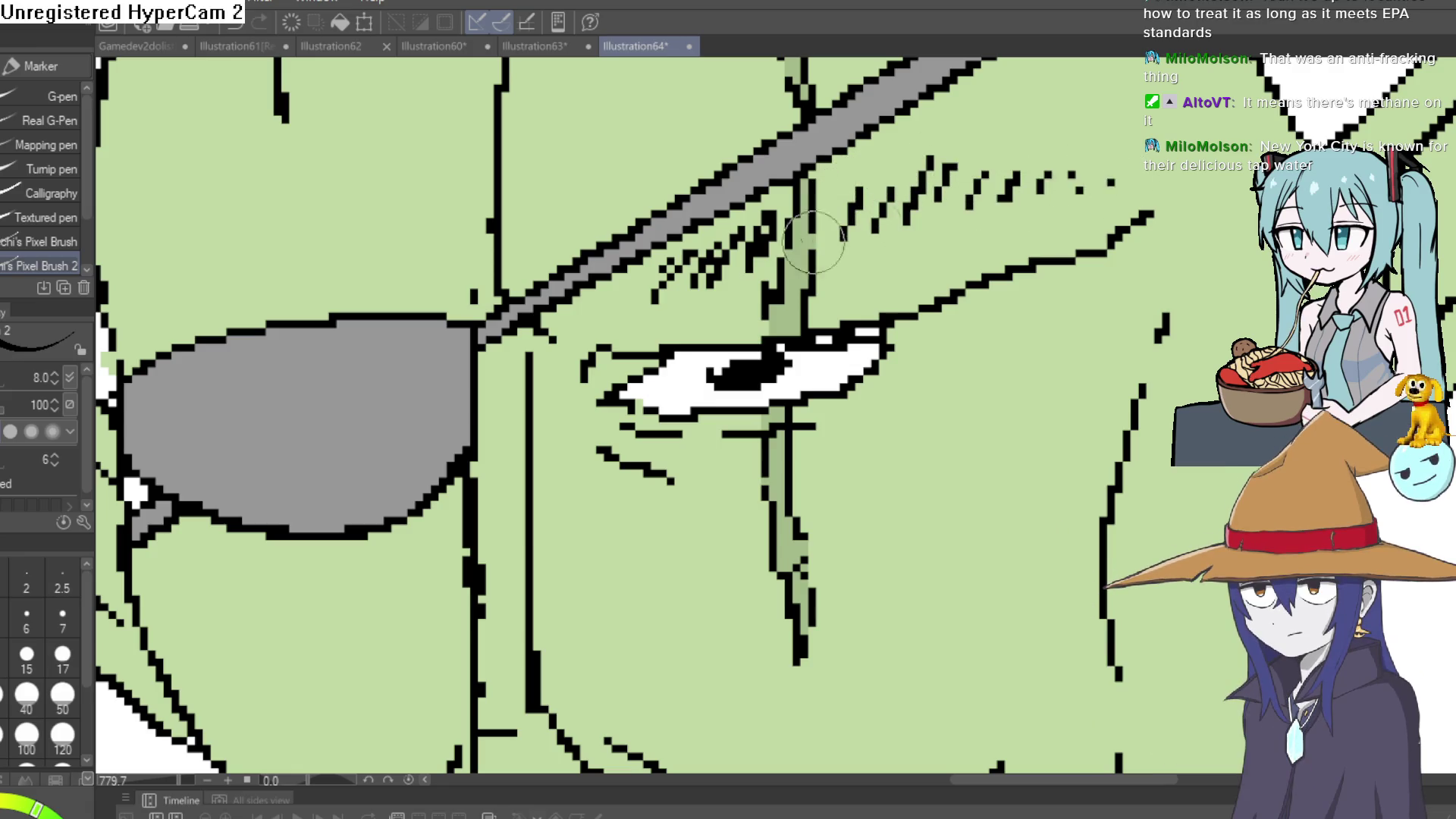
{"action": "scroll", "coordinate": [918, 282], "scroll_direction": "down", "scroll_amount": 5}
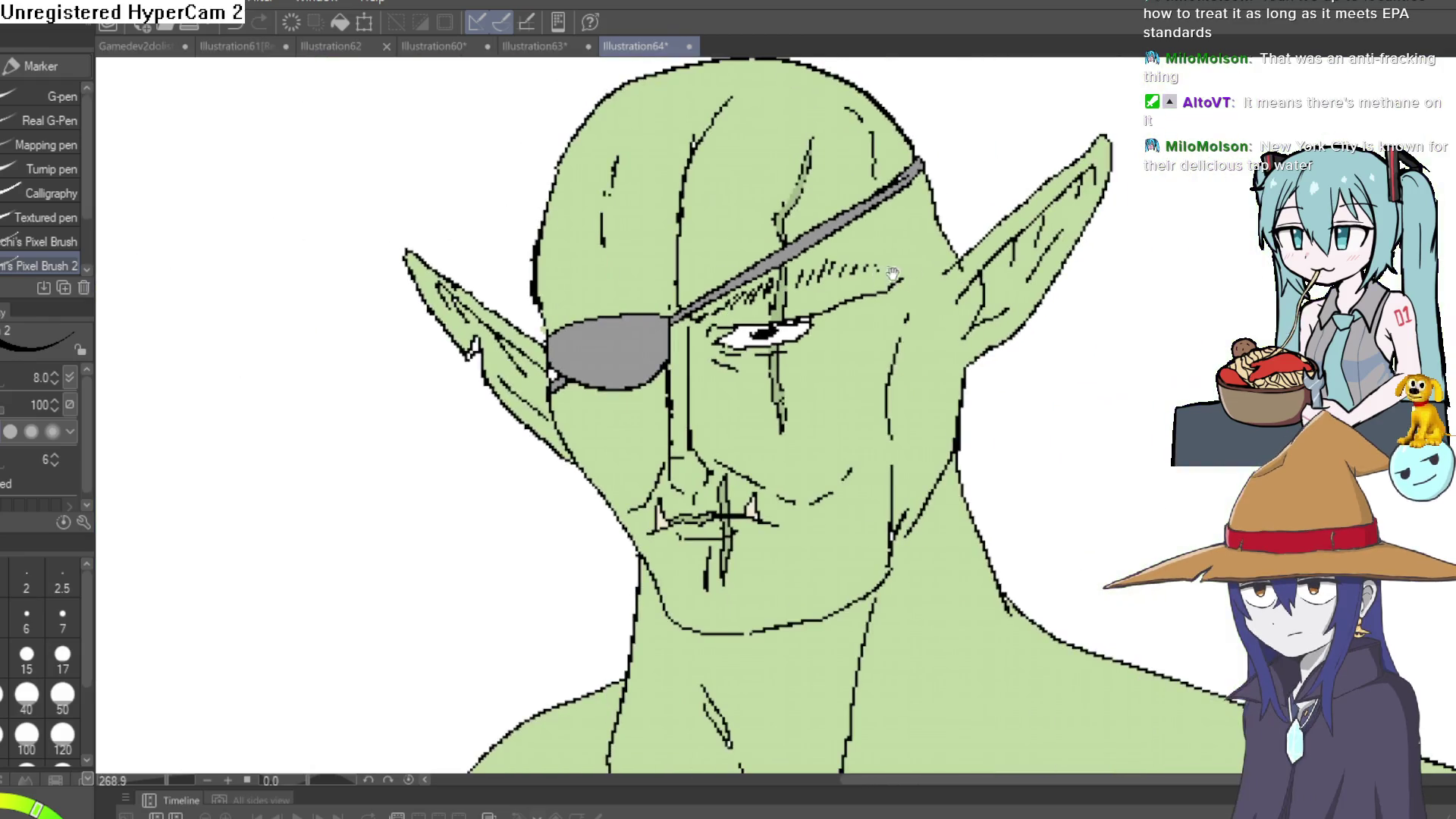
{"action": "scroll", "coordinate": [937, 327], "scroll_direction": "up", "scroll_amount": 4}
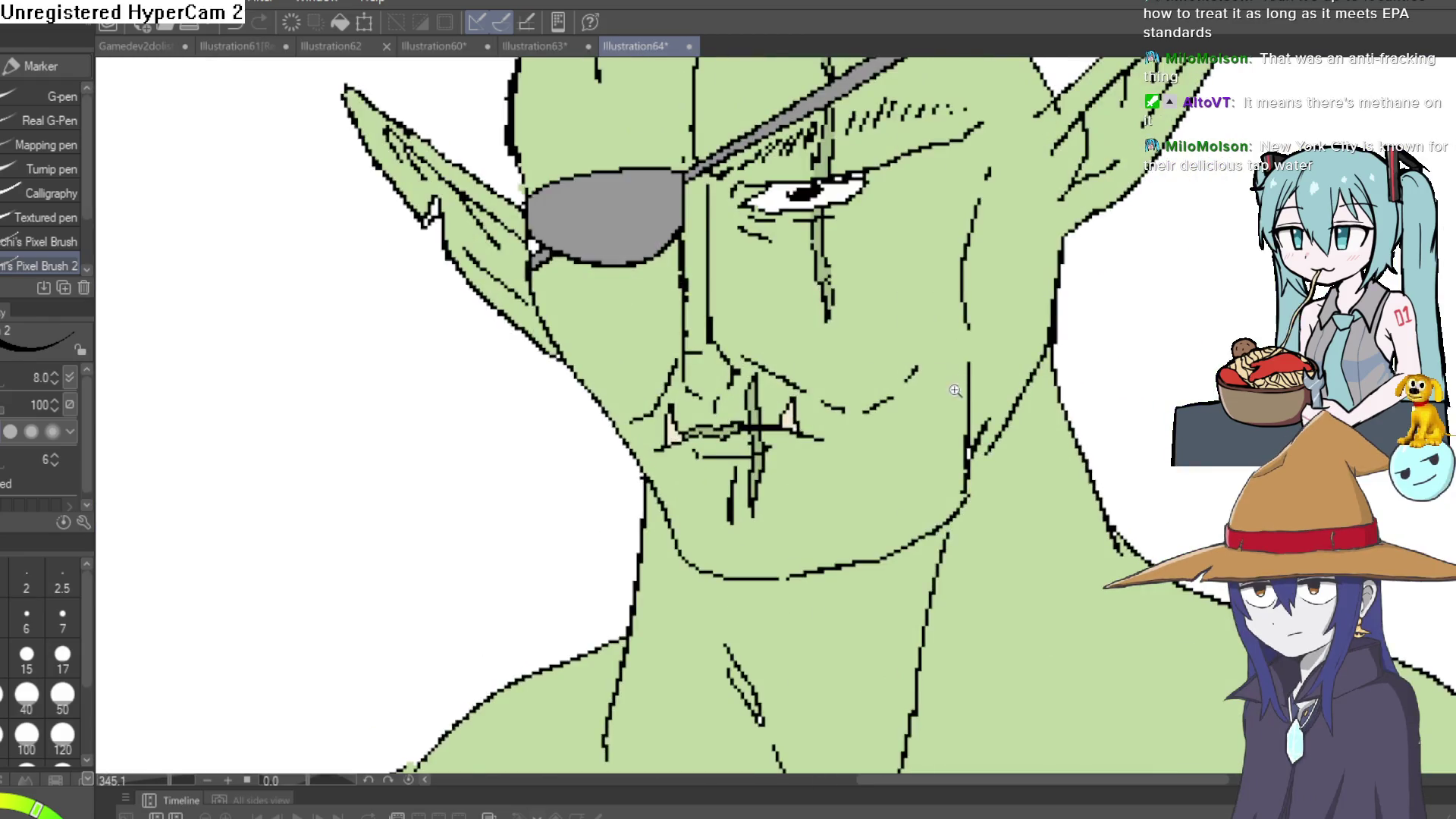
Paint pink pixels into the eye's corner at close zoom.
{"action": "key", "text": "x"}
{"action": "scroll", "coordinate": [815, 303], "scroll_direction": "up", "scroll_amount": 8}
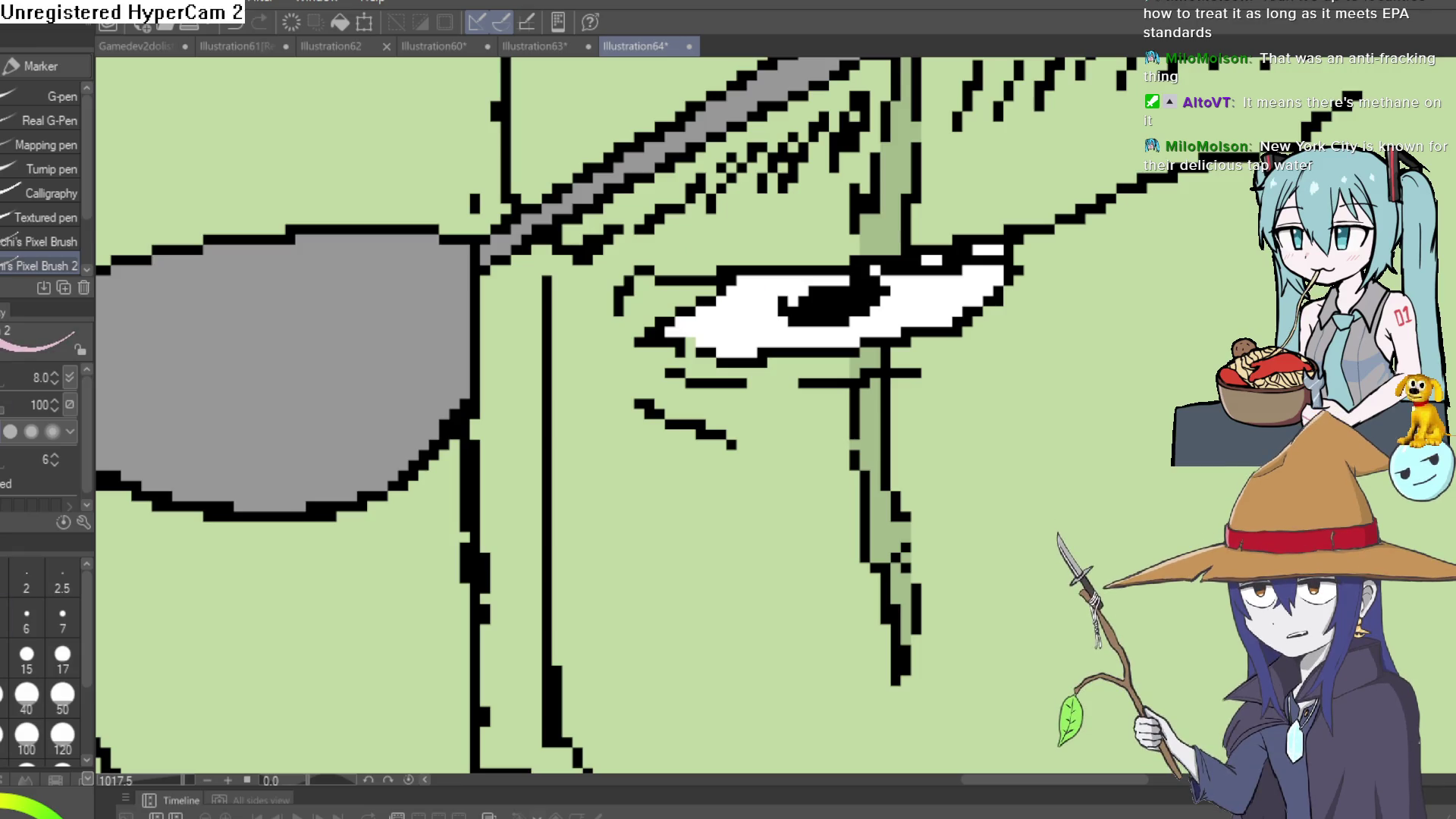
{"action": "scroll", "coordinate": [732, 289], "scroll_direction": "up", "scroll_amount": 3}
{"action": "left_click", "coordinate": [687, 297]}
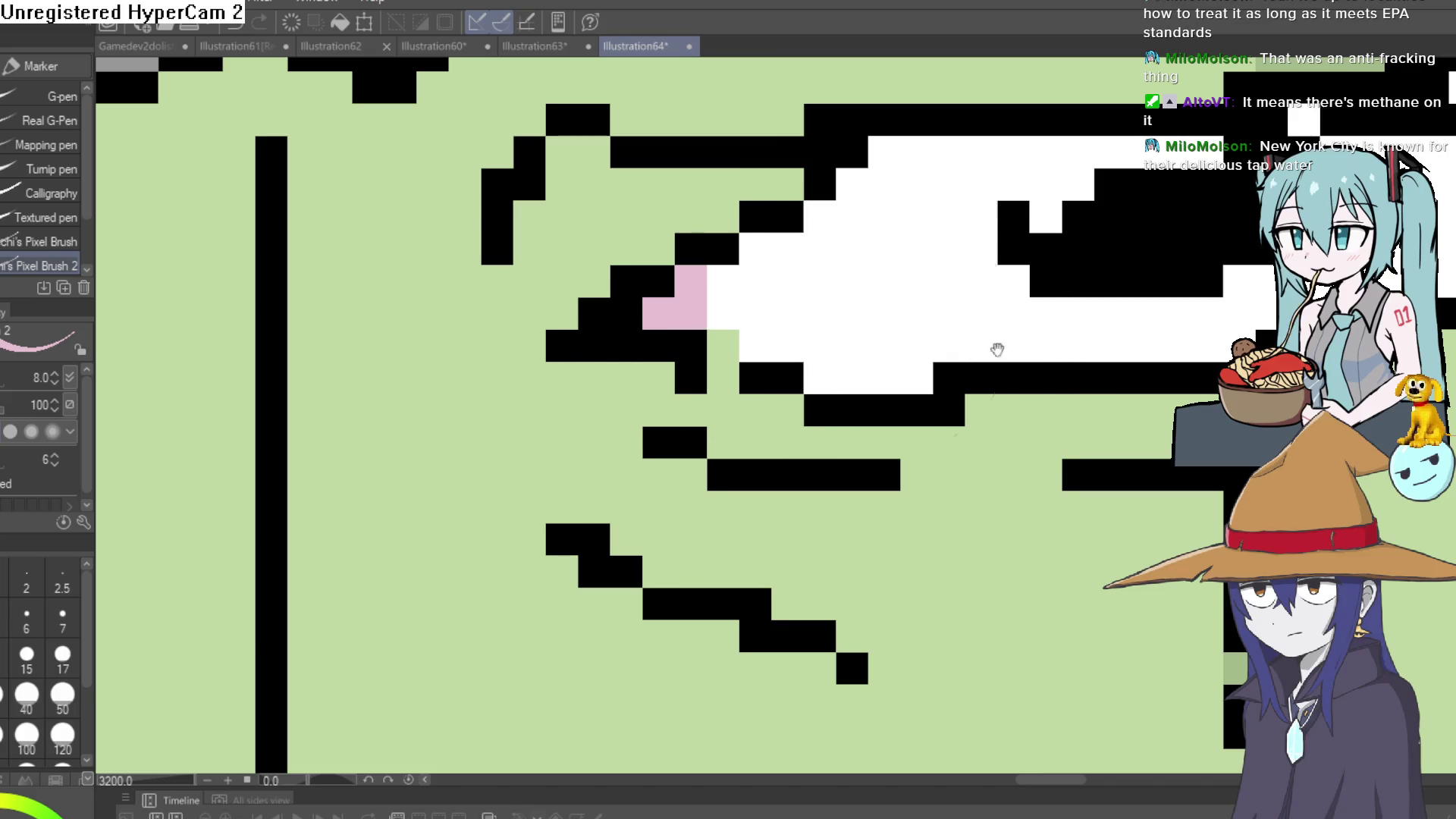
{"action": "scroll", "coordinate": [699, 373], "scroll_direction": "up", "scroll_amount": 2}
{"action": "scroll", "coordinate": [682, 342], "scroll_direction": "right", "scroll_amount": 10}
{"action": "left_click", "coordinate": [1041, 191]}
{"action": "left_click_drag", "start_coordinate": [1043, 223], "coordinate": [1009, 192]}
{"action": "scroll", "coordinate": [1016, 303], "scroll_direction": "down", "scroll_amount": 5}
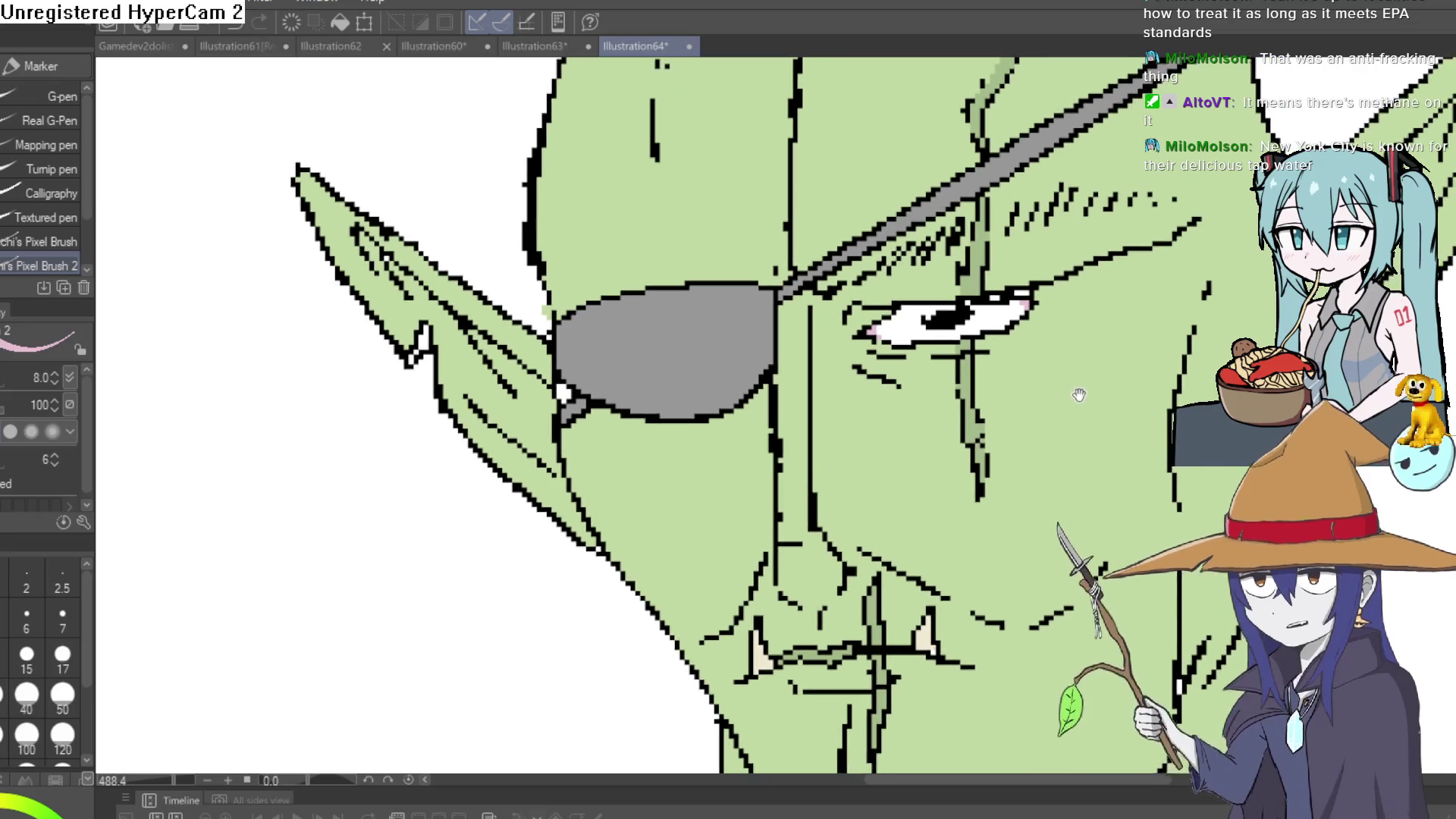
{"action": "left_click_drag", "start_coordinate": [1052, 392], "coordinate": [1019, 404]}
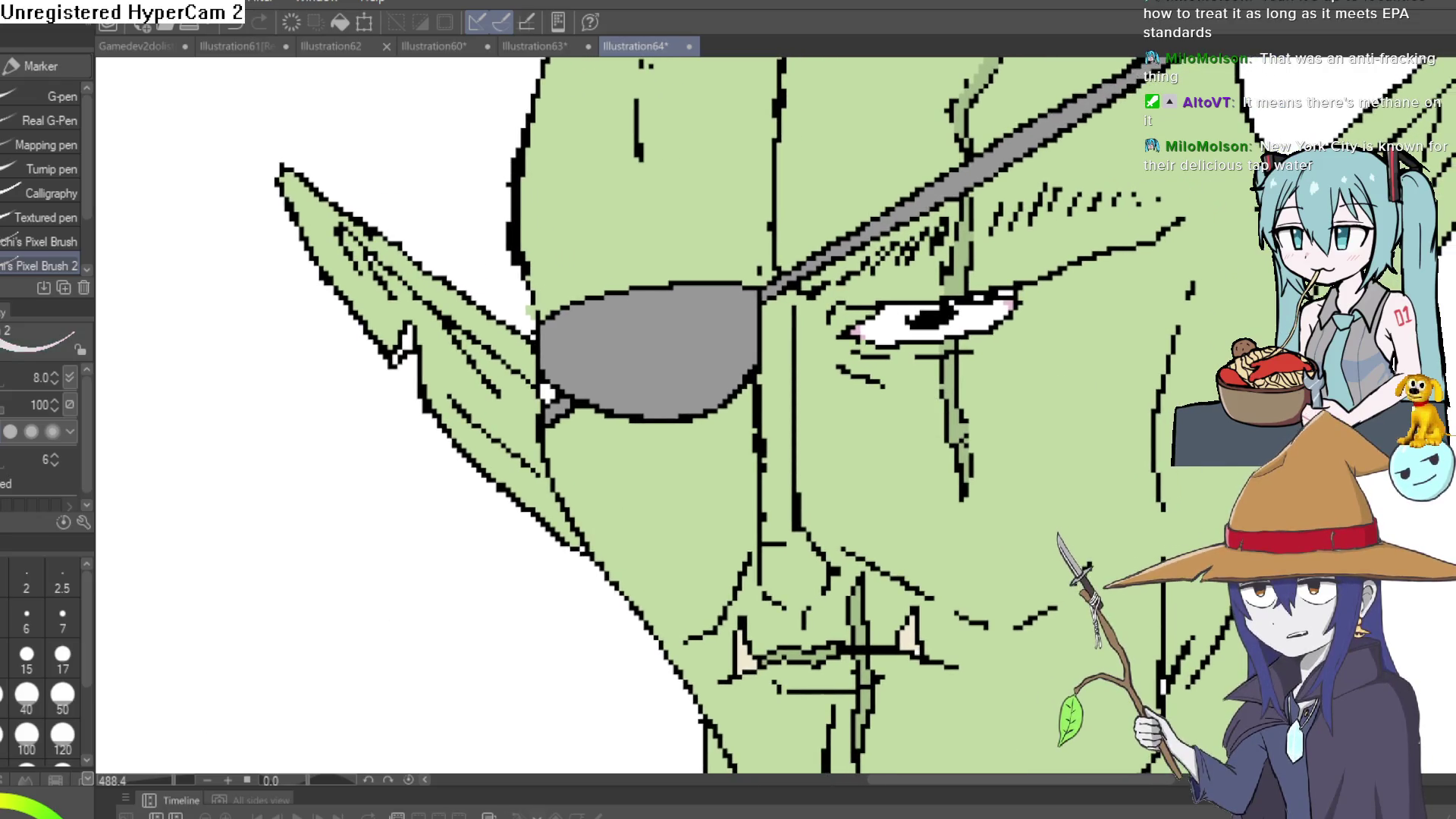
{"action": "scroll", "coordinate": [948, 303], "scroll_direction": "up", "scroll_amount": 5}
Add grey shading pixels along the eye's upper edge, then view the whole face.
{"action": "mouse_move", "coordinate": [426, 455]}
{"action": "left_mouse_down"}
{"action": "mouse_move", "coordinate": [377, 487]}
{"action": "mouse_move", "coordinate": [549, 361]}
{"action": "mouse_move", "coordinate": [698, 308]}
{"action": "left_mouse_up"}
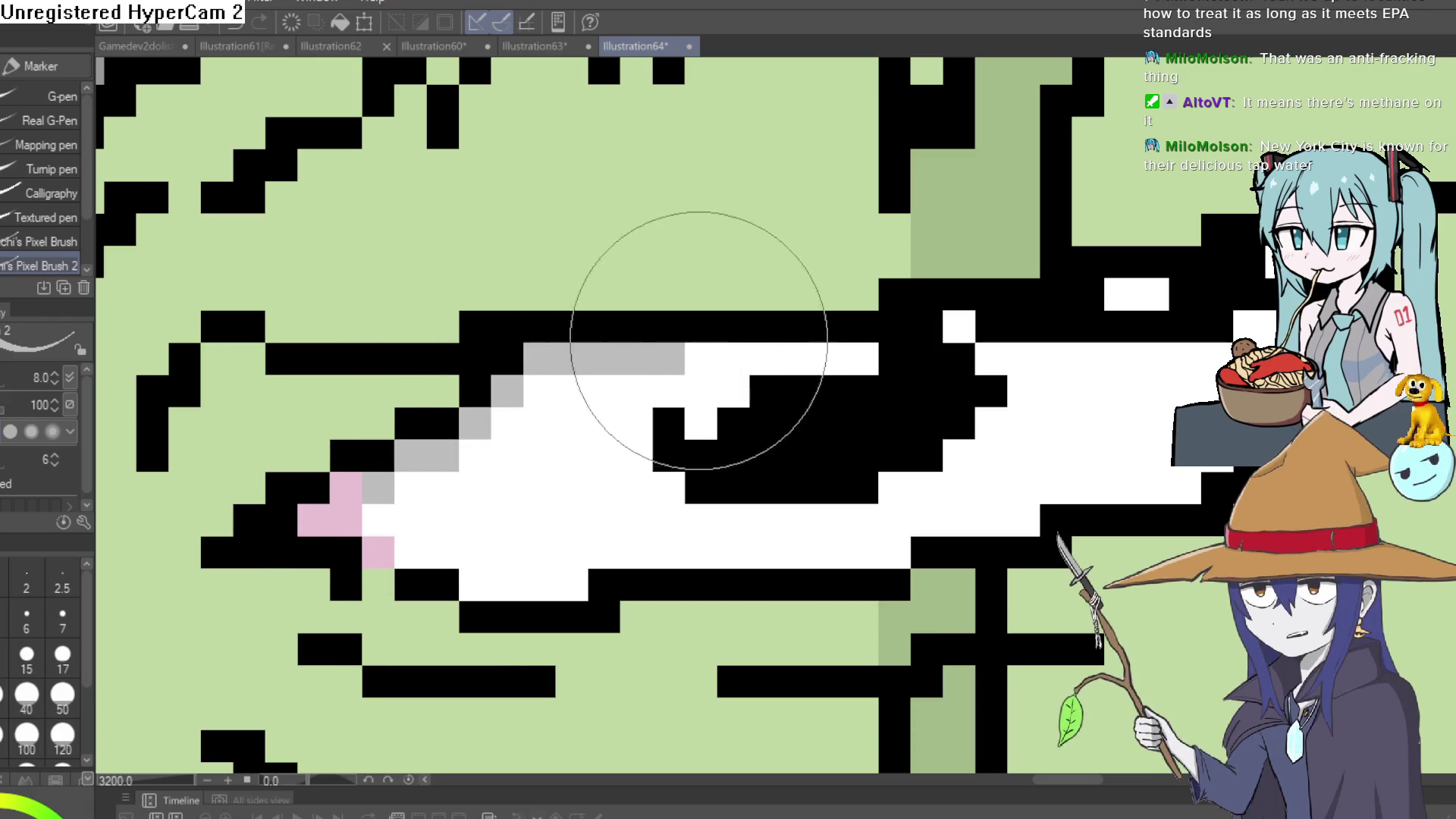
{"action": "mouse_move", "coordinate": [671, 358]}
{"action": "left_mouse_down"}
{"action": "mouse_move", "coordinate": [530, 358]}
{"action": "mouse_move", "coordinate": [637, 358]}
{"action": "left_mouse_up"}
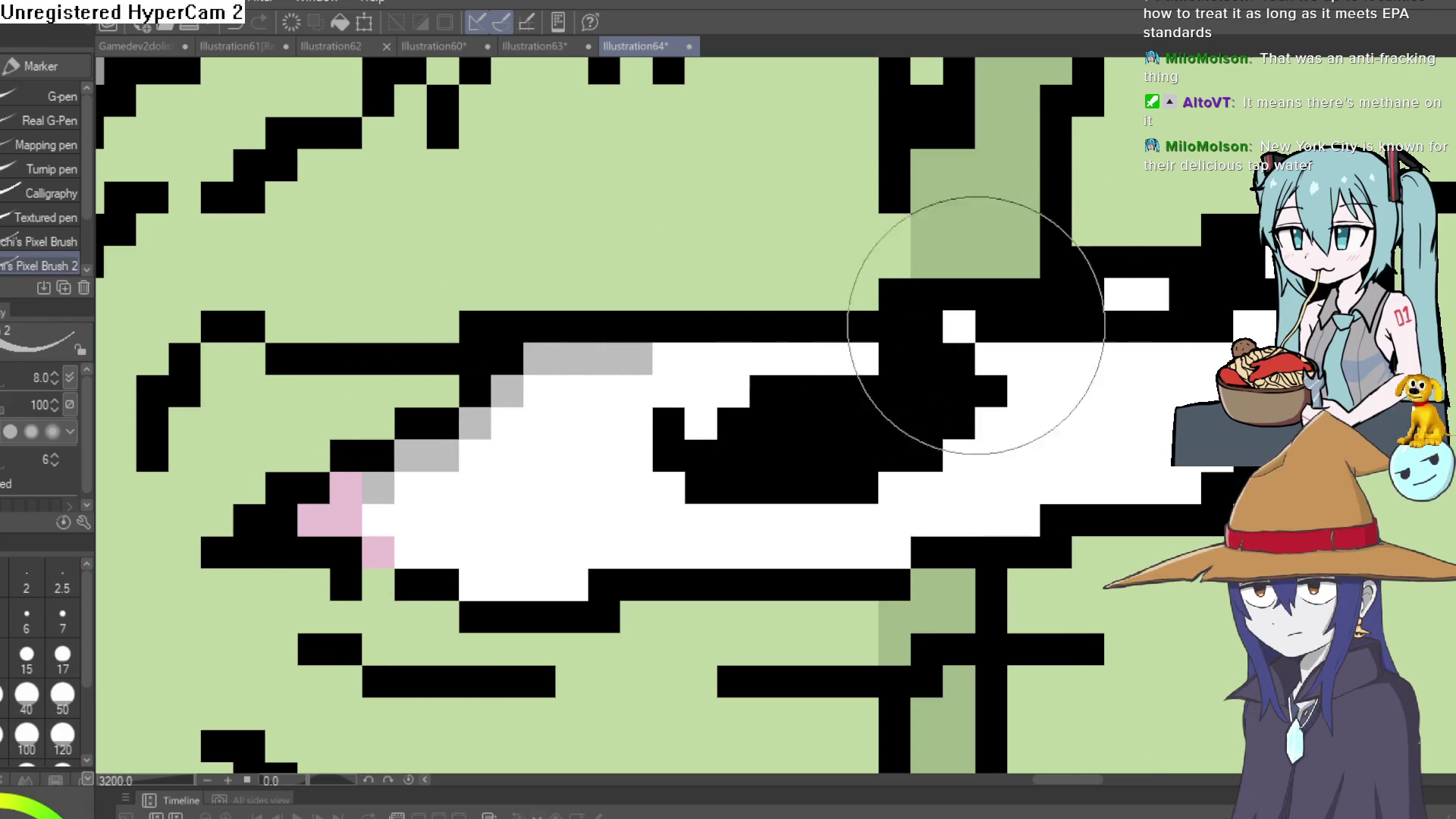
{"action": "left_click", "coordinate": [990, 358]}
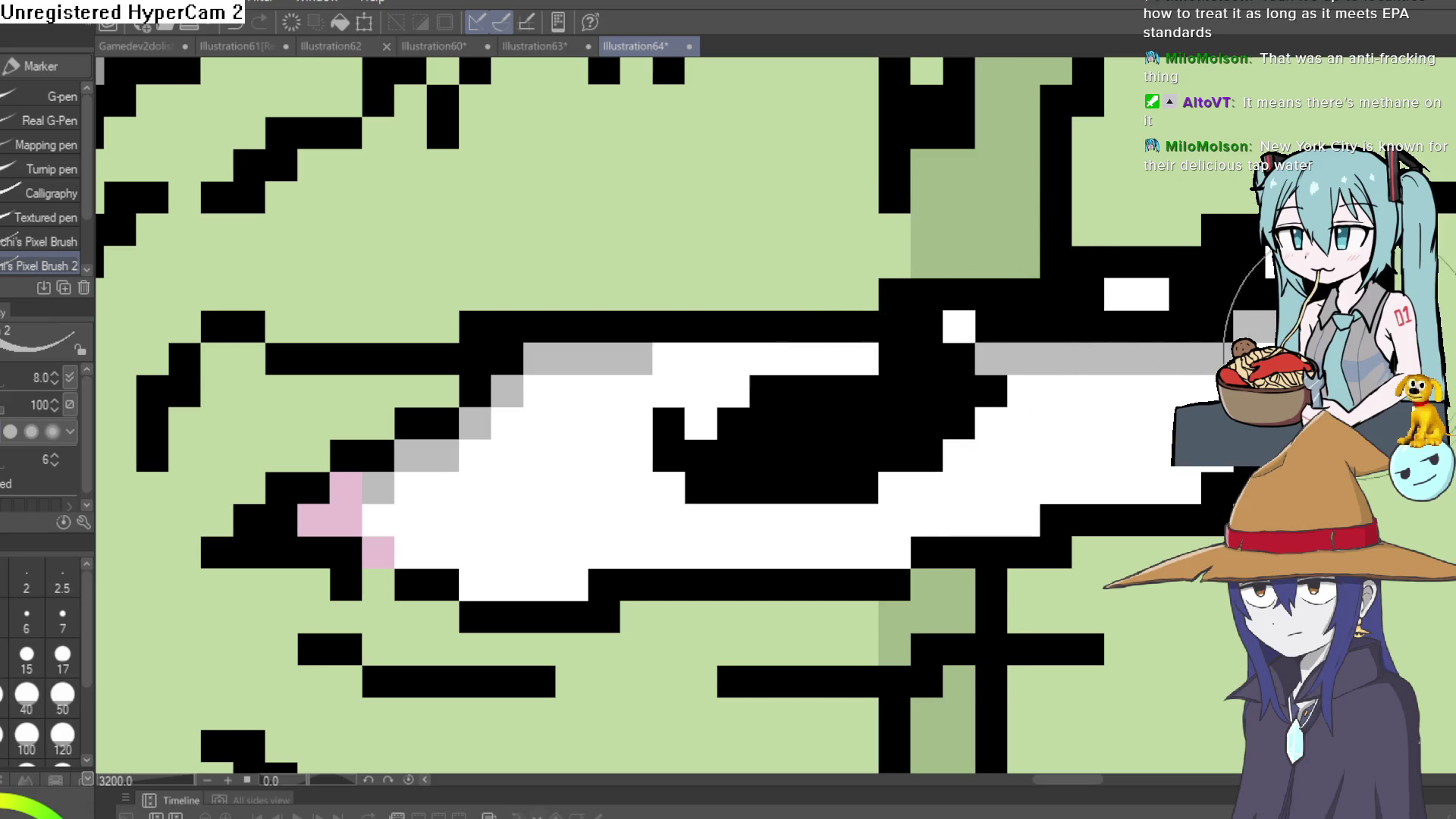
{"action": "scroll", "coordinate": [1001, 360], "scroll_direction": "down", "scroll_amount": 5}
{"action": "scroll", "coordinate": [1001, 360], "scroll_direction": "down", "scroll_amount": 3}
{"action": "mouse_move", "coordinate": [1153, 509]}
{"action": "left_mouse_down"}
{"action": "mouse_move", "coordinate": [1008, 251]}
{"action": "mouse_move", "coordinate": [970, 357]}
{"action": "mouse_move", "coordinate": [966, 338]}
{"action": "mouse_move", "coordinate": [871, 335]}
{"action": "mouse_move", "coordinate": [907, 358]}
{"action": "left_mouse_up"}
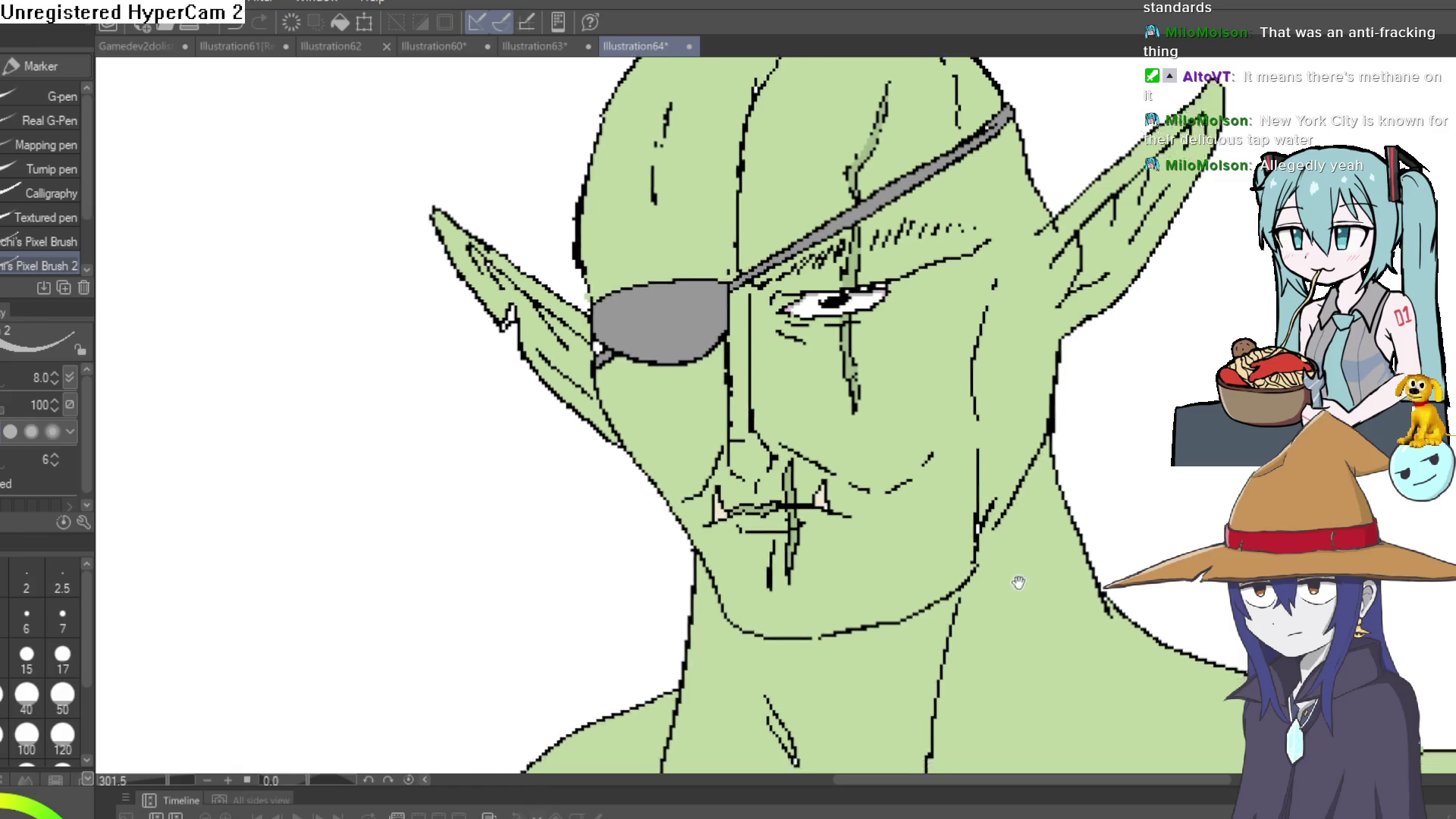
{"action": "scroll", "coordinate": [1013, 569], "scroll_direction": "down", "scroll_amount": 5}
{"action": "scroll", "coordinate": [968, 455], "scroll_direction": "up", "scroll_amount": 2}
{"action": "mouse_move", "coordinate": [974, 454]}
{"action": "left_mouse_down"}
{"action": "mouse_move", "coordinate": [952, 514]}
{"action": "mouse_move", "coordinate": [952, 594]}
{"action": "mouse_move", "coordinate": [909, 620]}
{"action": "left_mouse_up"}
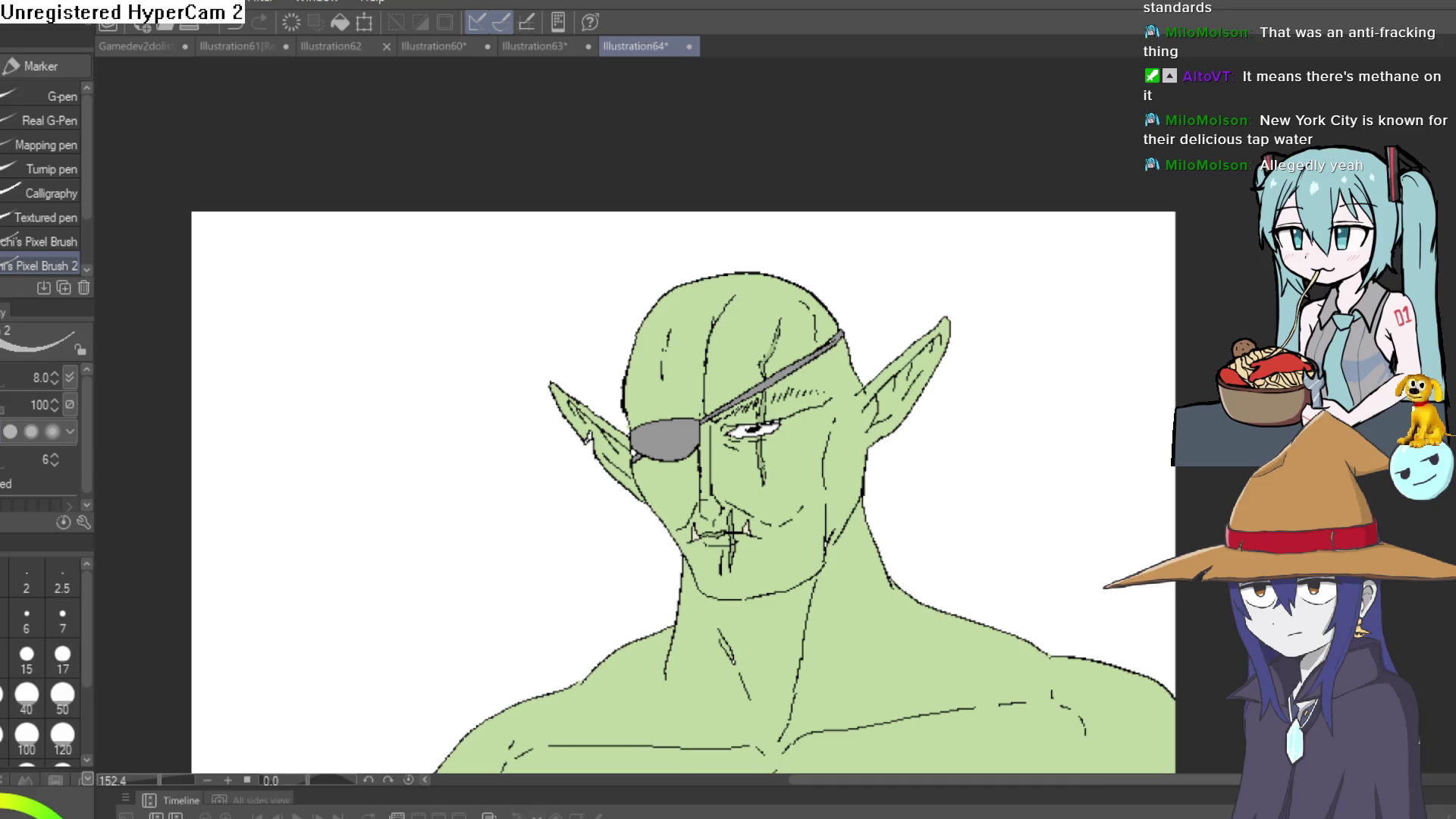
{"action": "key", "text": "ctrl+alt+0"}
{"action": "key", "text": "h"}
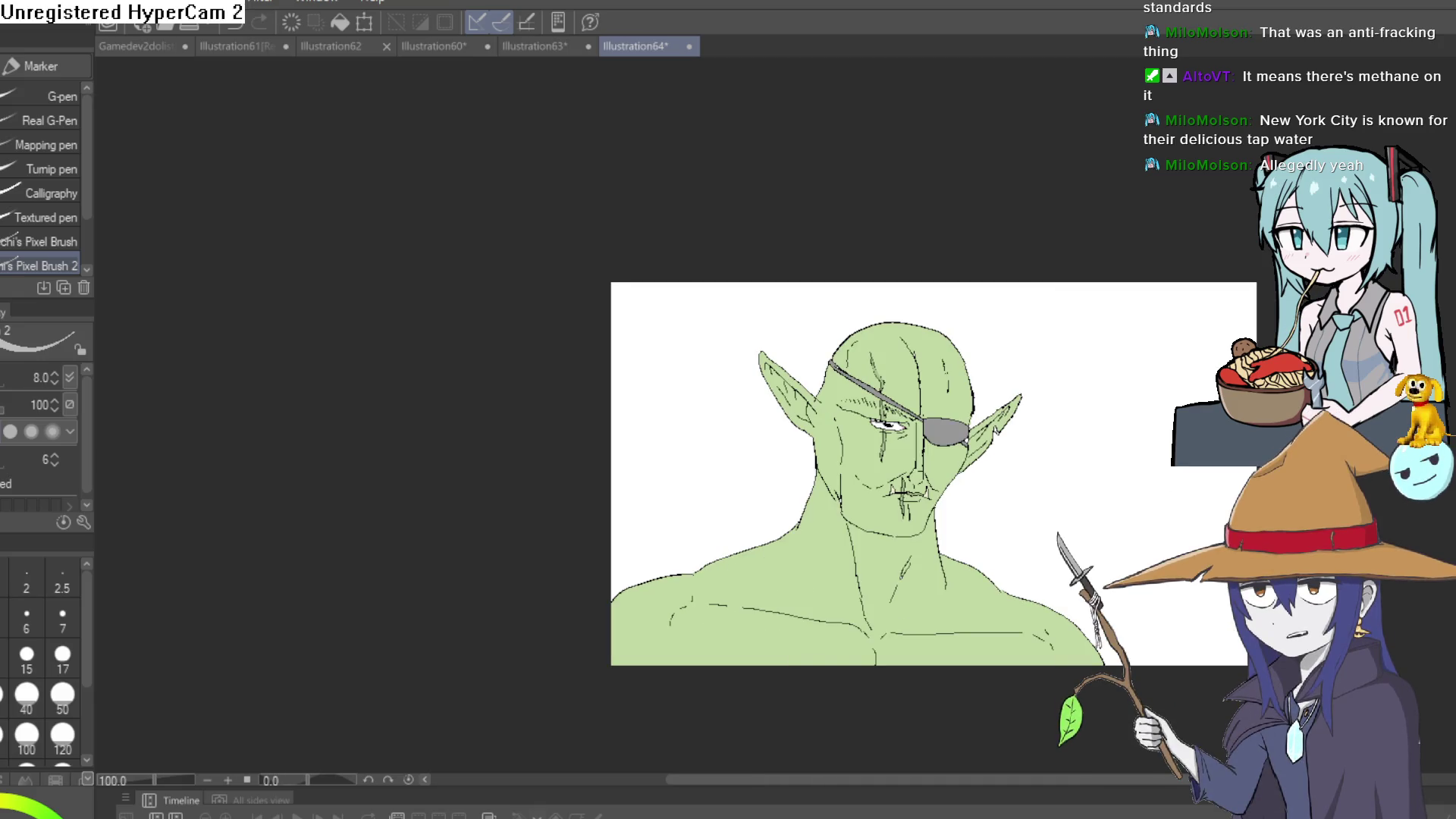
{"action": "scroll", "coordinate": [1112, 478], "scroll_direction": "up", "scroll_amount": 3}
{"action": "scroll", "coordinate": [955, 362], "scroll_direction": "up", "scroll_amount": 3}
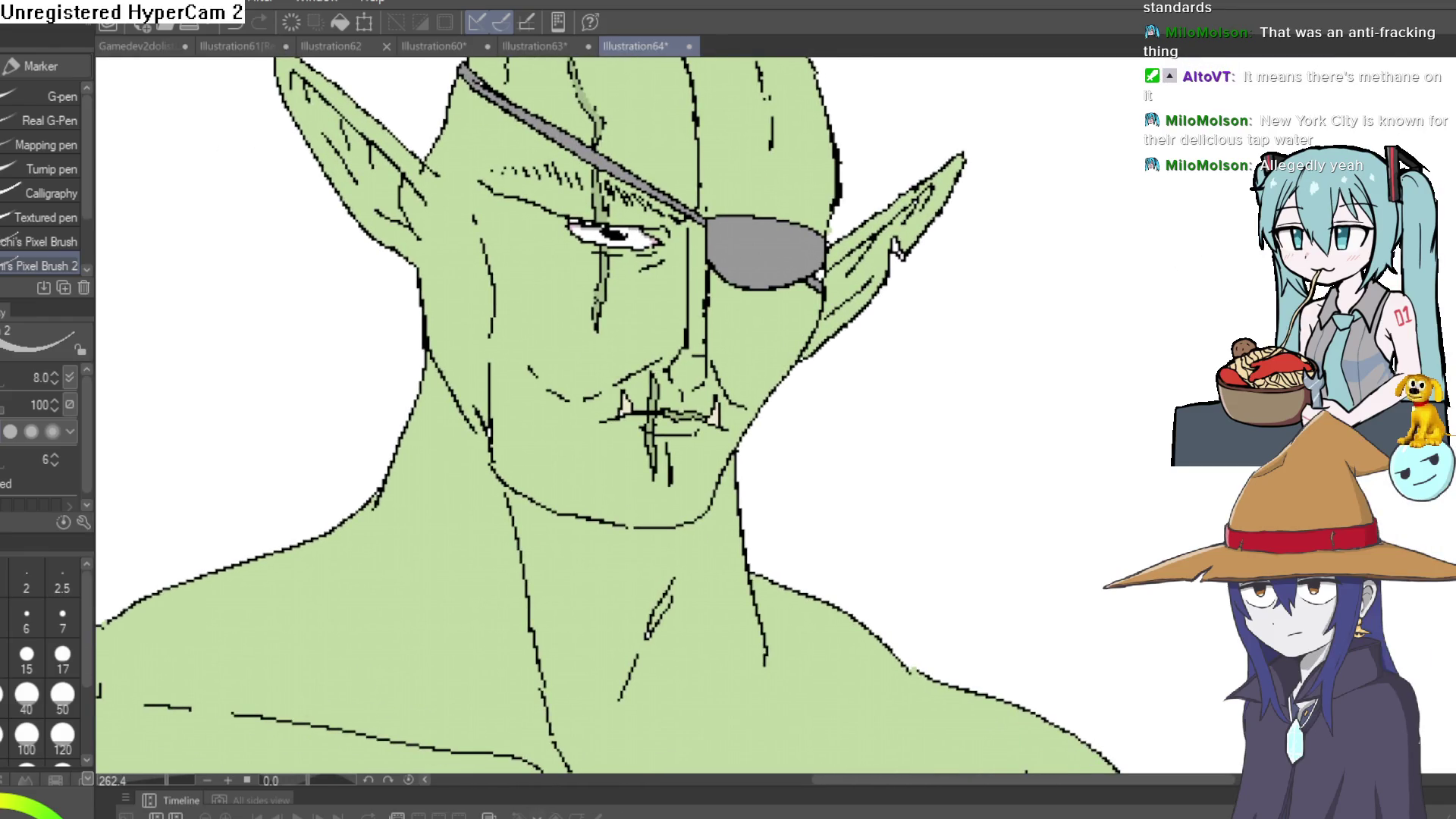
{"action": "key", "text": "h"}
{"action": "left_click_drag", "start_coordinate": [1187, 212], "coordinate": [1031, 258]}
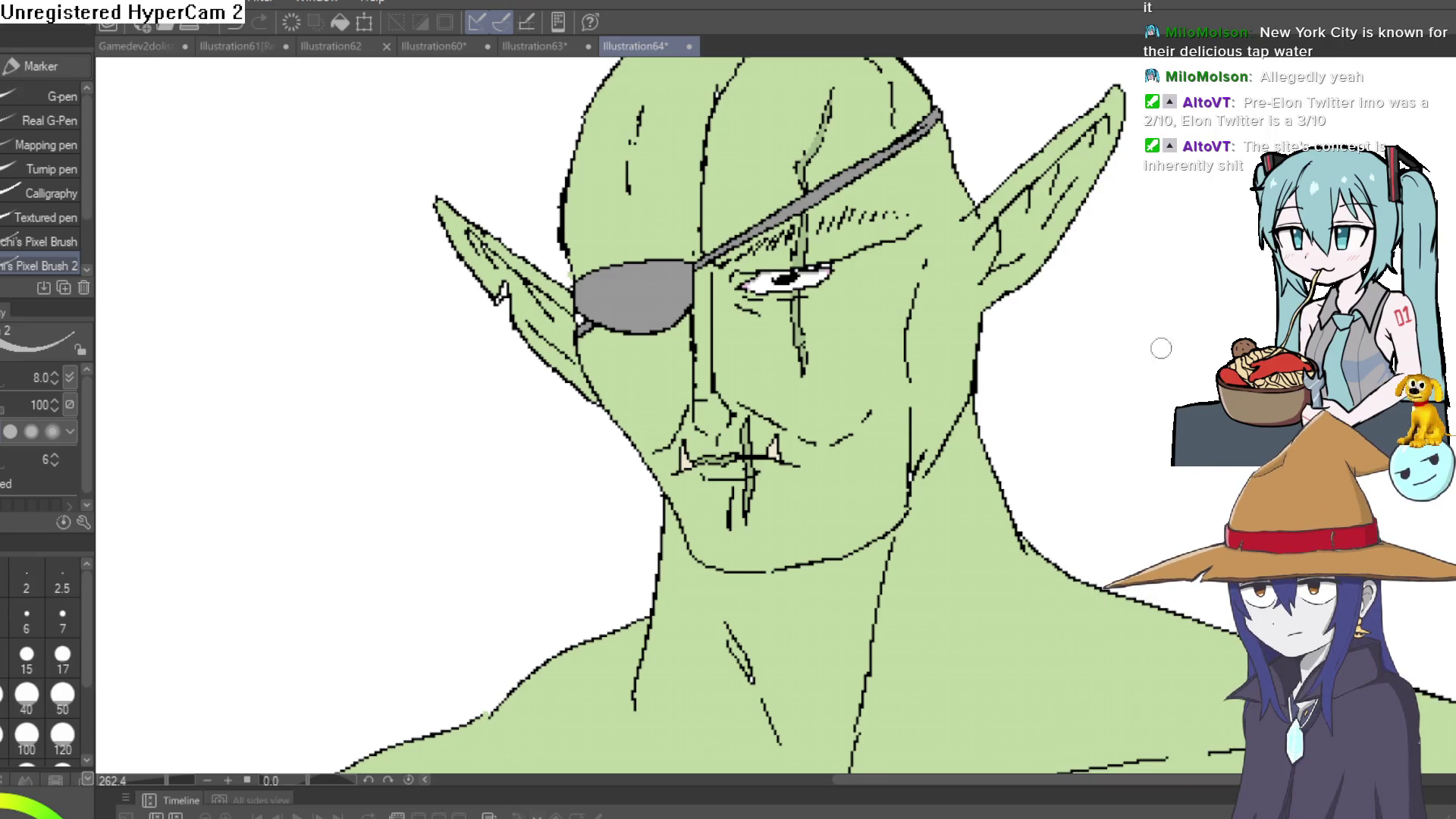
Zoom out to the whole goblin, then zoom in until the head fills the view.
{"action": "left_click_drag", "start_coordinate": [1221, 299], "coordinate": [1174, 326]}
{"action": "left_click", "coordinate": [1013, 357]}
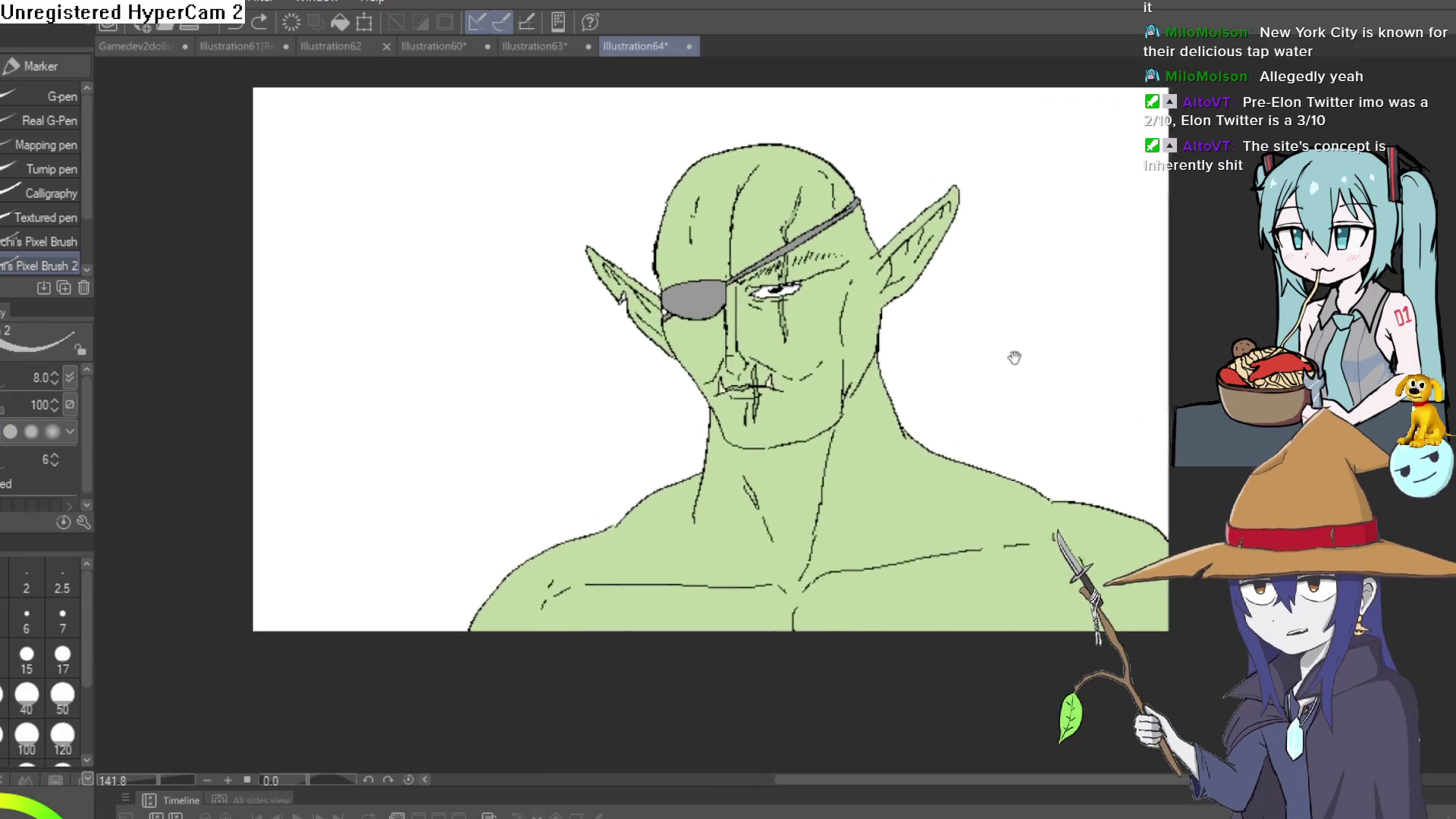
{"action": "left_click", "coordinate": [1000, 425]}
{"action": "left_click", "coordinate": [925, 432]}
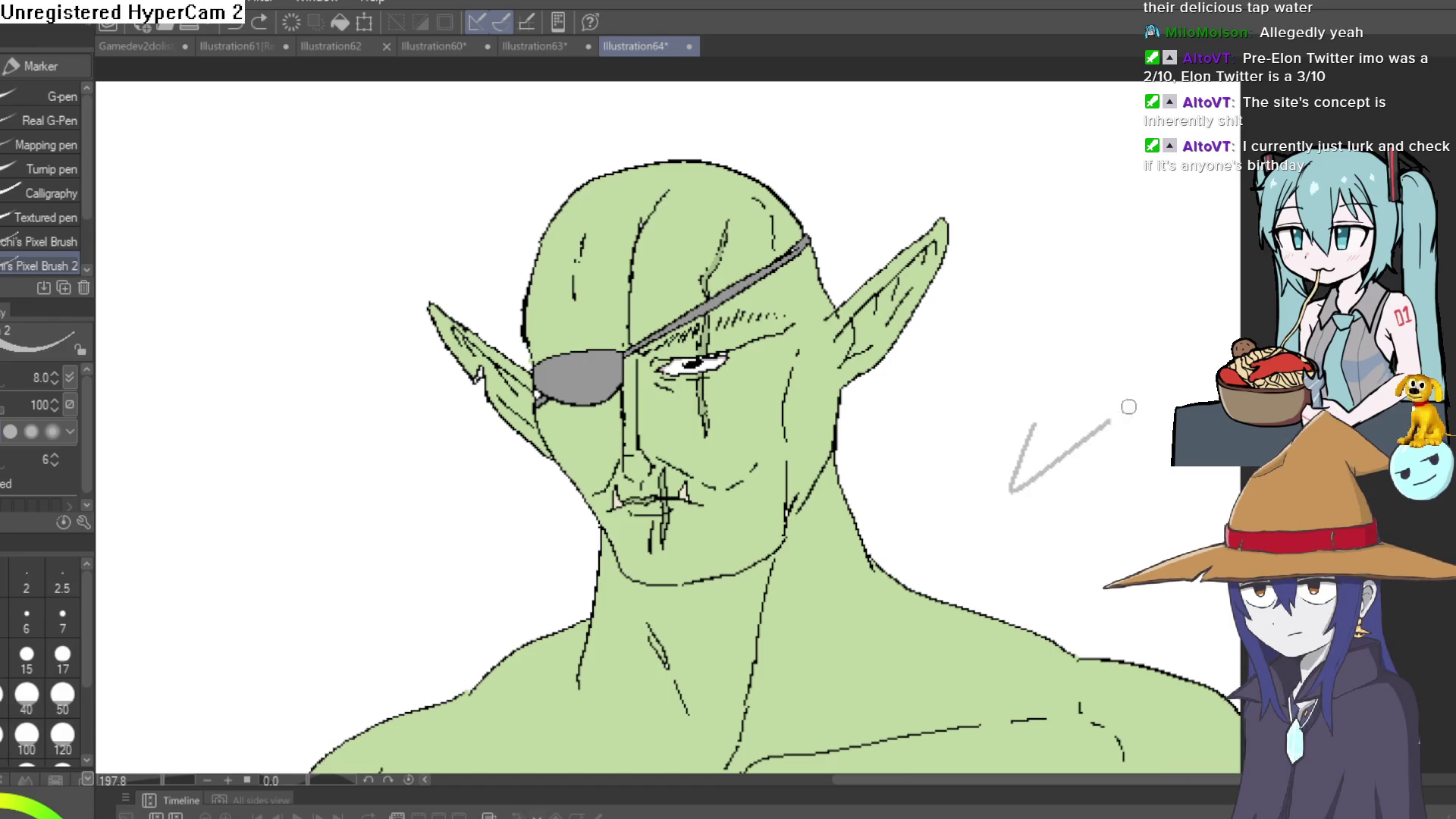
Pan across the finished orc bust and swap the drawing colour to black.
{"action": "scroll", "coordinate": [1107, 470], "scroll_direction": "down", "scroll_amount": 2}
{"action": "mouse_move", "coordinate": [1102, 483]}
{"action": "left_mouse_down"}
{"action": "mouse_move", "coordinate": [1059, 387]}
{"action": "mouse_move", "coordinate": [1043, 390]}
{"action": "mouse_move", "coordinate": [1107, 371]}
{"action": "left_mouse_up"}
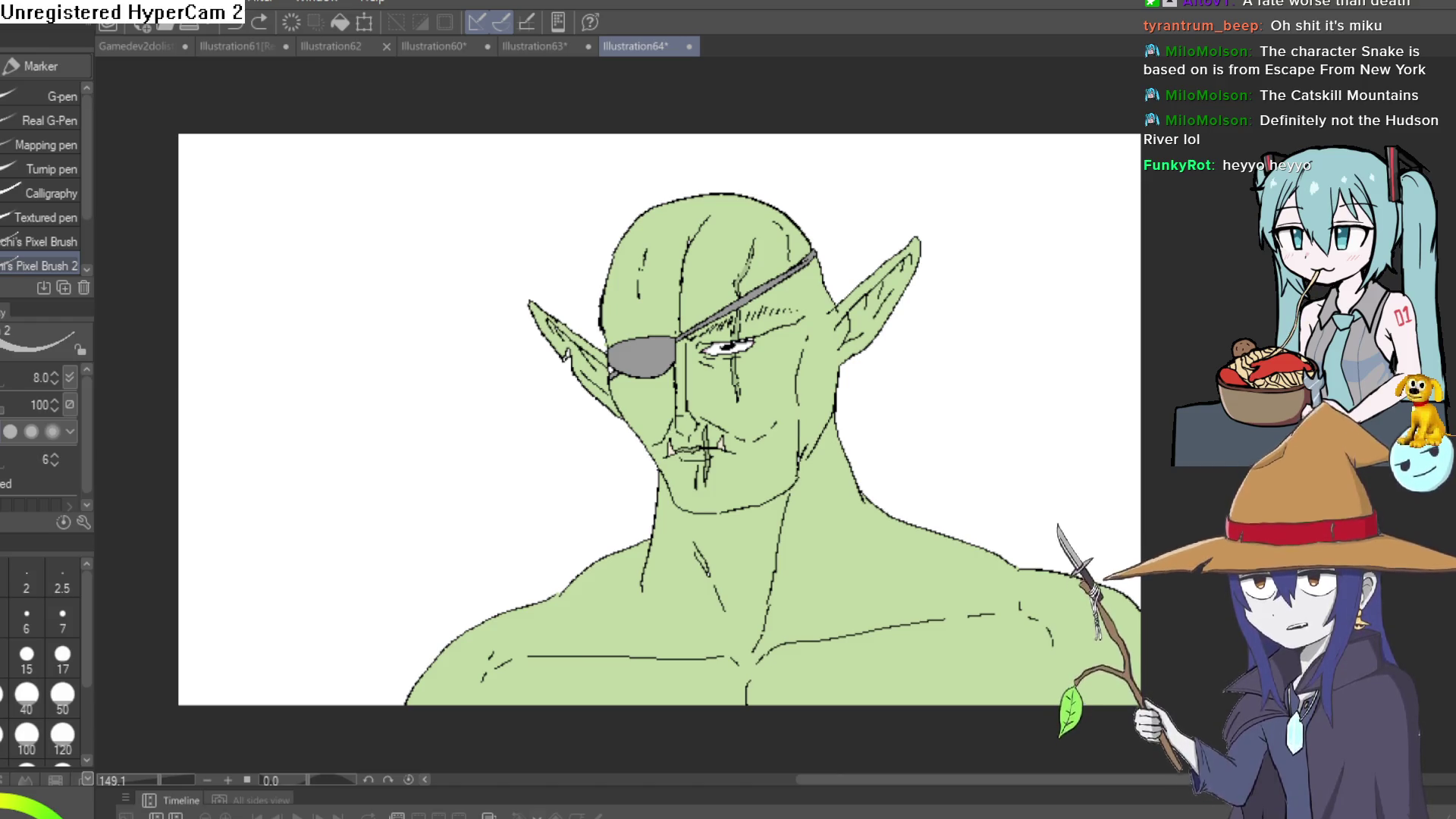
{"action": "key", "text": "x"}
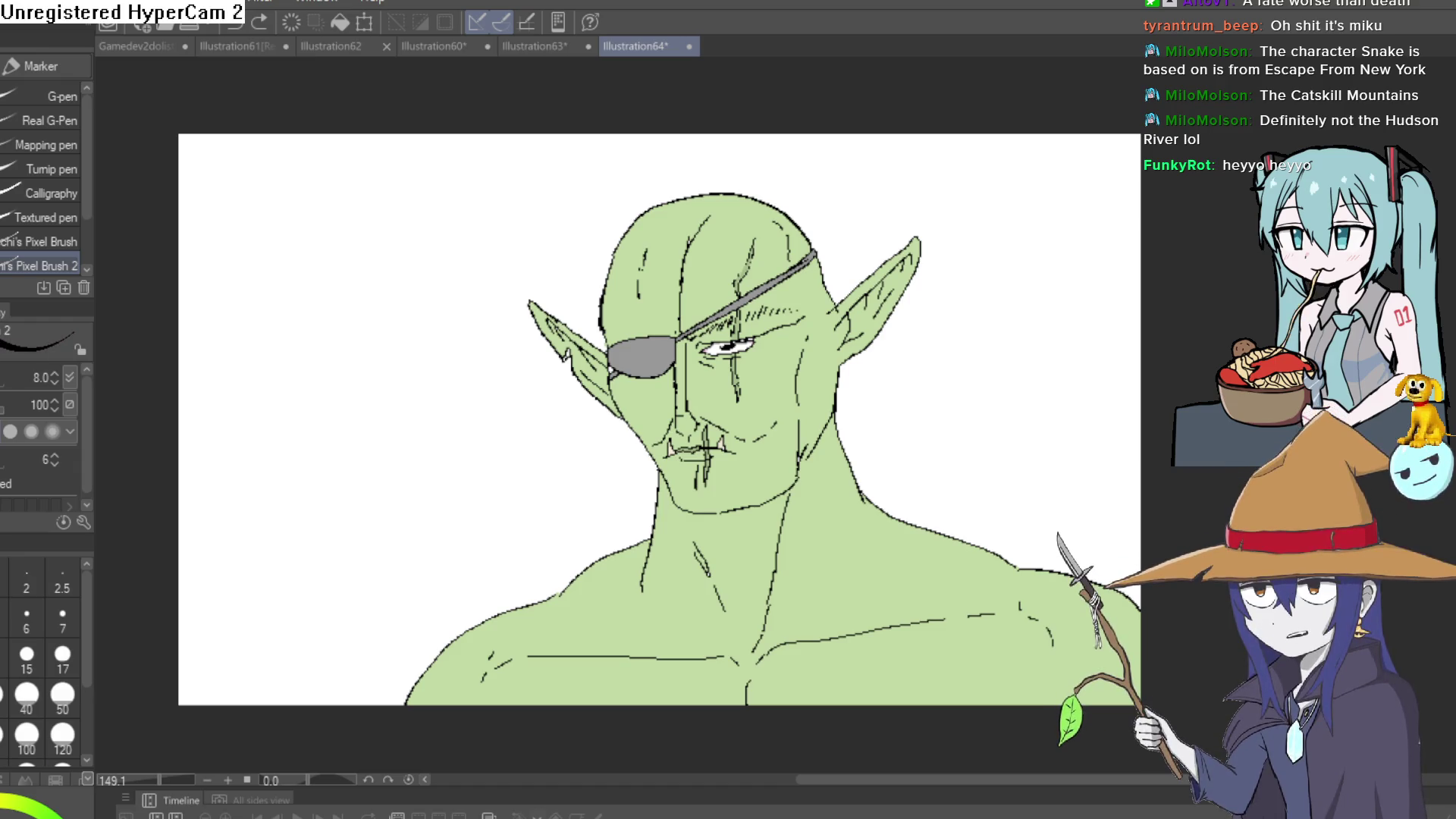
Hand-letter 'Thrall' beside the orc's head, redrawing the T and tidying strokes.
{"action": "mouse_move", "coordinate": [355, 222]}
{"action": "left_mouse_down"}
{"action": "mouse_move", "coordinate": [351, 297]}
{"action": "mouse_move", "coordinate": [392, 299]}
{"action": "left_mouse_up"}
{"action": "left_click_drag", "start_coordinate": [425, 244], "coordinate": [451, 288]}
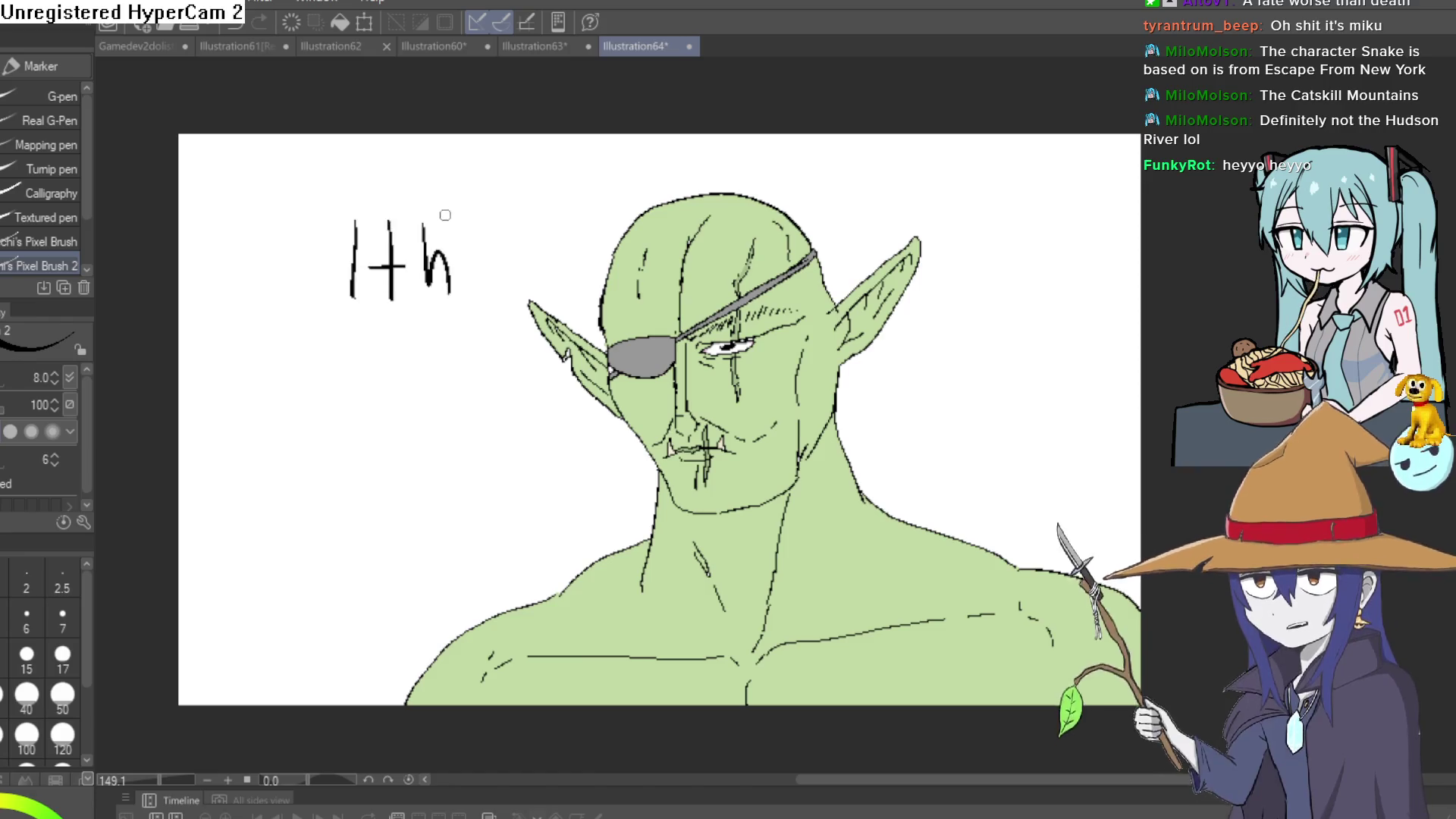
{"action": "key", "text": "ctrl+z"}
{"action": "key", "text": "ctrl+z"}
{"action": "key", "text": "ctrl+z"}
{"action": "left_click_drag", "start_coordinate": [361, 219], "coordinate": [361, 295]}
{"action": "left_click_drag", "start_coordinate": [342, 242], "coordinate": [388, 240]}
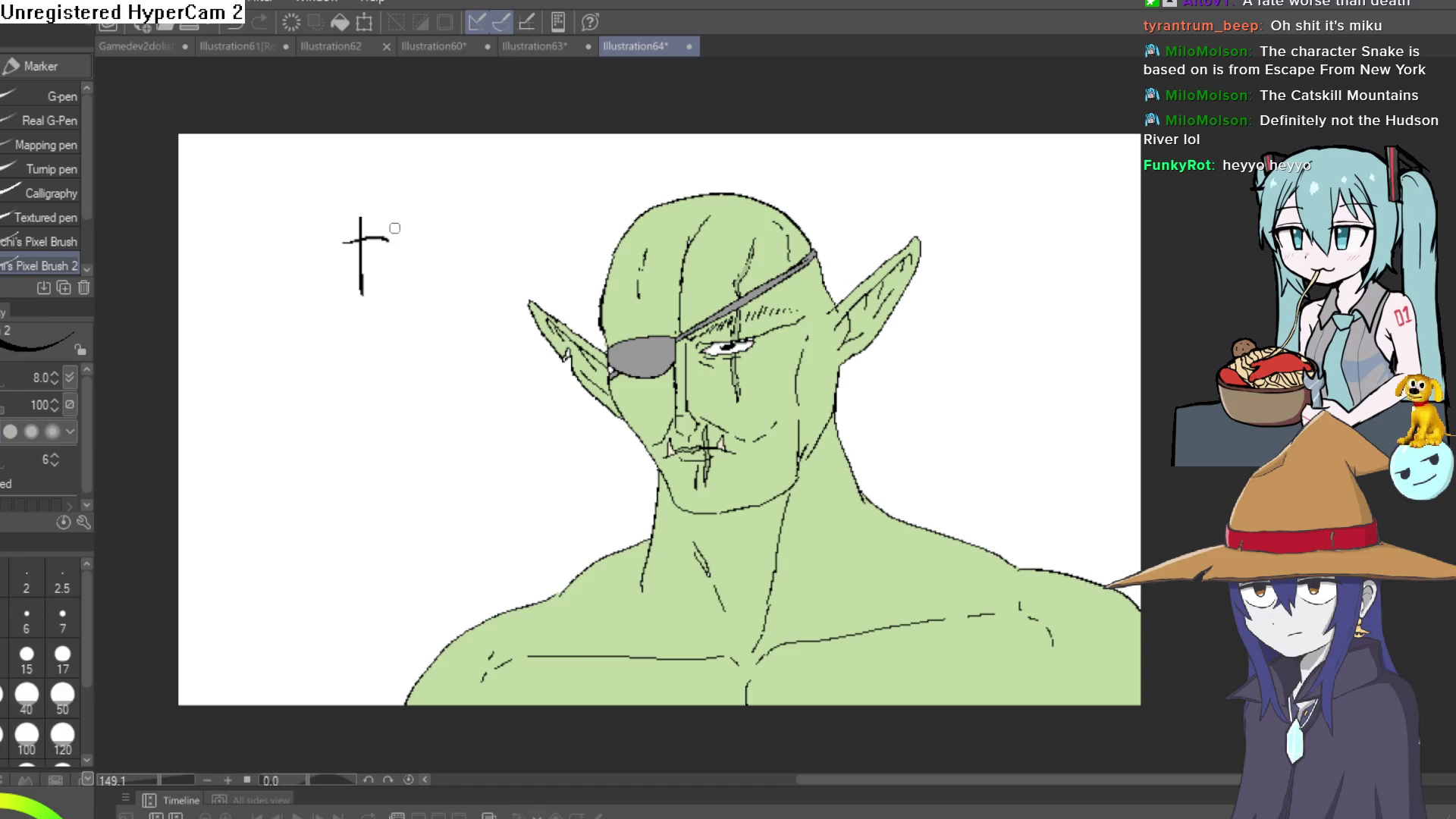
{"action": "left_click_drag", "start_coordinate": [529, 221], "coordinate": [527, 294]}
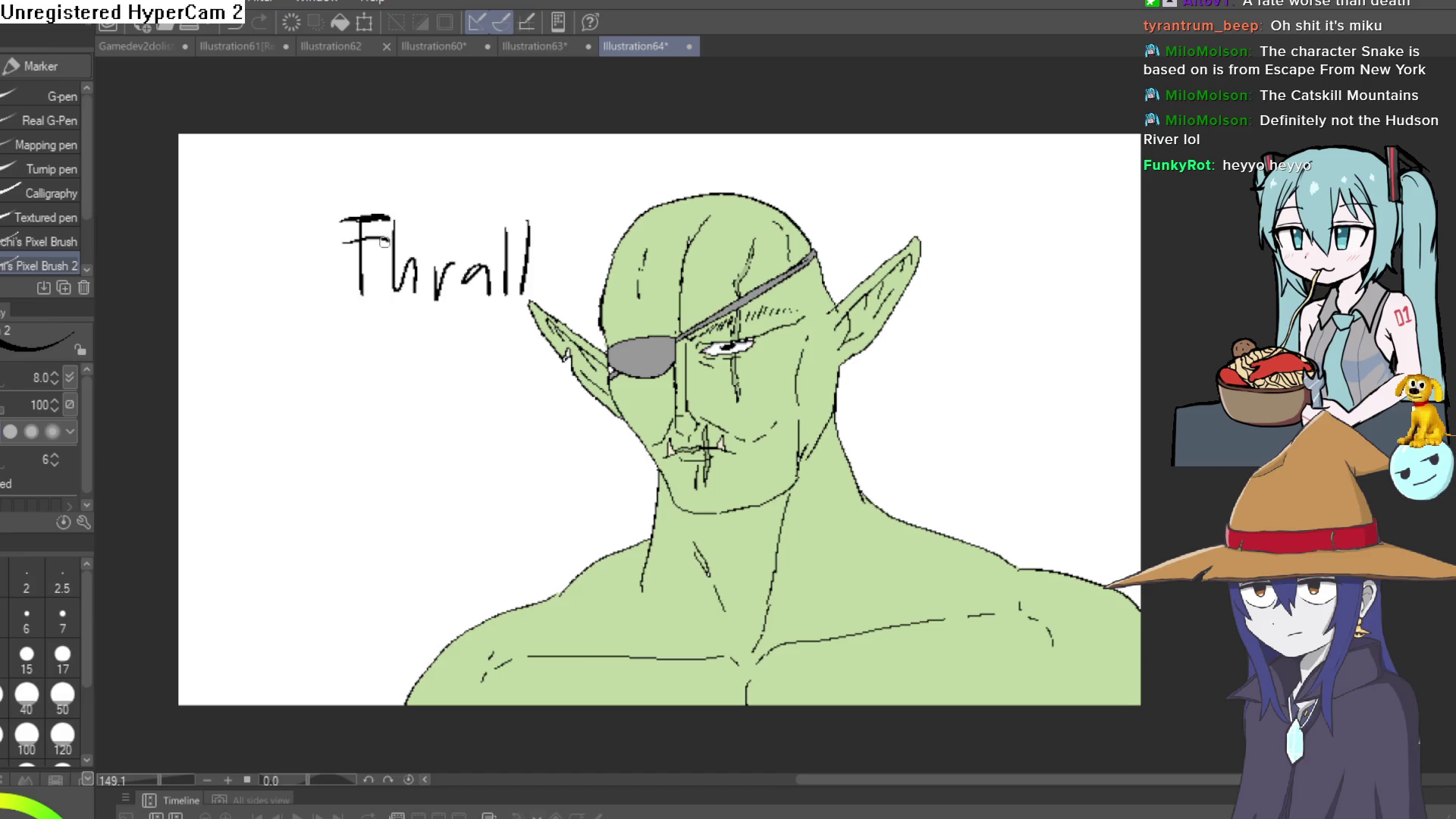
{"action": "key", "text": "e"}
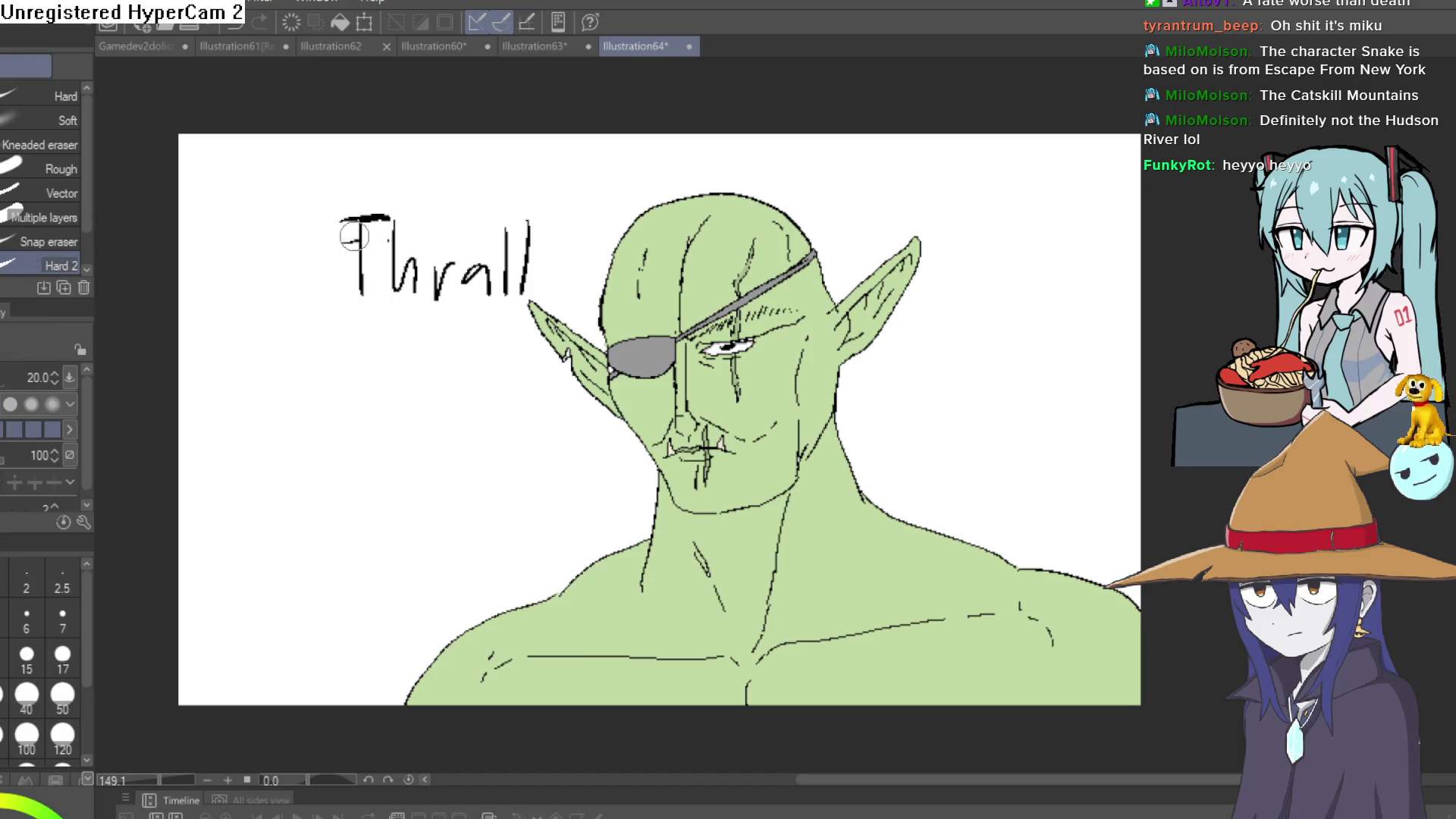
{"action": "key", "text": "p"}
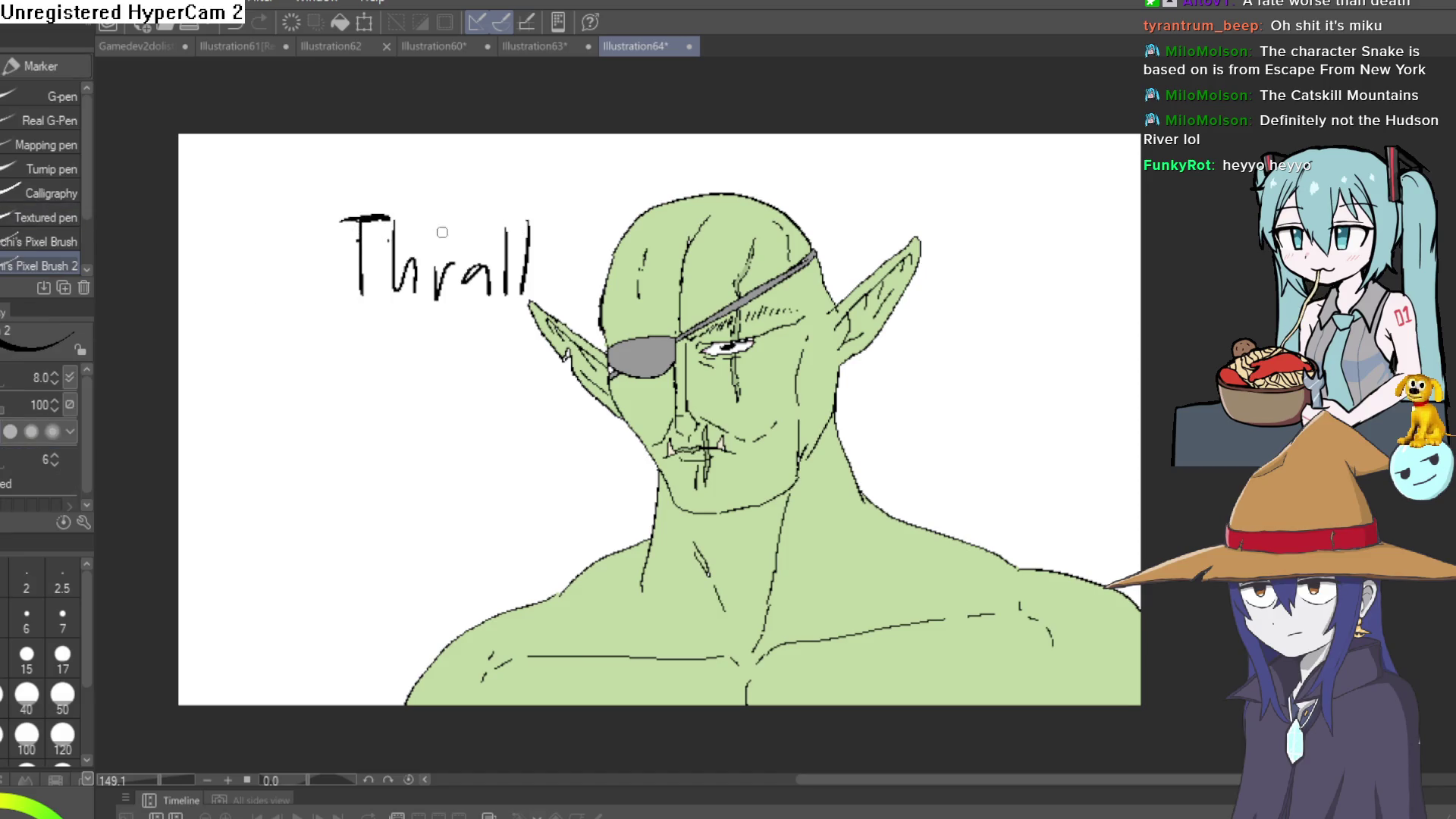
Draw a curved arrow from 'Thrall' to the orc, then switch to Illustration63.
{"action": "scroll", "coordinate": [796, 311], "scroll_direction": "down", "scroll_amount": 3}
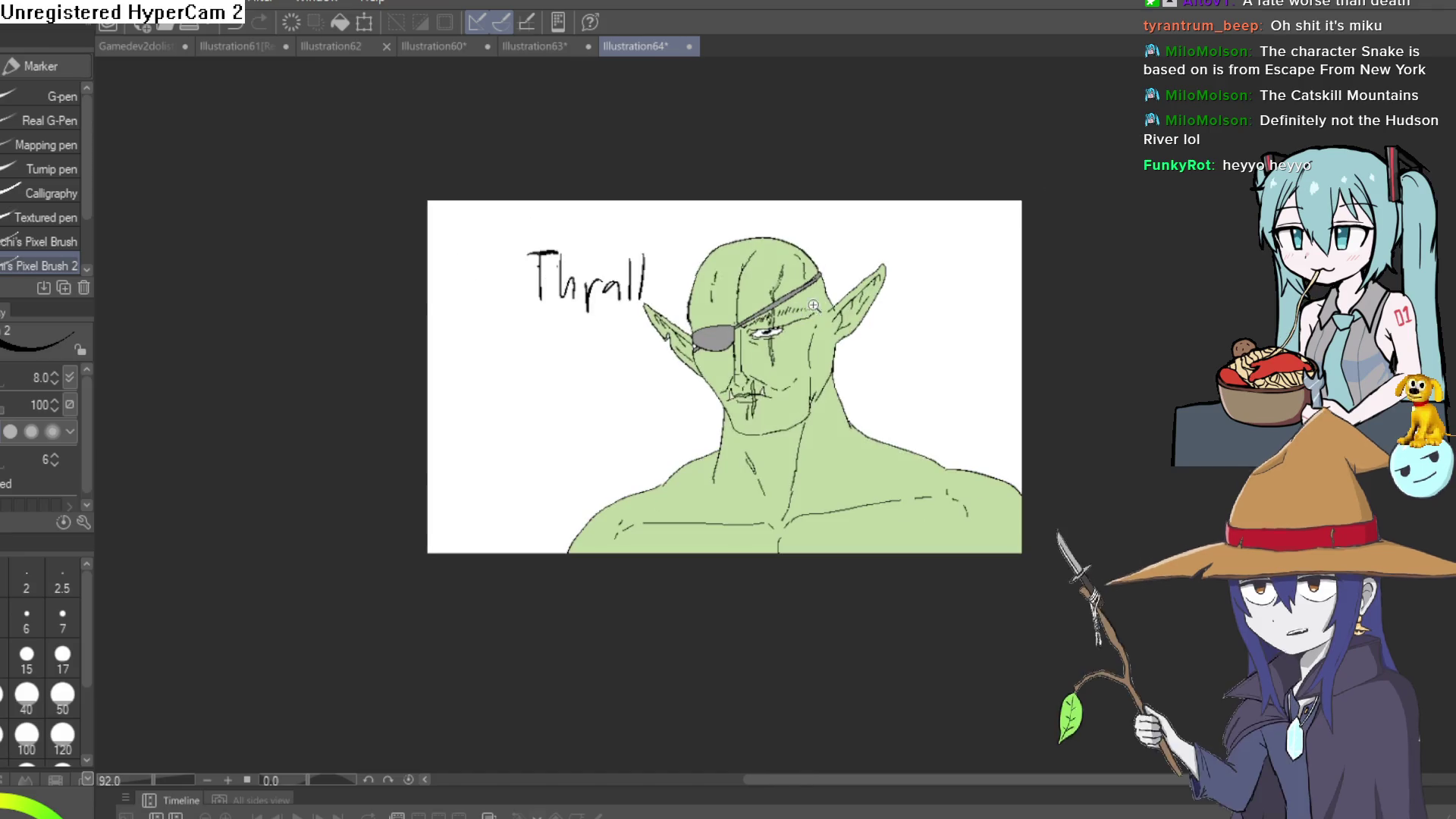
{"action": "left_click_drag", "start_coordinate": [803, 376], "coordinate": [734, 420]}
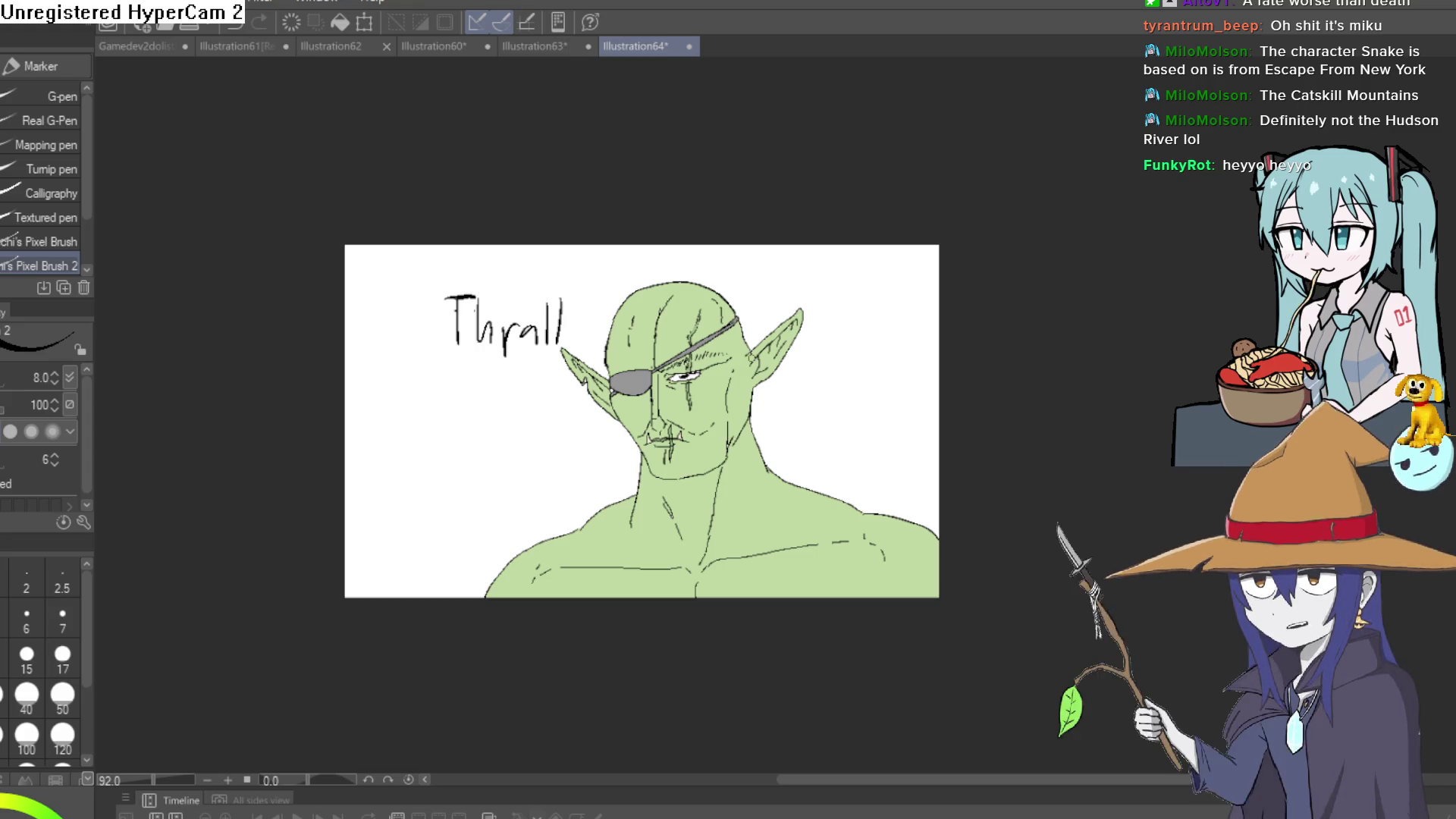
{"action": "scroll", "coordinate": [820, 374], "scroll_direction": "up", "scroll_amount": 3}
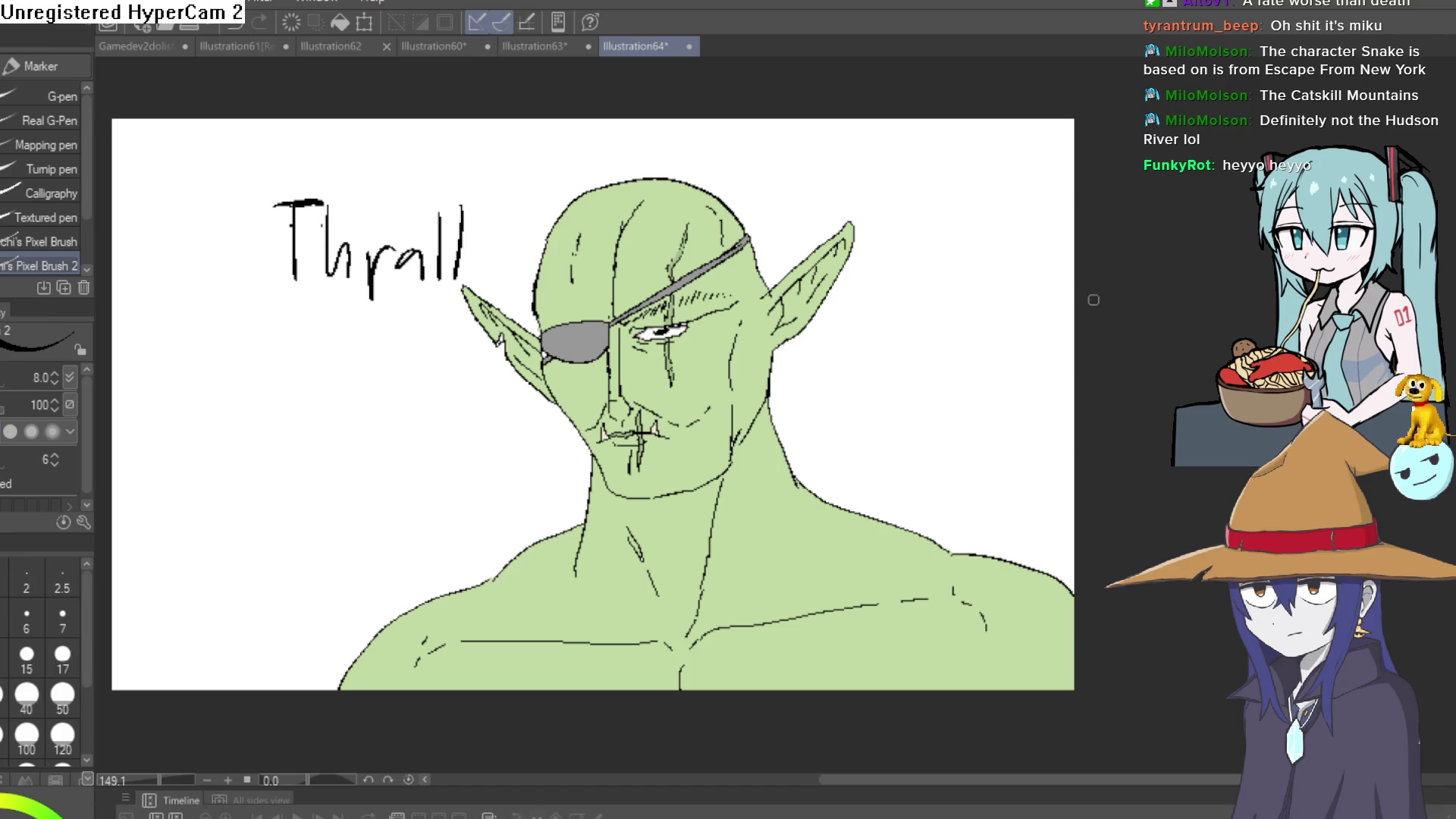
{"action": "left_click_drag", "start_coordinate": [380, 322], "coordinate": [452, 389]}
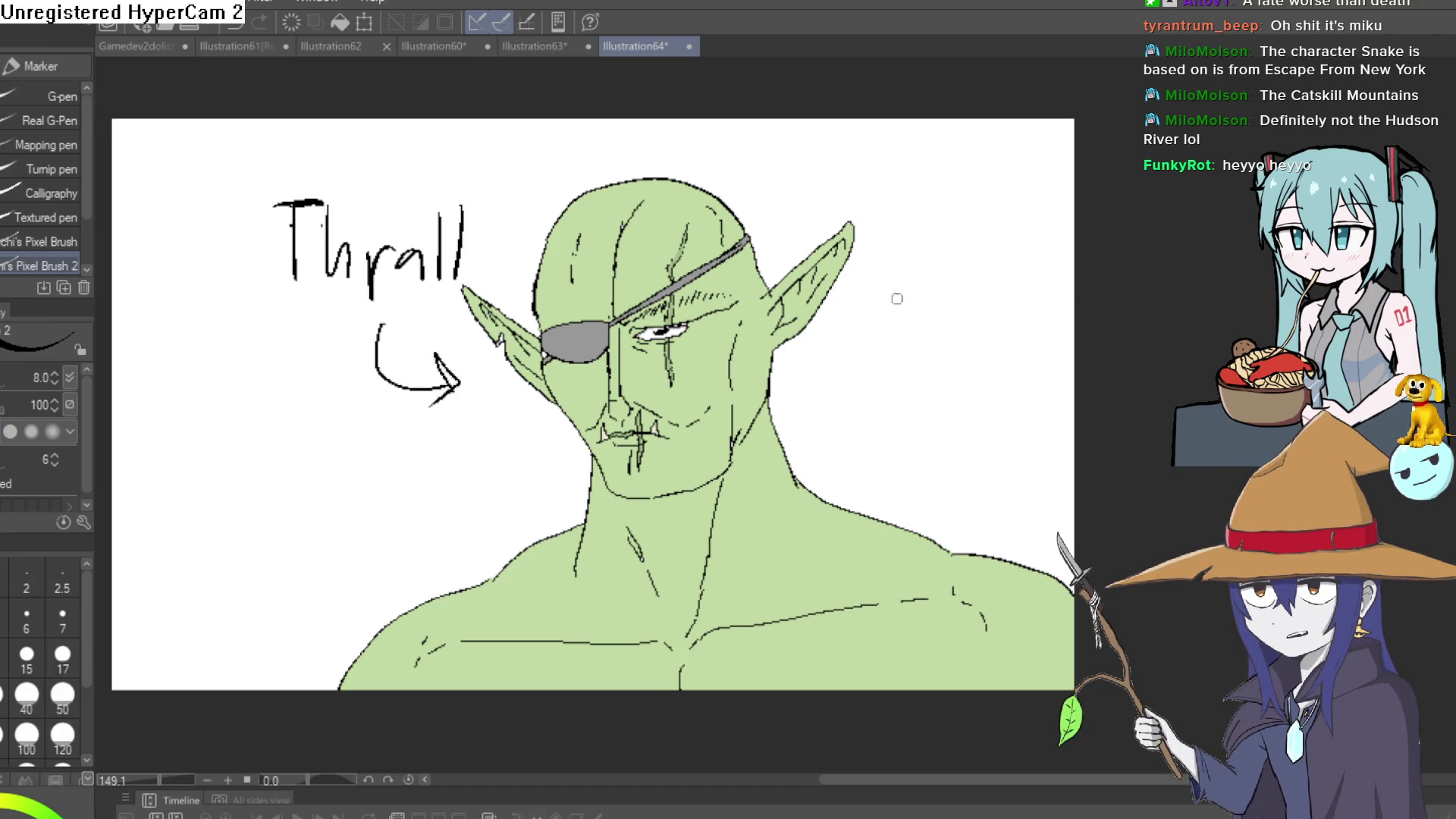
{"action": "scroll", "coordinate": [929, 346], "scroll_direction": "up", "scroll_amount": 1}
{"action": "scroll", "coordinate": [834, 375], "scroll_direction": "up", "scroll_amount": 1}
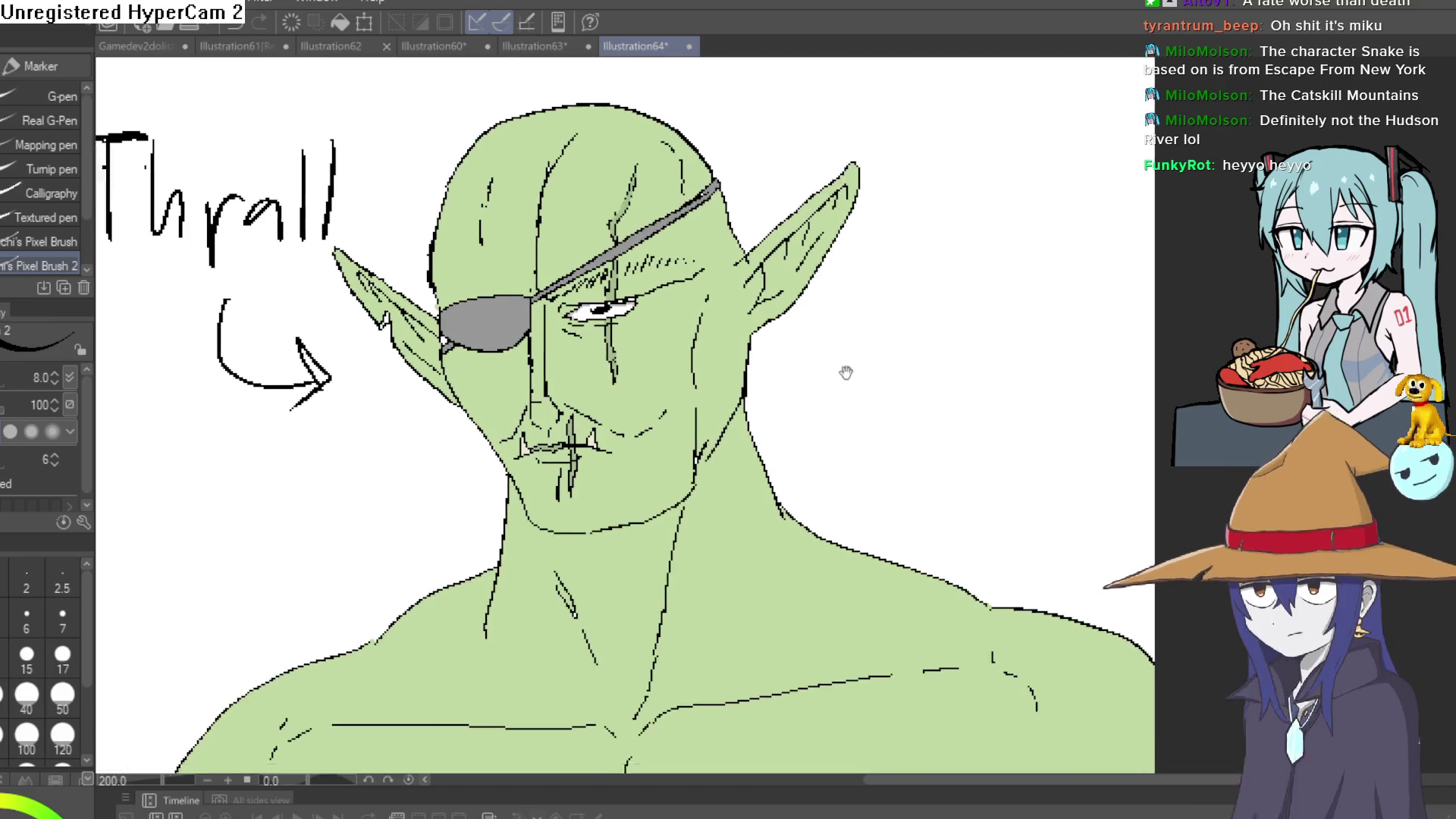
{"action": "left_click_drag", "start_coordinate": [845, 372], "coordinate": [902, 358]}
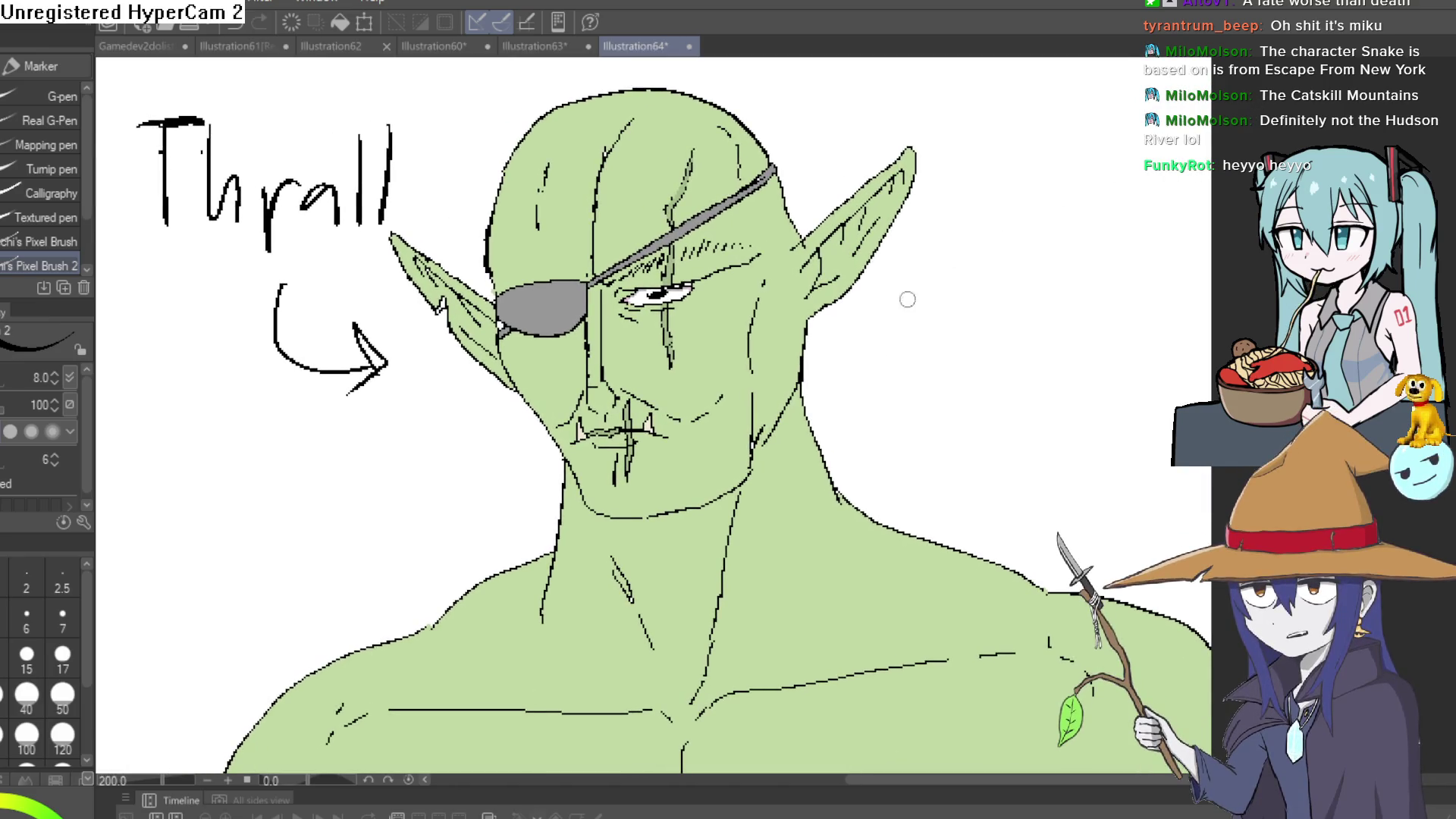
{"action": "scroll", "coordinate": [908, 299], "scroll_direction": "down", "scroll_amount": 3}
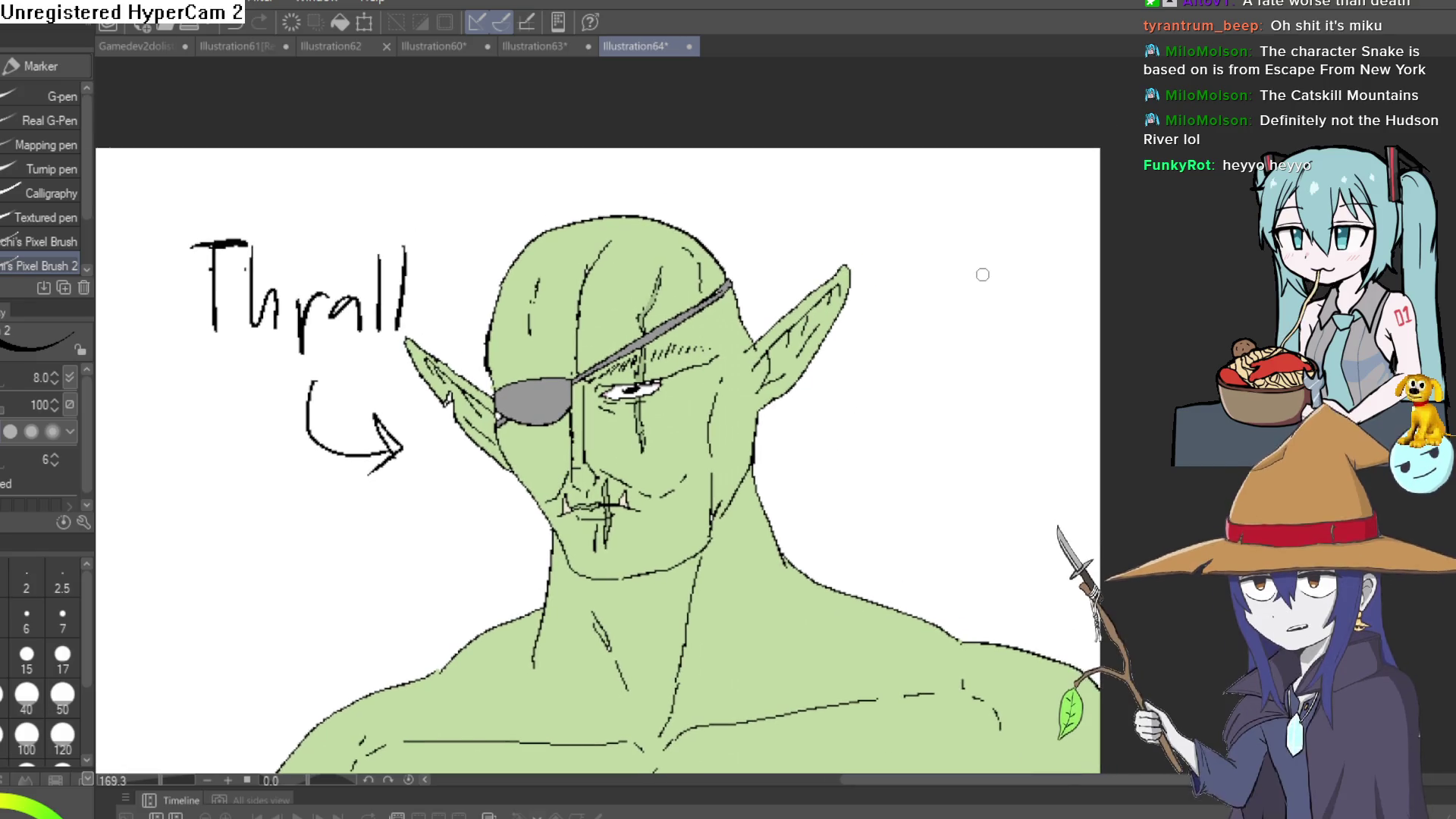
{"action": "left_click", "coordinate": [529, 53]}
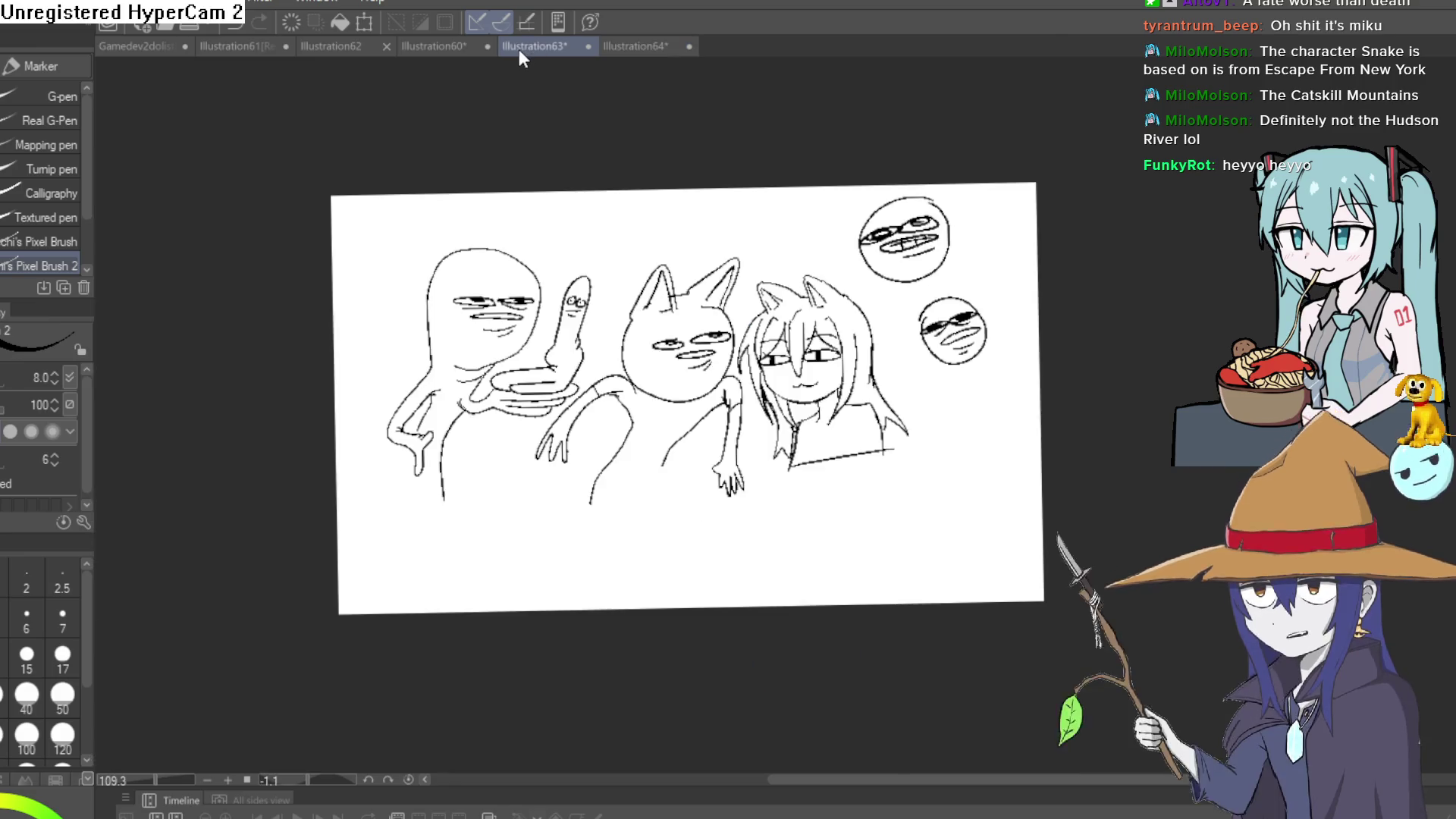
Flip between the Nixie (Illustration60), Illustration63 and Thrall drawings to compare them.
{"action": "left_click", "coordinate": [452, 51]}
{"action": "mouse_move", "coordinate": [929, 474]}
{"action": "left_mouse_down"}
{"action": "mouse_move", "coordinate": [906, 374]}
{"action": "mouse_move", "coordinate": [798, 281]}
{"action": "left_mouse_up"}
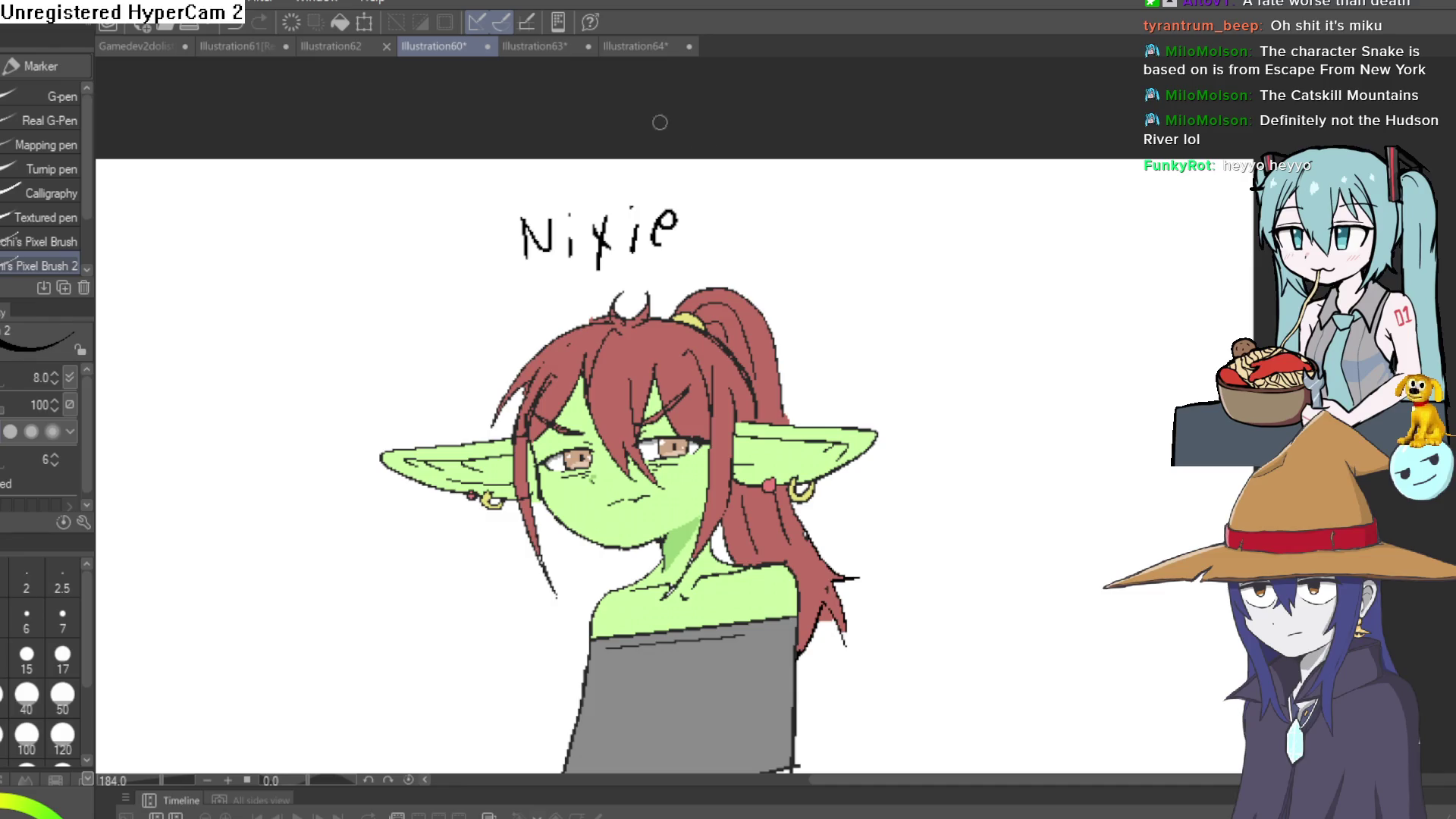
{"action": "left_click", "coordinate": [535, 46]}
{"action": "left_click", "coordinate": [633, 46]}
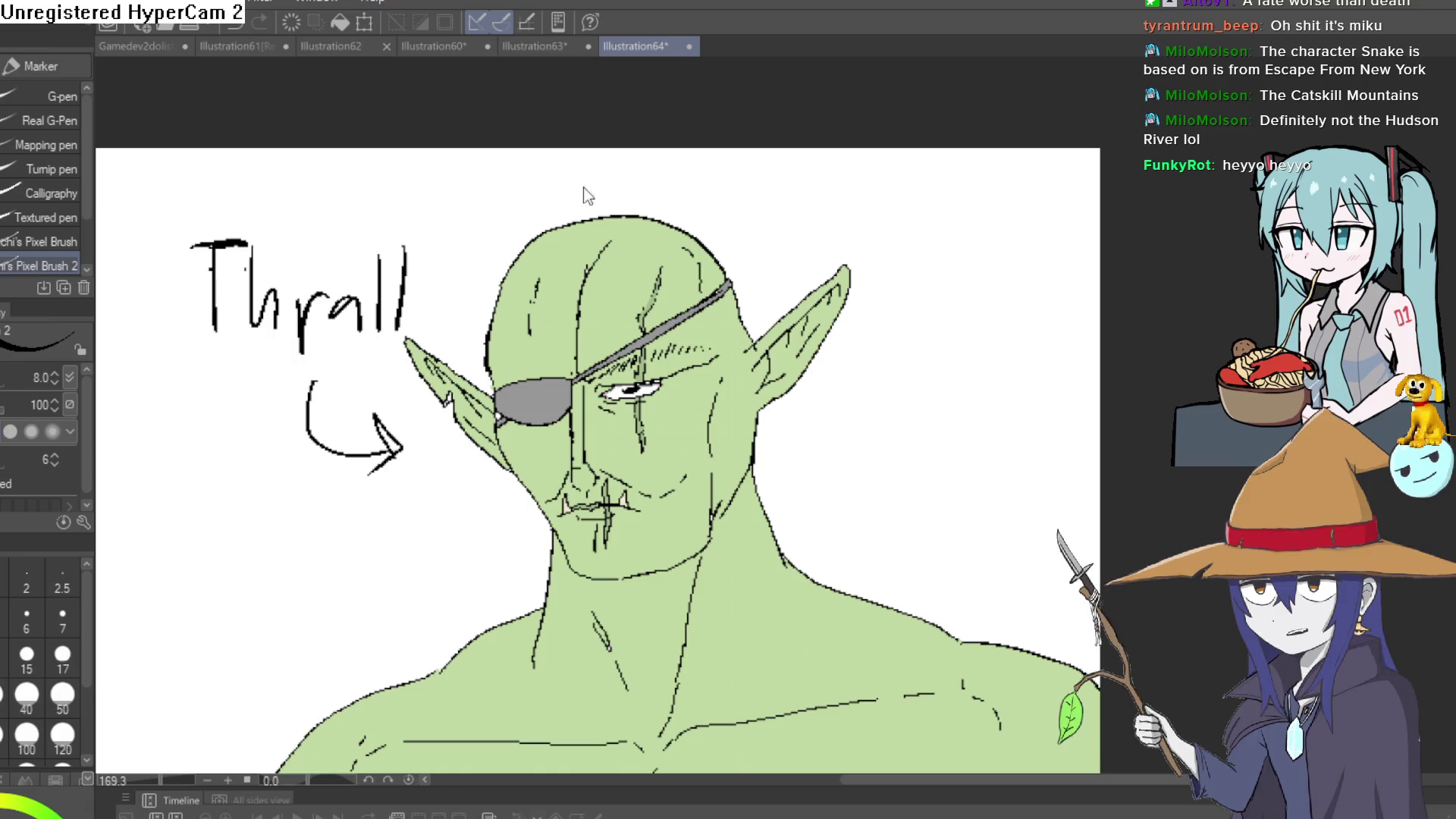
{"action": "left_click", "coordinate": [454, 49]}
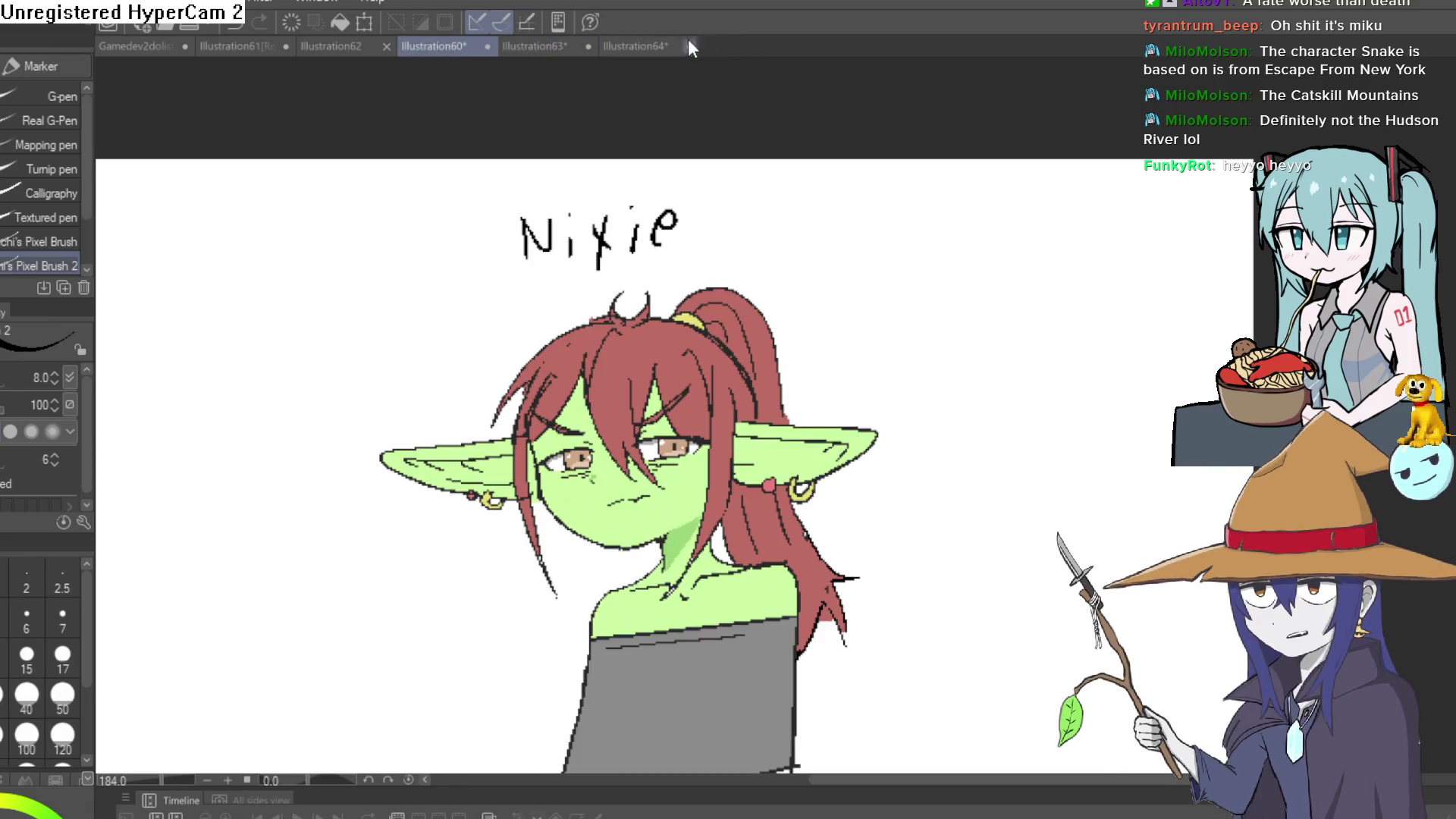
{"action": "left_click", "coordinate": [672, 50]}
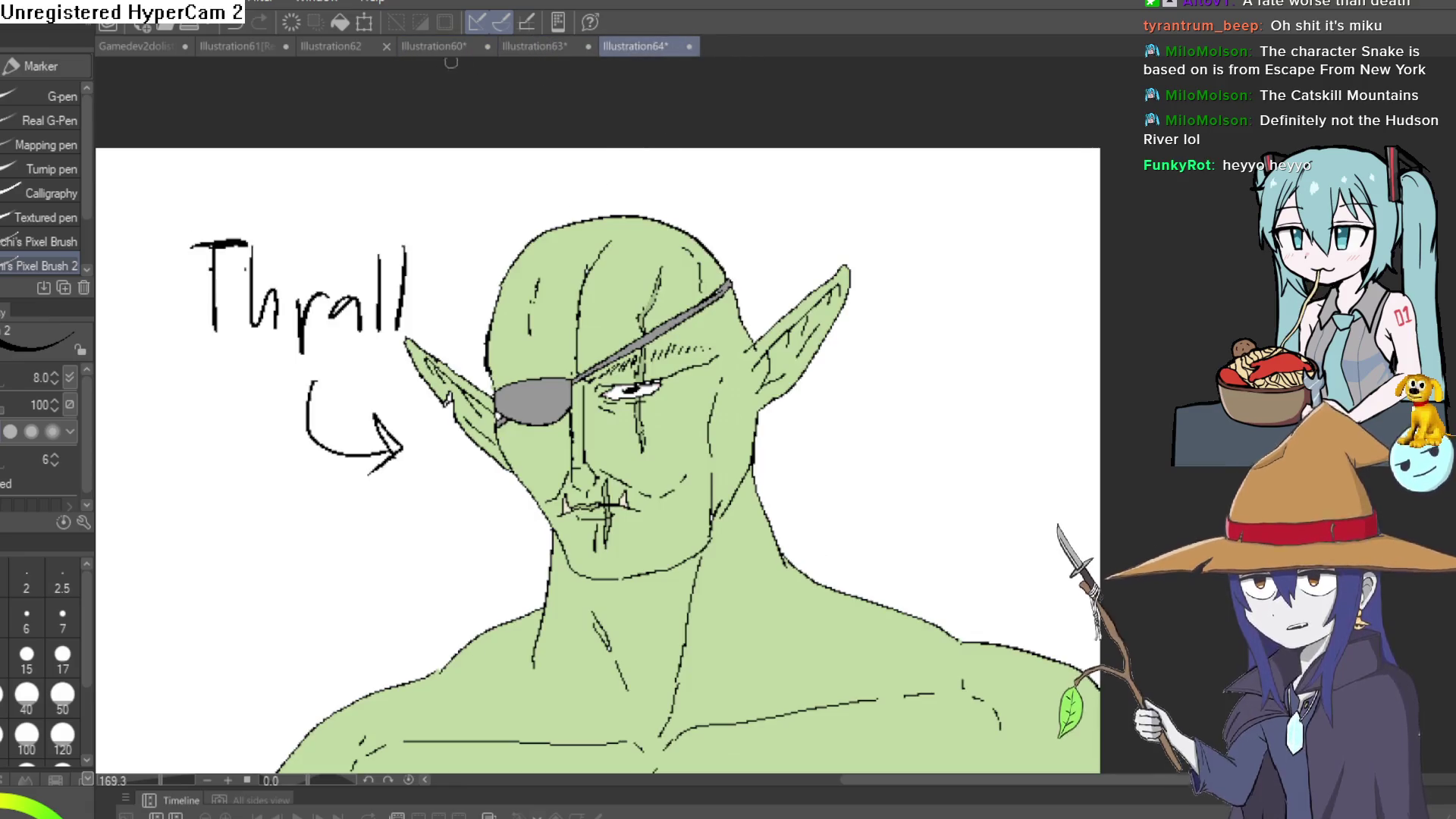
{"action": "left_click", "coordinate": [434, 47]}
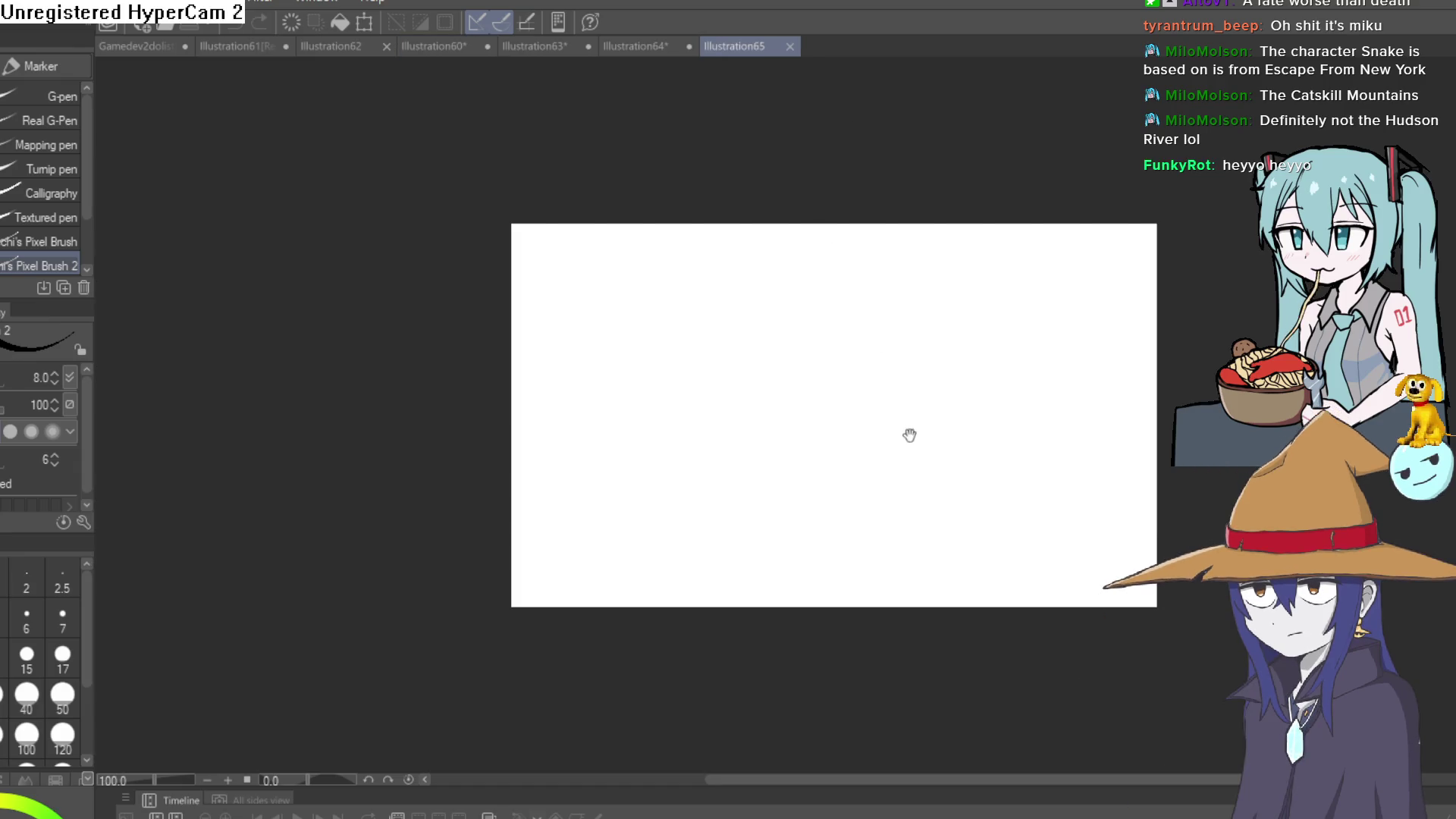
{"action": "left_click_drag", "start_coordinate": [909, 435], "coordinate": [689, 407]}
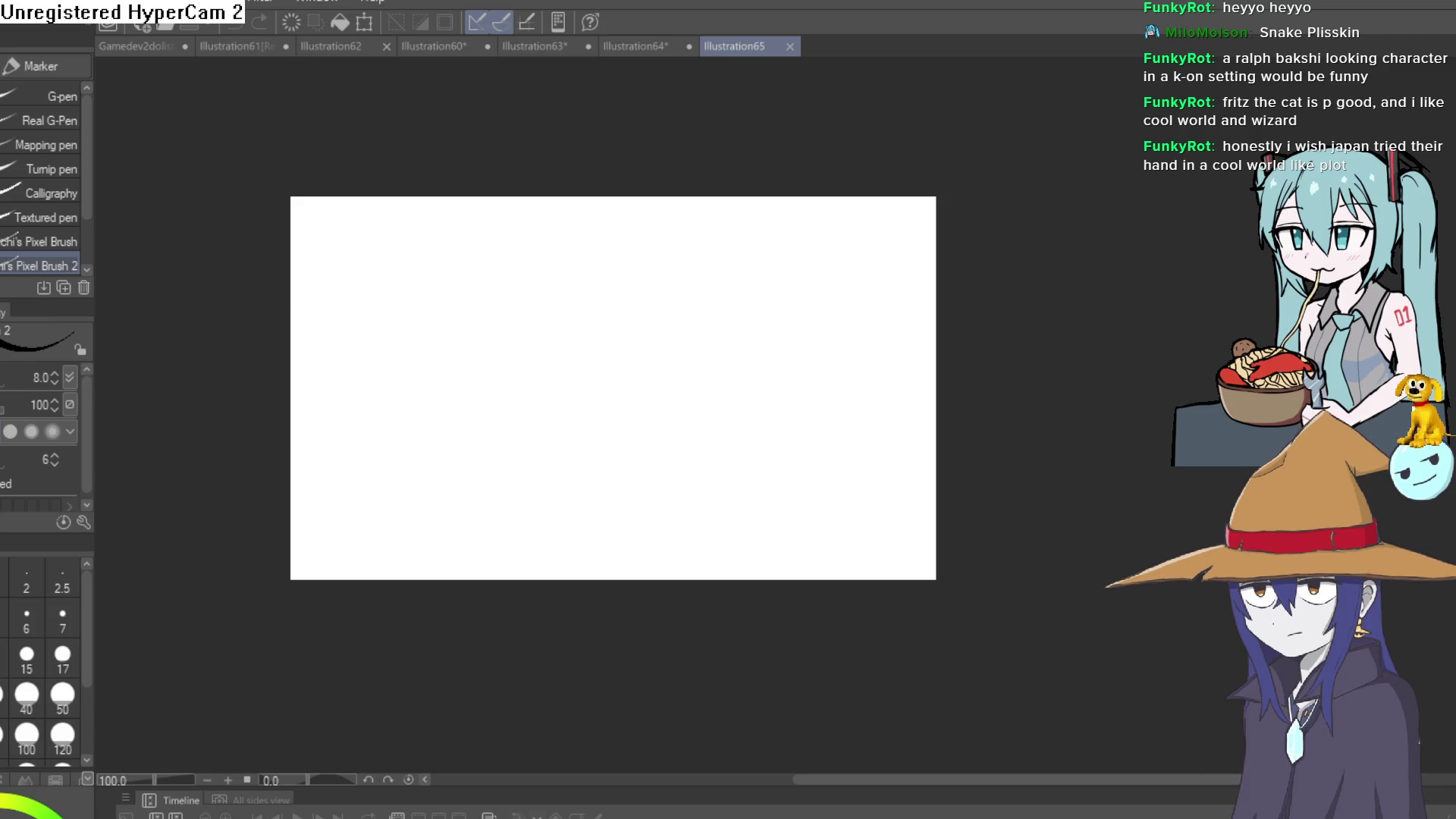
{"action": "mouse_move", "coordinate": [652, 440]}
{"action": "left_mouse_down"}
{"action": "mouse_move", "coordinate": [736, 345]}
{"action": "mouse_move", "coordinate": [822, 349]}
{"action": "left_mouse_up"}
{"action": "key", "text": "ctrl+z"}
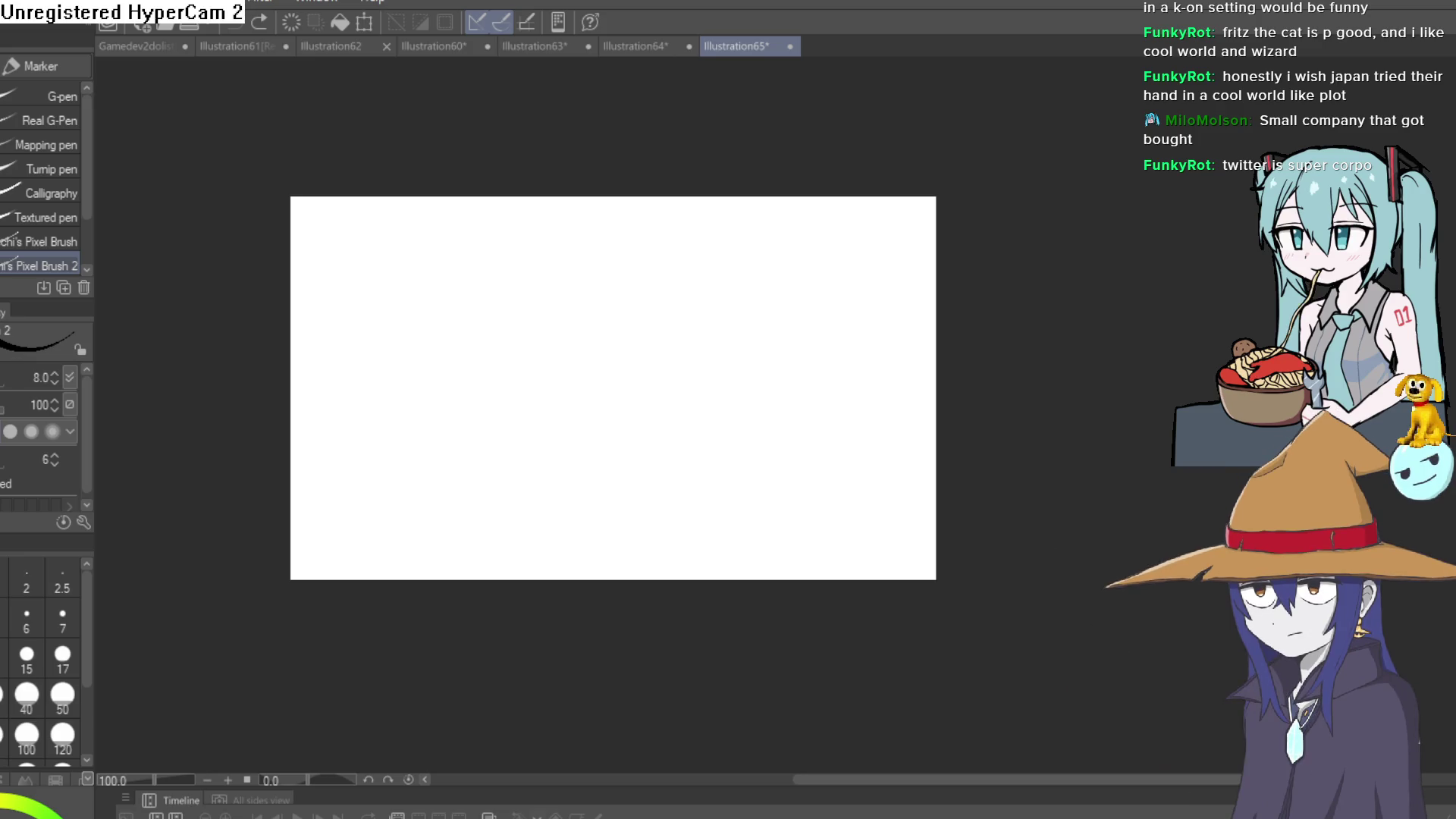
{"action": "mouse_move", "coordinate": [624, 313]}
{"action": "left_mouse_down"}
{"action": "mouse_move", "coordinate": [634, 413]}
{"action": "mouse_move", "coordinate": [766, 297]}
{"action": "left_mouse_up"}
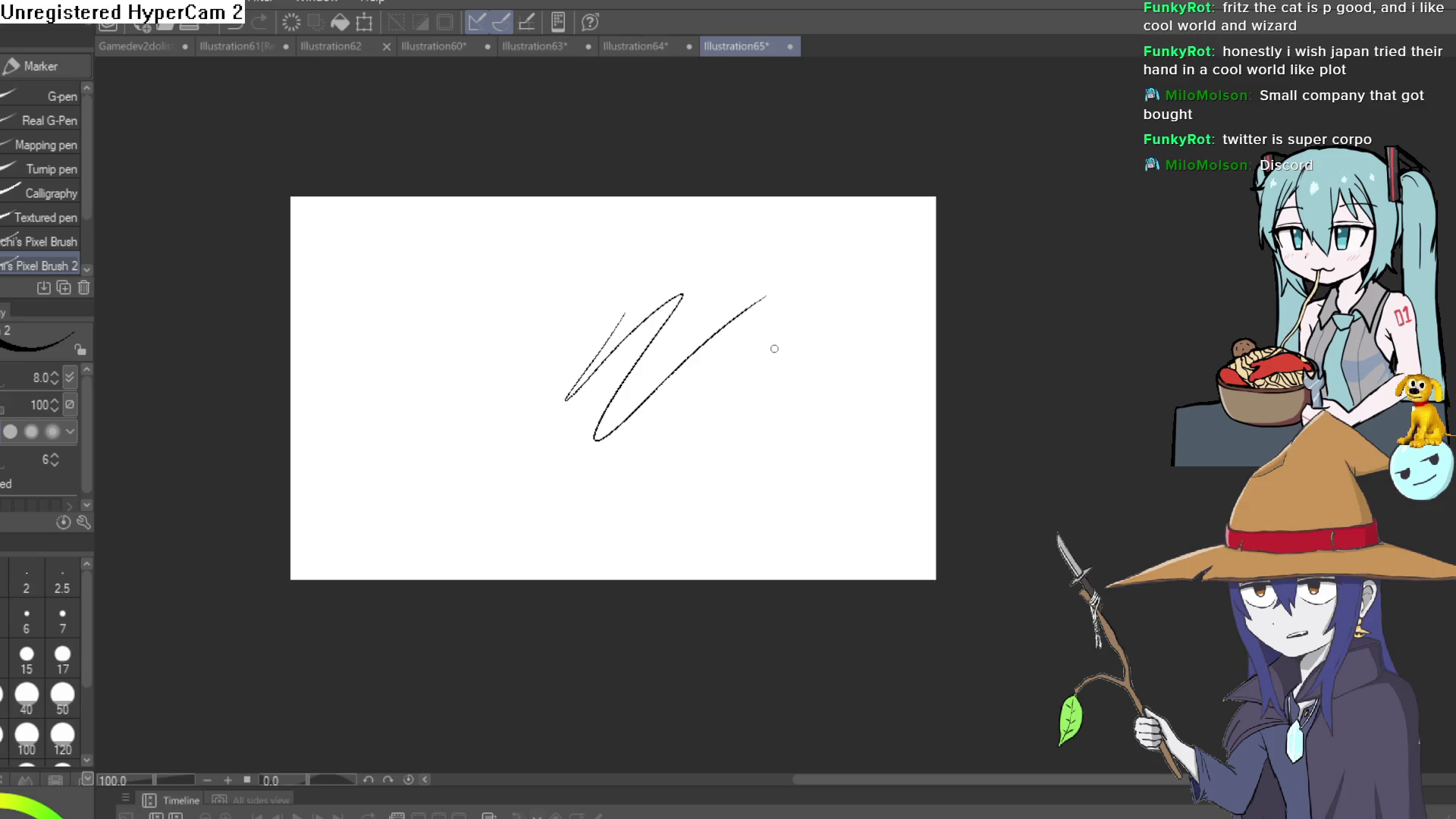
{"action": "key", "text": "ctrl+z"}
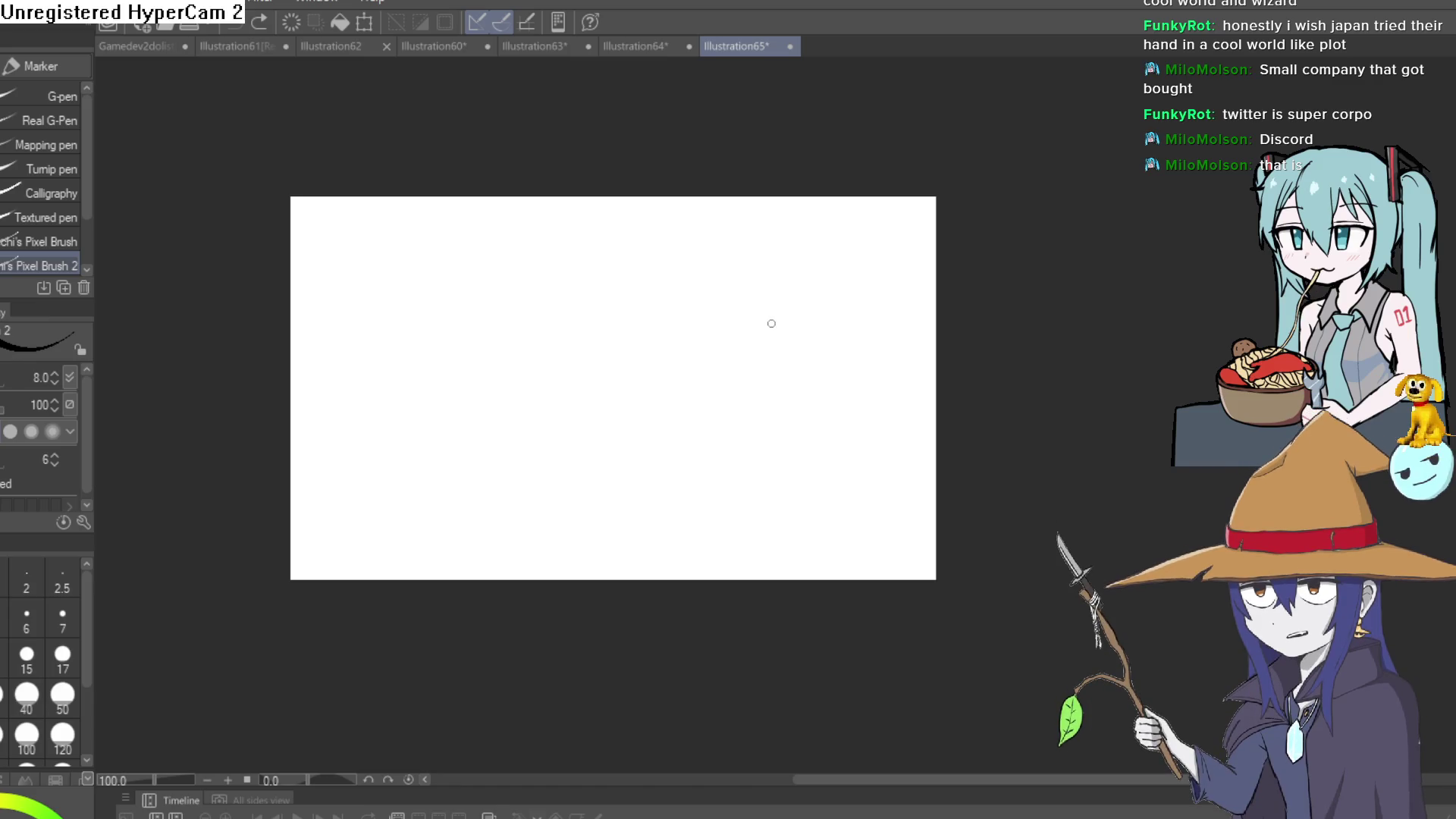
{"action": "scroll", "coordinate": [652, 390], "scroll_direction": "up", "scroll_amount": 3}
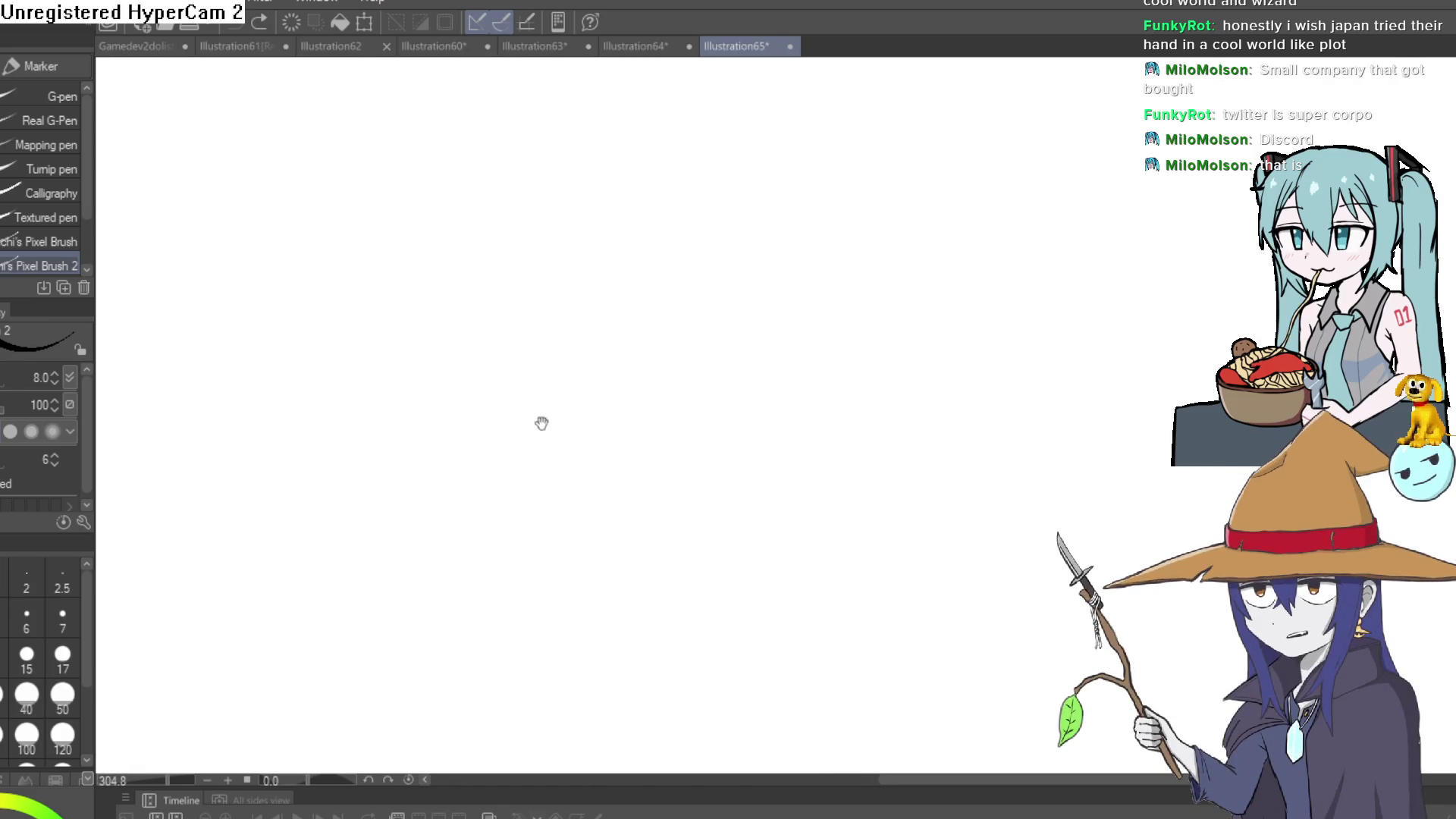
{"action": "mouse_move", "coordinate": [606, 383]}
{"action": "left_mouse_down"}
{"action": "mouse_move", "coordinate": [666, 458]}
{"action": "mouse_move", "coordinate": [715, 422]}
{"action": "mouse_move", "coordinate": [705, 445]}
{"action": "mouse_move", "coordinate": [729, 407]}
{"action": "mouse_move", "coordinate": [712, 445]}
{"action": "mouse_move", "coordinate": [715, 430]}
{"action": "left_mouse_up"}
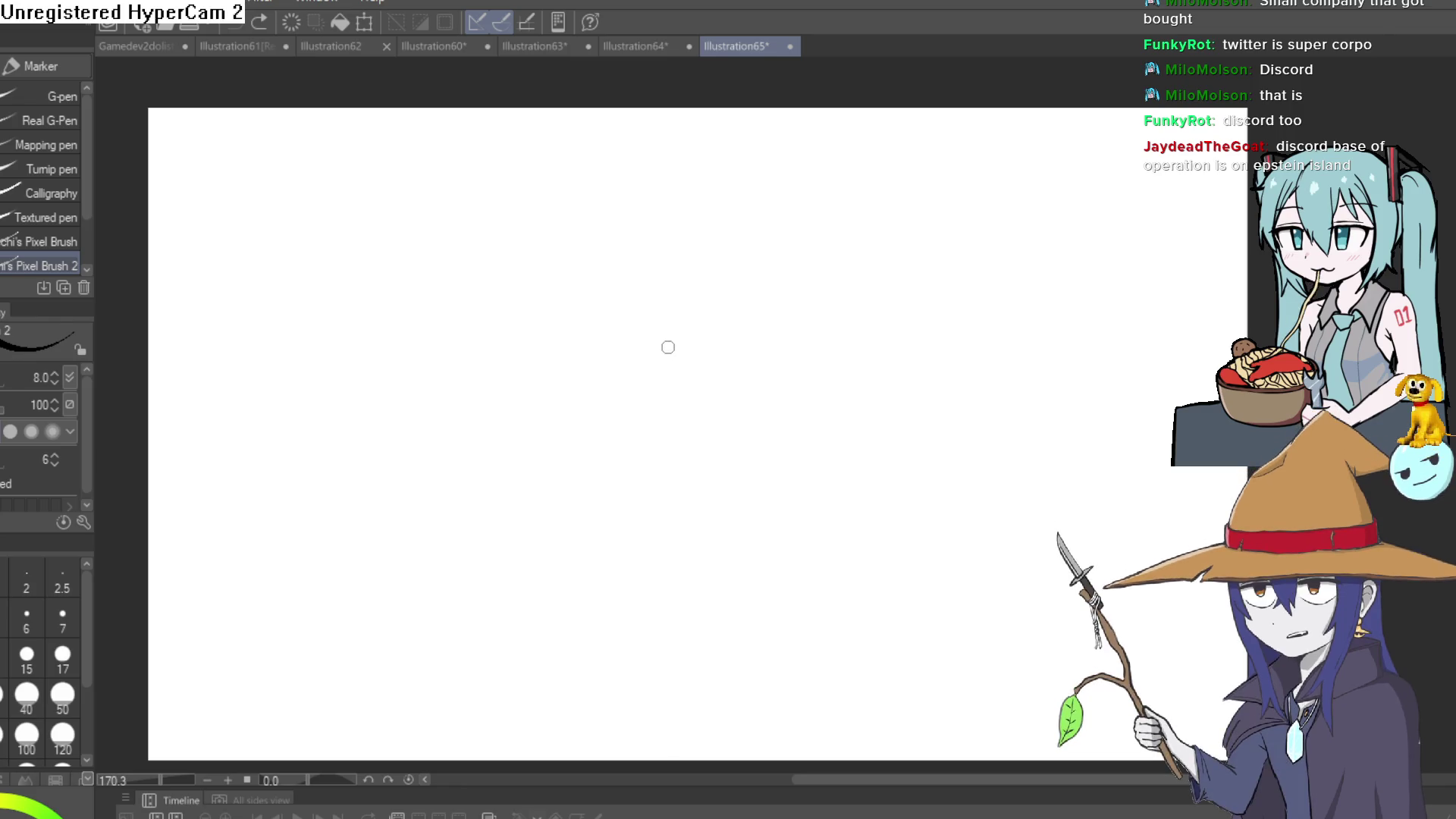
{"action": "mouse_move", "coordinate": [698, 263]}
{"action": "left_mouse_down"}
{"action": "mouse_move", "coordinate": [762, 258]}
{"action": "mouse_move", "coordinate": [739, 261]}
{"action": "left_mouse_up"}
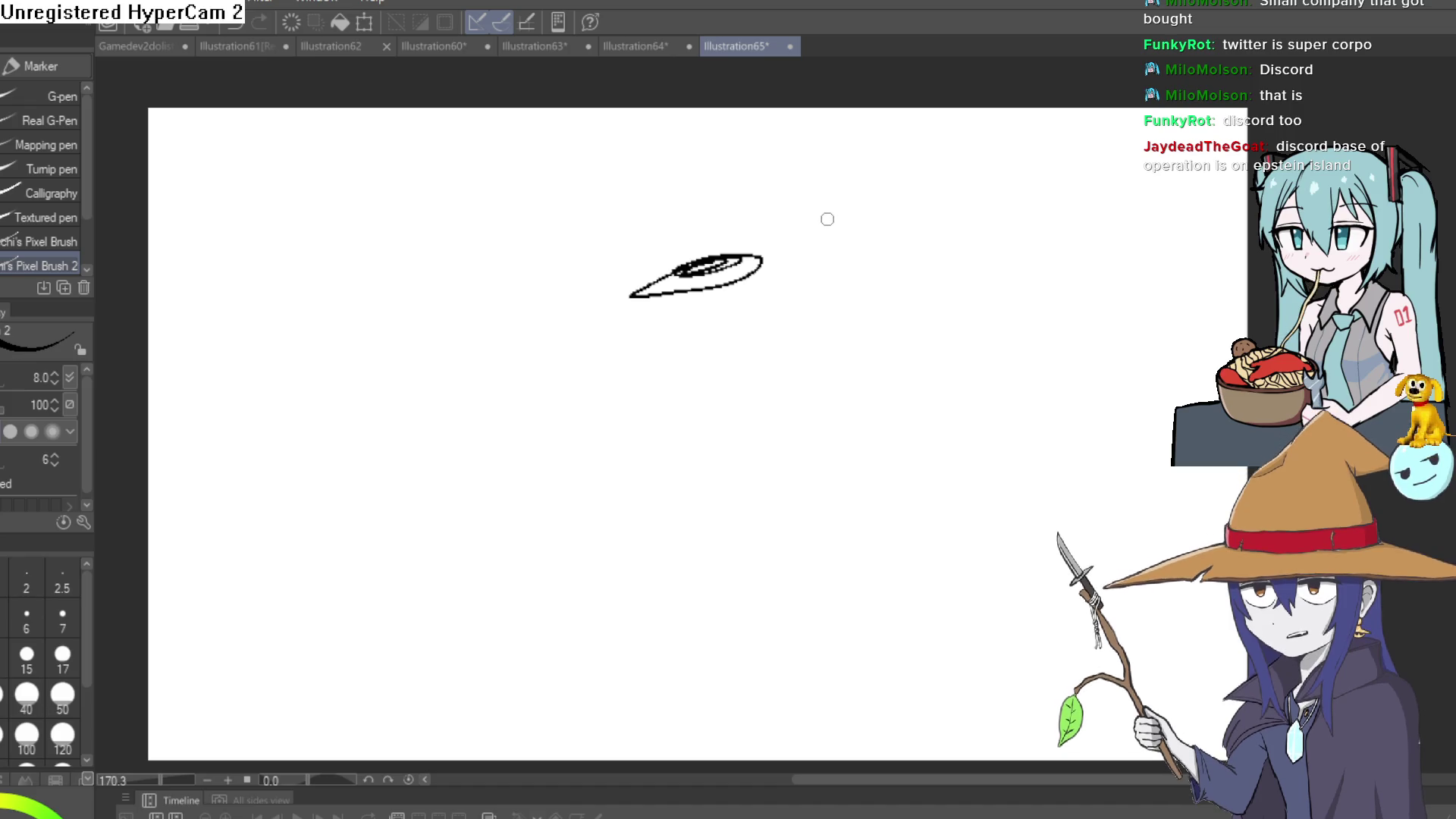
{"action": "mouse_move", "coordinate": [749, 252]}
{"action": "left_mouse_down"}
{"action": "mouse_move", "coordinate": [828, 195]}
{"action": "mouse_move", "coordinate": [768, 307]}
{"action": "mouse_move", "coordinate": [760, 288]}
{"action": "left_mouse_up"}
{"action": "left_click_drag", "start_coordinate": [834, 230], "coordinate": [840, 245]}
{"action": "mouse_move", "coordinate": [834, 304]}
{"action": "left_mouse_down"}
{"action": "mouse_move", "coordinate": [772, 329]}
{"action": "mouse_move", "coordinate": [784, 349]}
{"action": "left_mouse_up"}
{"action": "left_click_drag", "start_coordinate": [734, 282], "coordinate": [709, 346]}
{"action": "left_click_drag", "start_coordinate": [722, 295], "coordinate": [690, 319]}
{"action": "mouse_move", "coordinate": [727, 202]}
{"action": "left_mouse_down"}
{"action": "mouse_move", "coordinate": [804, 191]}
{"action": "mouse_move", "coordinate": [793, 187]}
{"action": "left_mouse_up"}
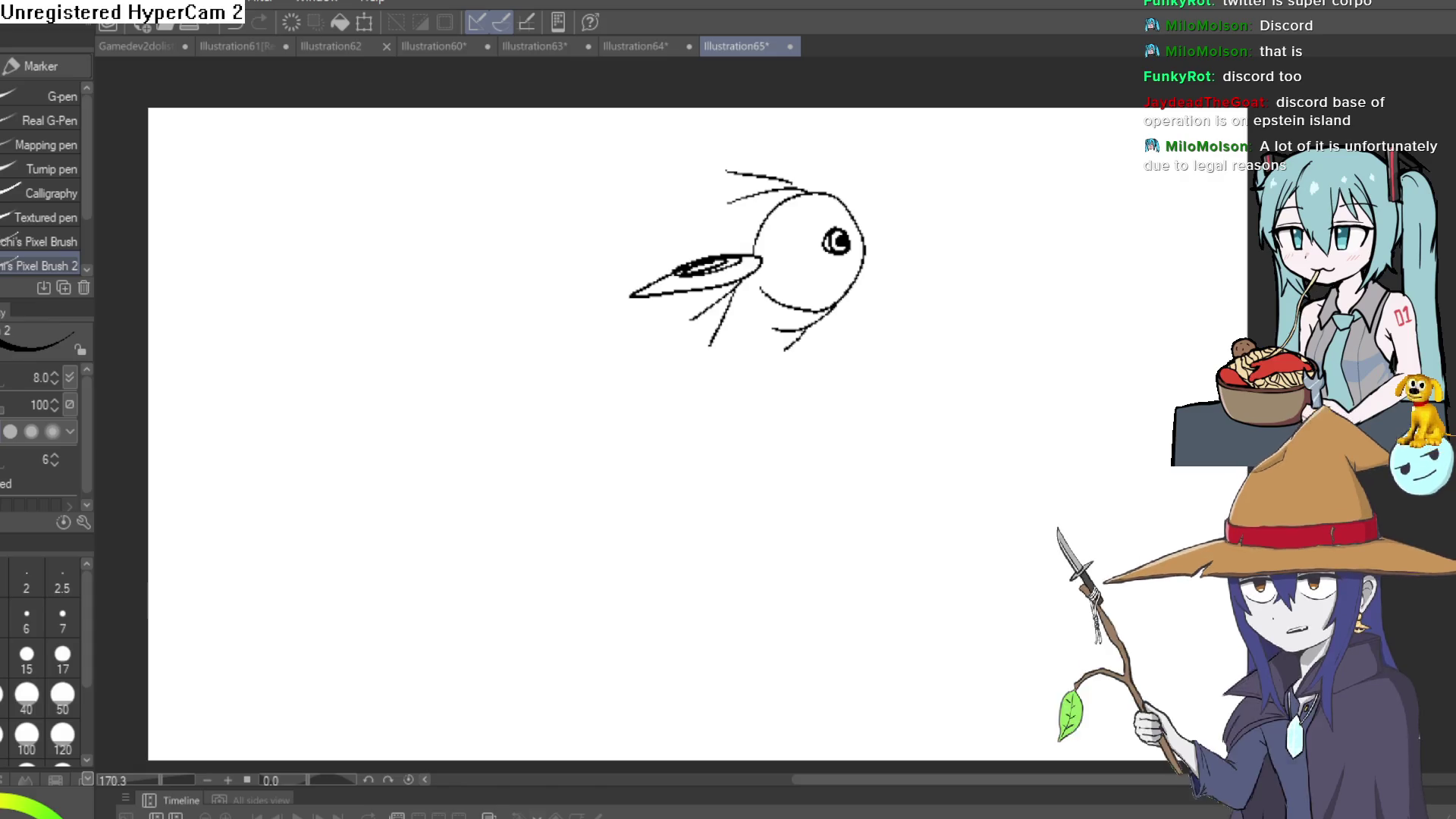
{"action": "key", "text": "ctrl+z"}
{"action": "key", "text": "ctrl+z"}
{"action": "key", "text": "ctrl+z"}
{"action": "key", "text": "ctrl+z"}
{"action": "key", "text": "ctrl+z"}
{"action": "key", "text": "ctrl+z"}
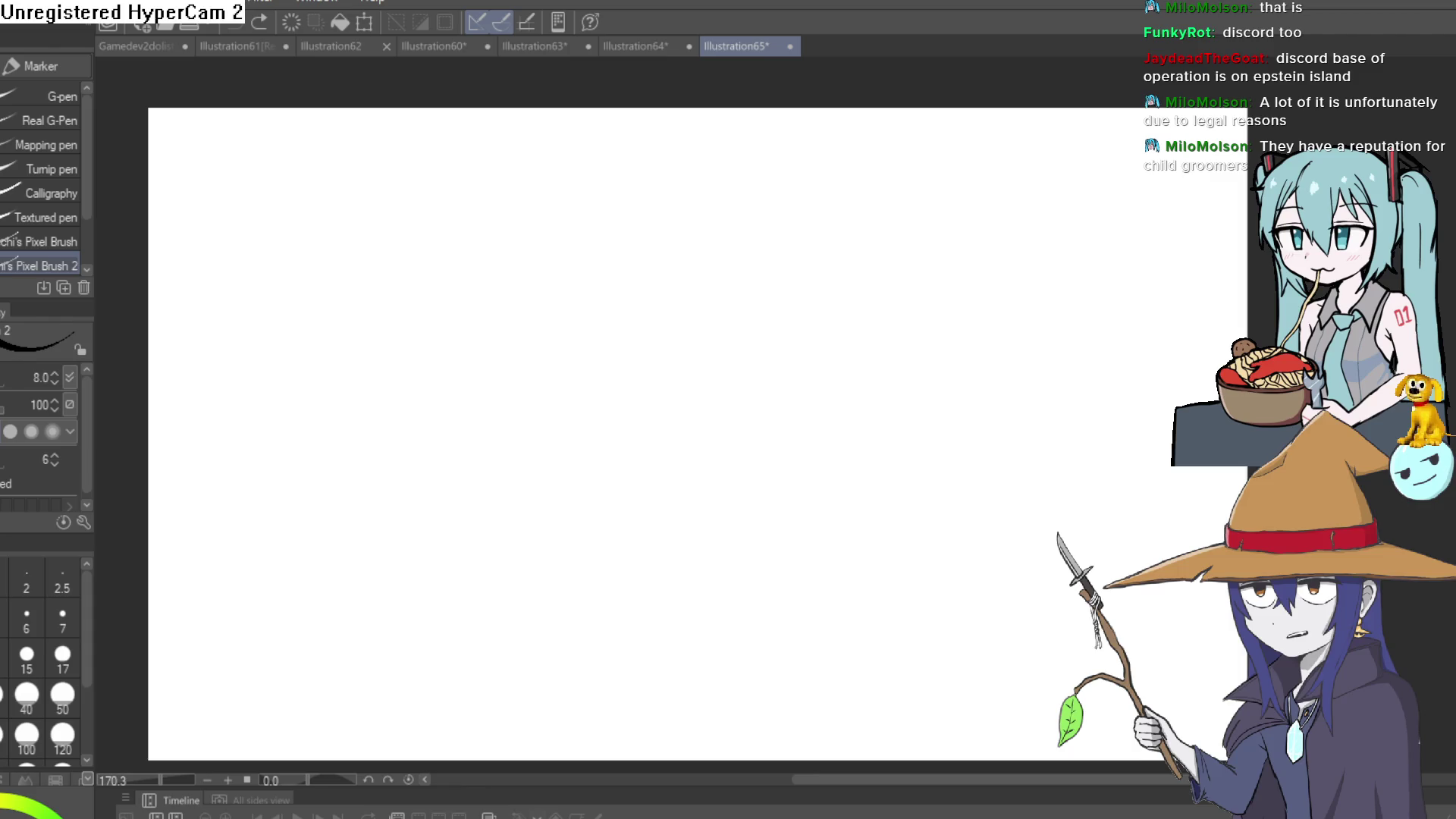
Sketch a freehand head circle, undoing a test zigzag and a stray inner stroke.
{"action": "left_click_drag", "start_coordinate": [598, 493], "coordinate": [746, 328]}
{"action": "key", "text": "ctrl+z"}
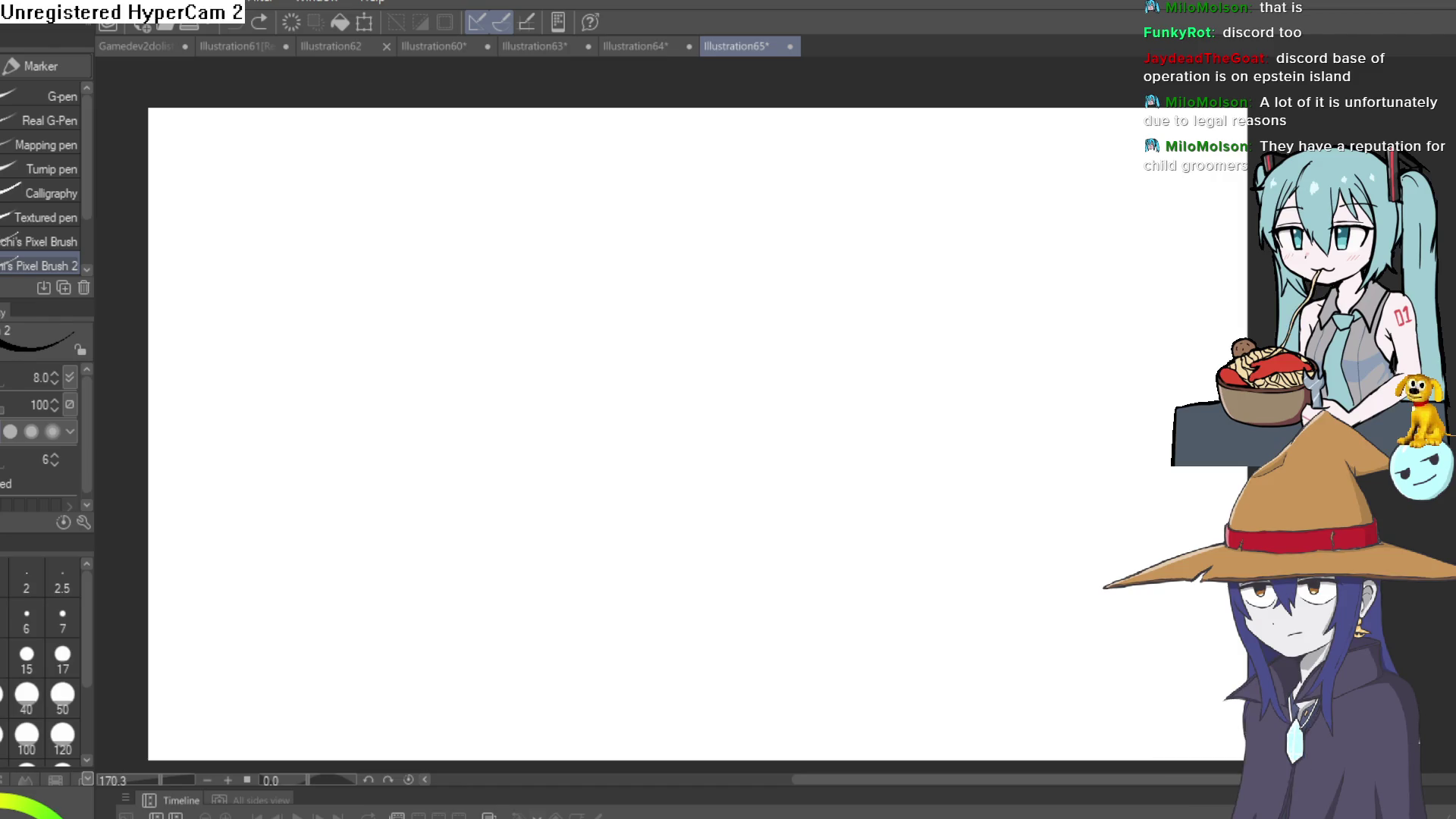
{"action": "mouse_move", "coordinate": [675, 241]}
{"action": "left_mouse_down"}
{"action": "mouse_move", "coordinate": [590, 289]}
{"action": "mouse_move", "coordinate": [732, 377]}
{"action": "mouse_move", "coordinate": [718, 234]}
{"action": "mouse_move", "coordinate": [678, 245]}
{"action": "mouse_move", "coordinate": [727, 382]}
{"action": "mouse_move", "coordinate": [674, 246]}
{"action": "mouse_move", "coordinate": [696, 422]}
{"action": "left_mouse_up"}
{"action": "key", "text": "ctrl+z"}
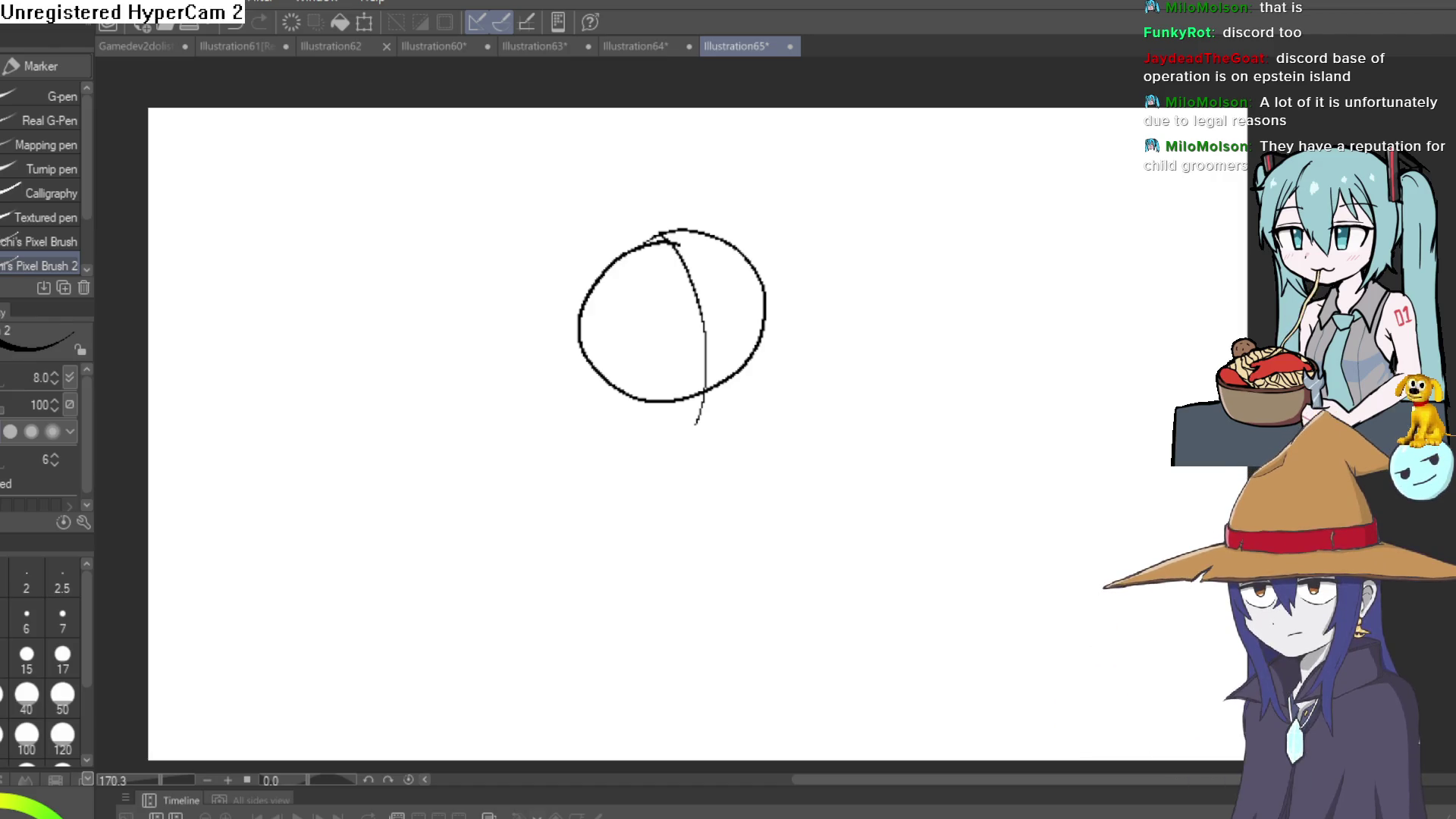
Draw crossing horizontal and vertical guidelines through the circle.
{"action": "mouse_move", "coordinate": [583, 332]}
{"action": "left_mouse_down"}
{"action": "mouse_move", "coordinate": [769, 302]}
{"action": "mouse_move", "coordinate": [589, 325]}
{"action": "left_mouse_up"}
{"action": "left_click_drag", "start_coordinate": [683, 300], "coordinate": [603, 323]}
{"action": "left_click_drag", "start_coordinate": [667, 237], "coordinate": [699, 406]}
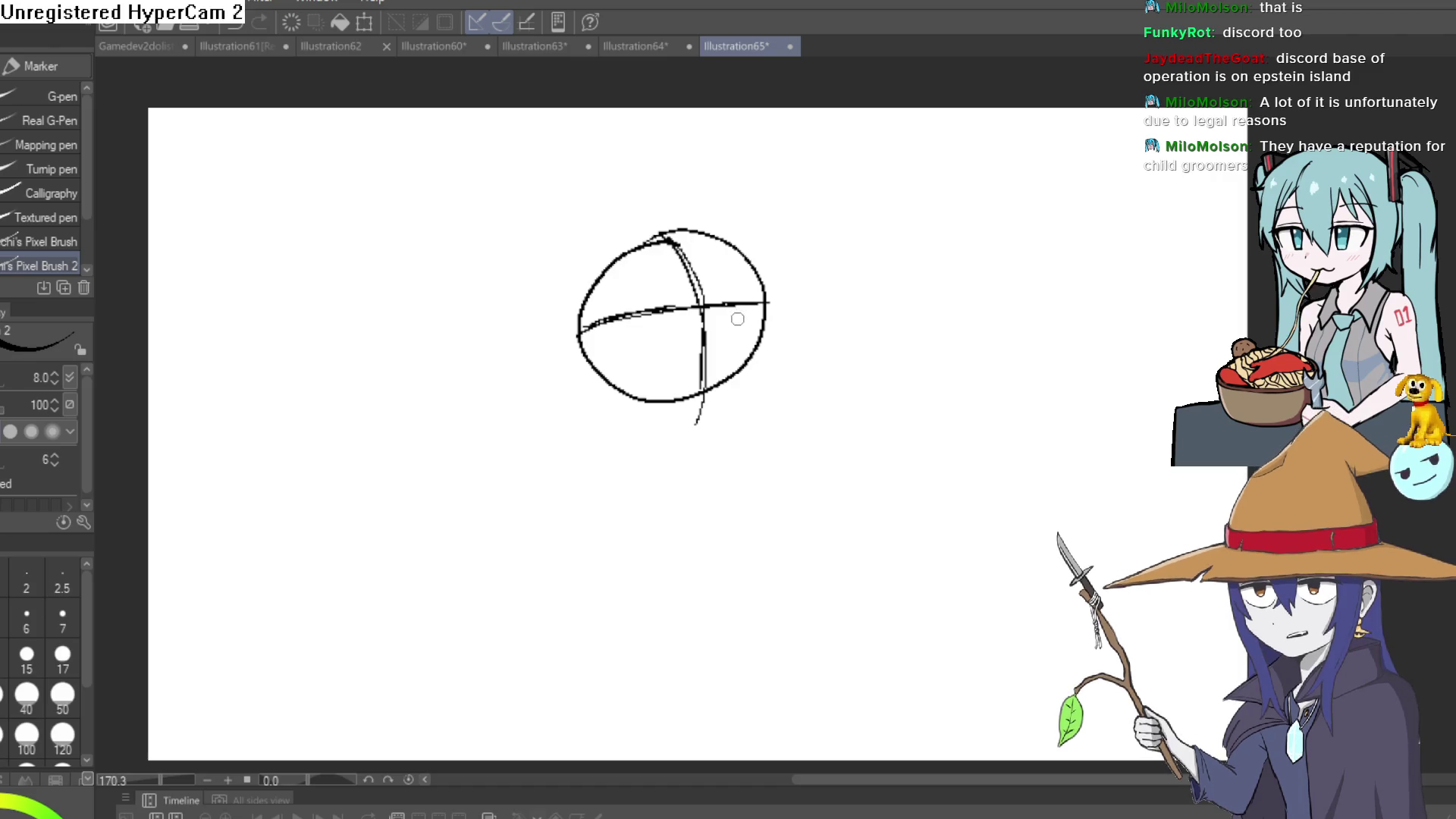
Retrace the circle's upper-left edge and add a short stroke on its right edge.
{"action": "left_click_drag", "start_coordinate": [740, 315], "coordinate": [714, 336]}
{"action": "scroll", "coordinate": [713, 336], "scroll_direction": "up", "scroll_amount": 2}
{"action": "mouse_move", "coordinate": [651, 171]}
{"action": "left_mouse_down"}
{"action": "mouse_move", "coordinate": [565, 186]}
{"action": "mouse_move", "coordinate": [488, 311]}
{"action": "mouse_move", "coordinate": [500, 258]}
{"action": "mouse_move", "coordinate": [515, 382]}
{"action": "left_mouse_up"}
{"action": "scroll", "coordinate": [794, 384], "scroll_direction": "down", "scroll_amount": 2}
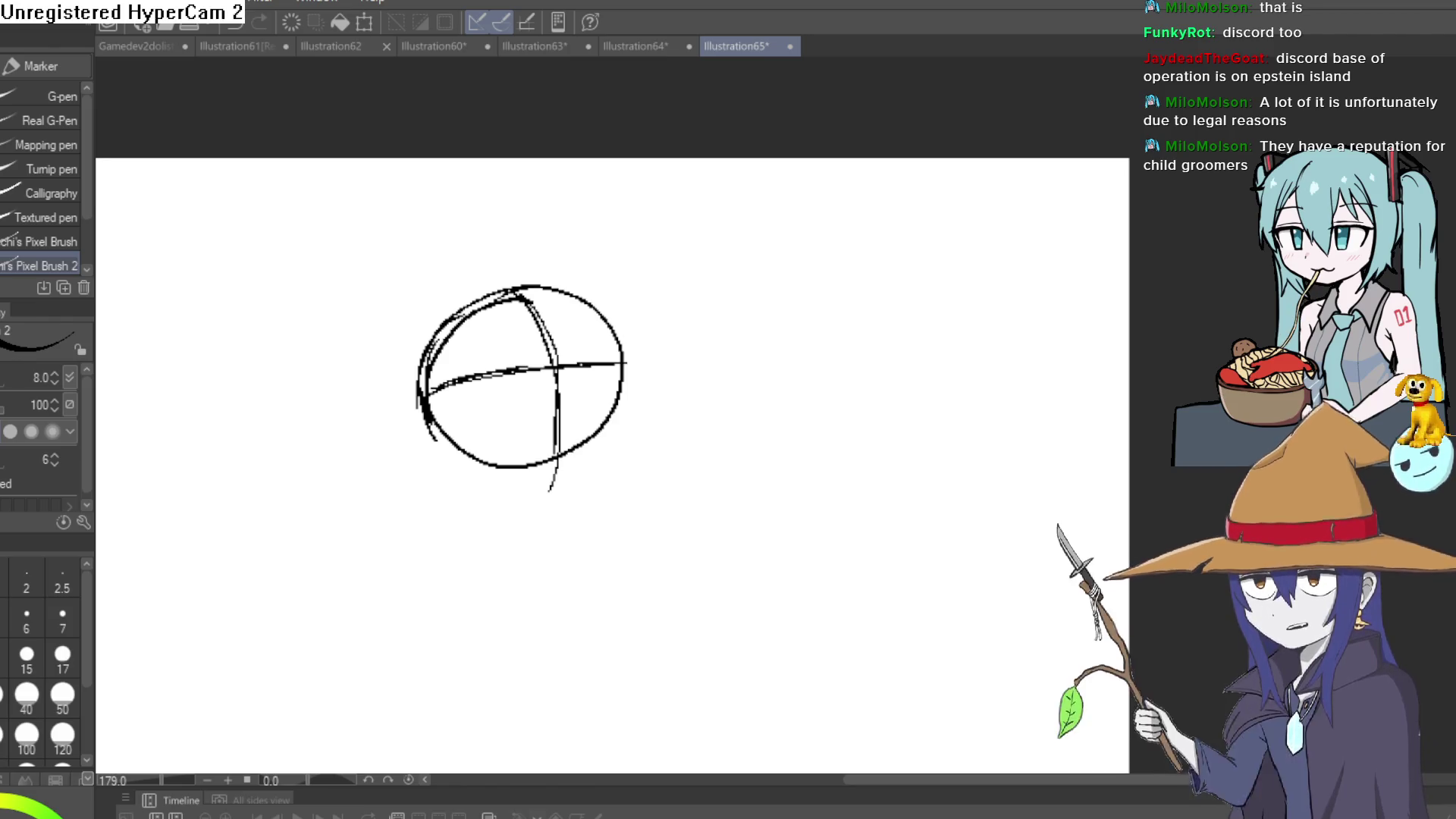
{"action": "left_click_drag", "start_coordinate": [610, 340], "coordinate": [620, 405]}
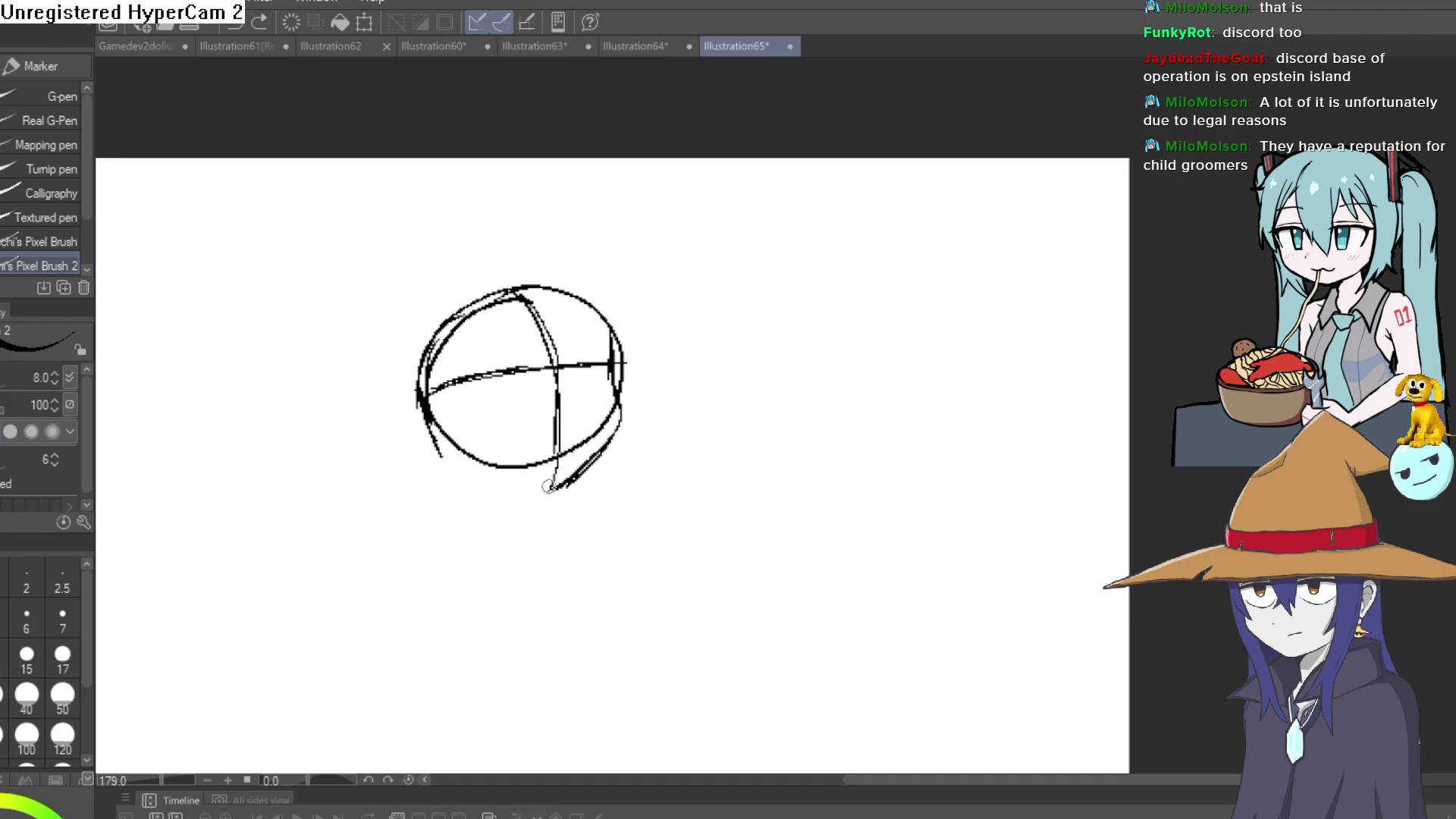
{"action": "mouse_move", "coordinate": [502, 419]}
{"action": "left_mouse_down"}
{"action": "mouse_move", "coordinate": [880, 380]}
{"action": "mouse_move", "coordinate": [786, 202]}
{"action": "mouse_move", "coordinate": [682, 374]}
{"action": "mouse_move", "coordinate": [547, 246]}
{"action": "left_mouse_up"}
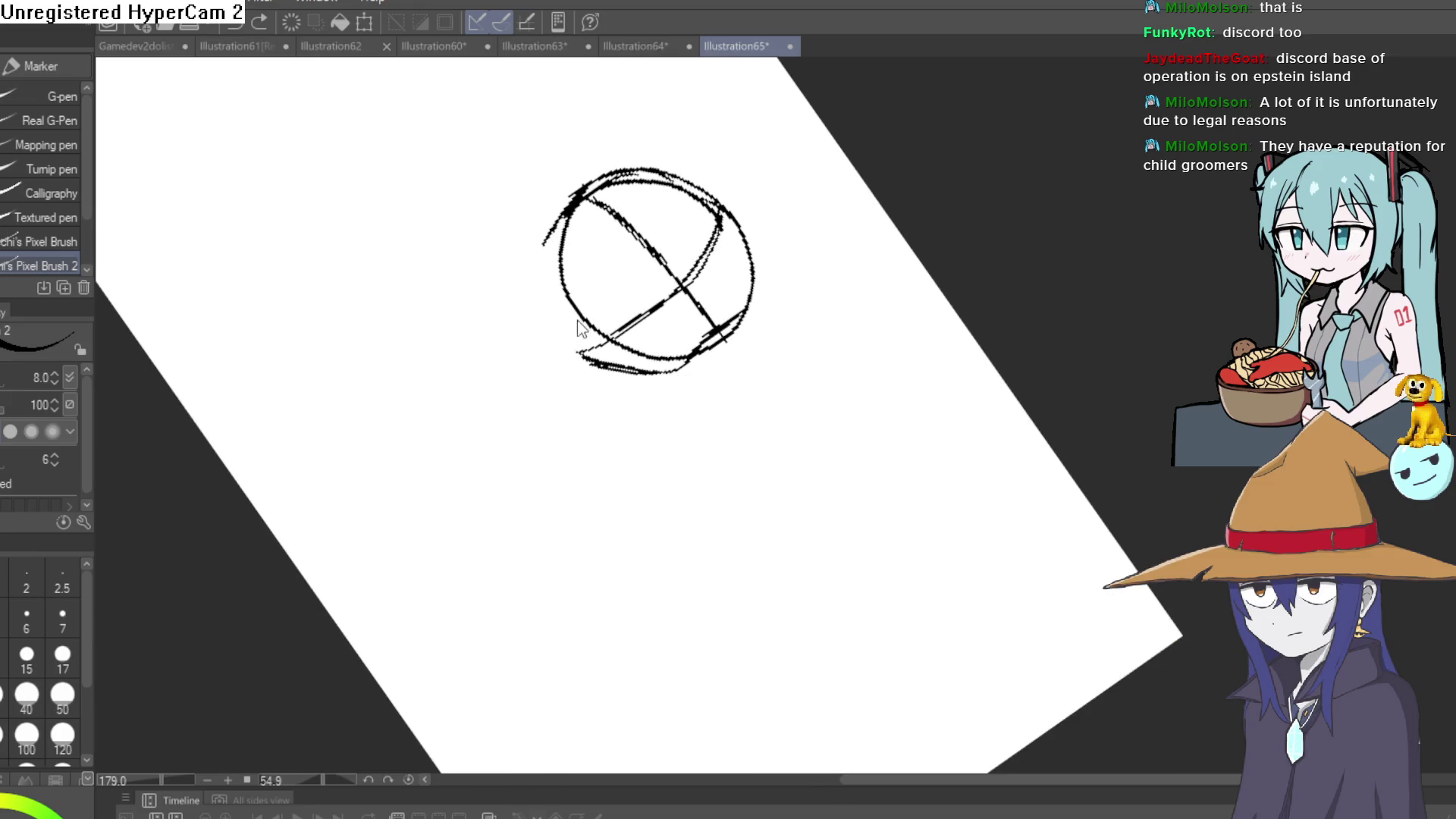
Rotate the canvas through several angles back toward upright and switch to the eraser.
{"action": "mouse_move", "coordinate": [571, 357]}
{"action": "left_mouse_down"}
{"action": "mouse_move", "coordinate": [599, 318]}
{"action": "mouse_move", "coordinate": [728, 243]}
{"action": "mouse_move", "coordinate": [698, 405]}
{"action": "mouse_move", "coordinate": [812, 253]}
{"action": "mouse_move", "coordinate": [787, 192]}
{"action": "mouse_move", "coordinate": [682, 374]}
{"action": "left_mouse_up"}
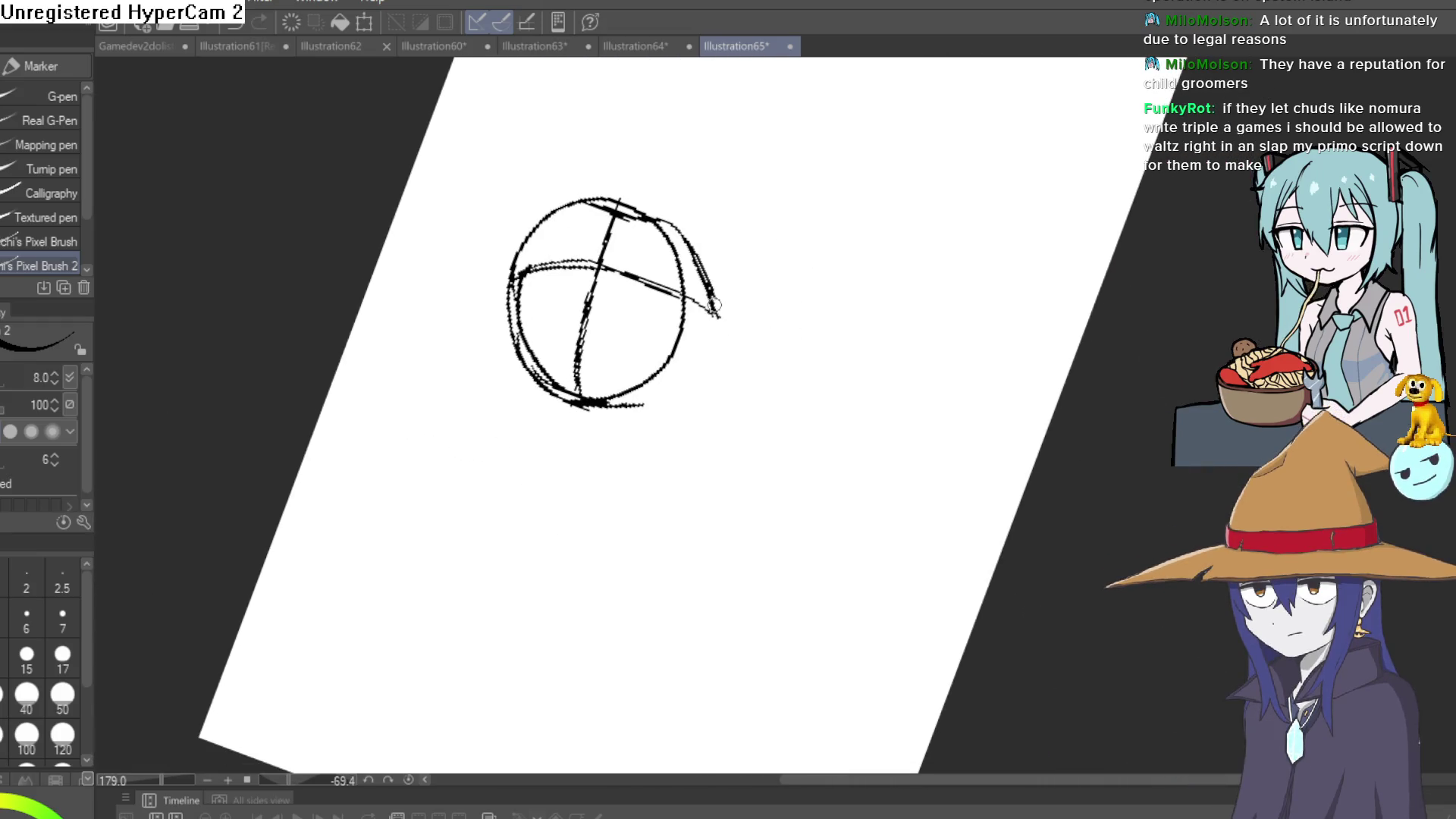
{"action": "mouse_move", "coordinate": [877, 299]}
{"action": "left_mouse_down"}
{"action": "mouse_move", "coordinate": [933, 325]}
{"action": "mouse_move", "coordinate": [661, 372]}
{"action": "left_mouse_up"}
{"action": "mouse_move", "coordinate": [786, 332]}
{"action": "left_mouse_down"}
{"action": "mouse_move", "coordinate": [666, 315]}
{"action": "mouse_move", "coordinate": [629, 334]}
{"action": "left_mouse_up"}
{"action": "left_click_drag", "start_coordinate": [753, 283], "coordinate": [797, 287]}
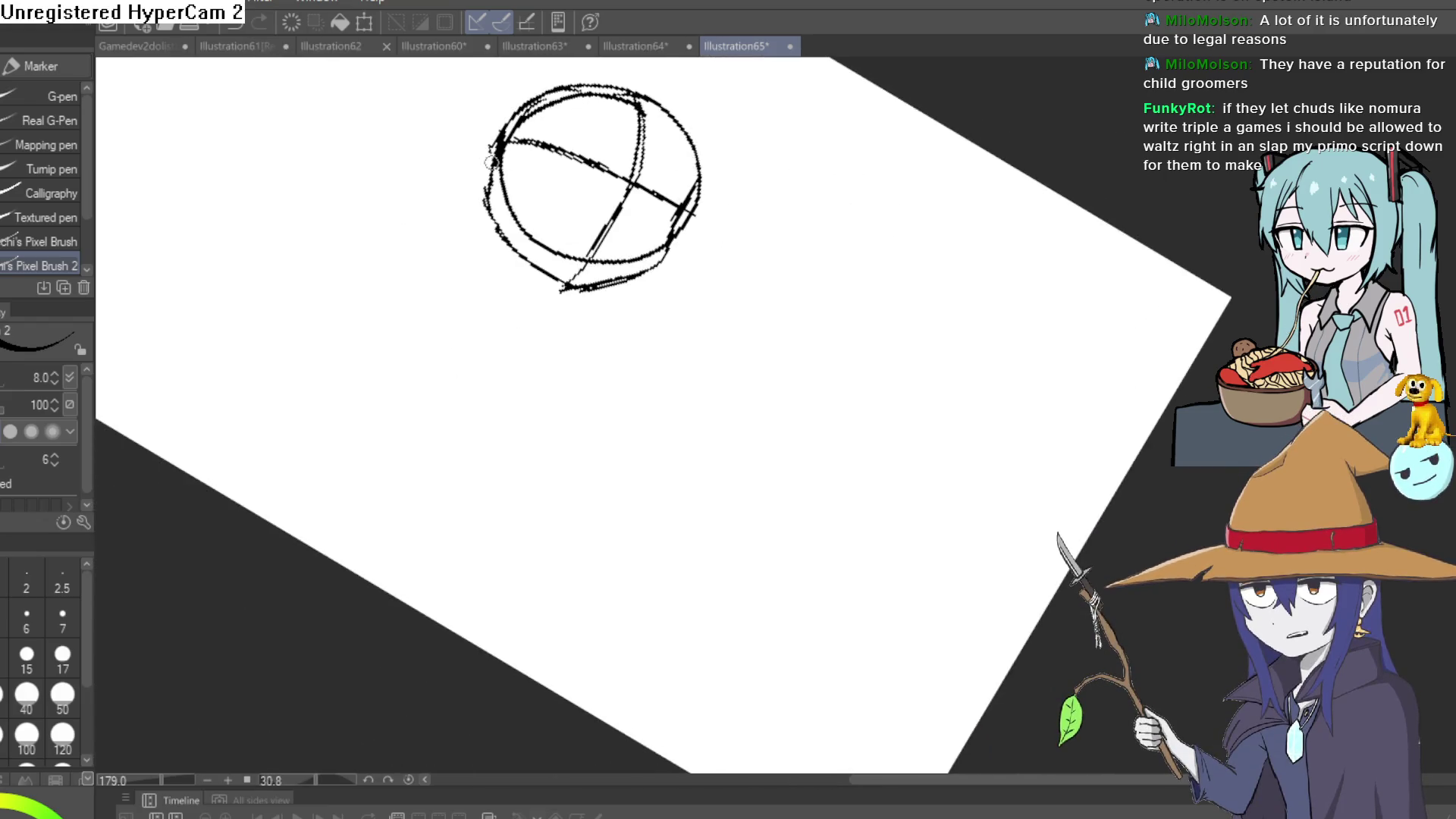
{"action": "key", "text": "e"}
{"action": "mouse_move", "coordinate": [504, 250]}
{"action": "left_mouse_down"}
{"action": "mouse_move", "coordinate": [719, 219]}
{"action": "mouse_move", "coordinate": [721, 338]}
{"action": "mouse_move", "coordinate": [728, 292]}
{"action": "mouse_move", "coordinate": [741, 298]}
{"action": "mouse_move", "coordinate": [736, 350]}
{"action": "mouse_move", "coordinate": [725, 321]}
{"action": "left_mouse_up"}
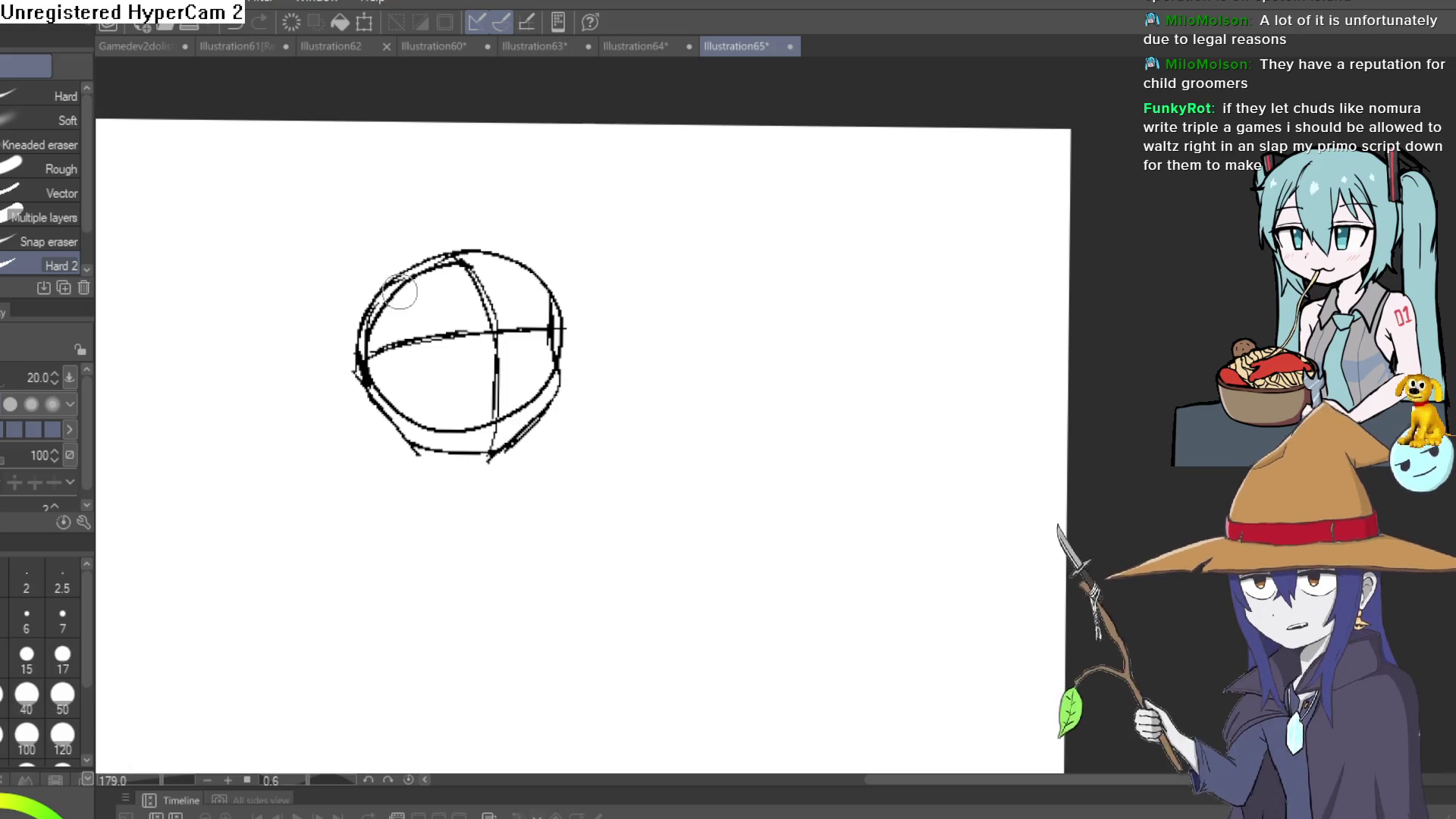
Switch back to the pen, undo an unwanted stroke, and tilt the canvas closer to upright.
{"action": "key", "text": "p"}
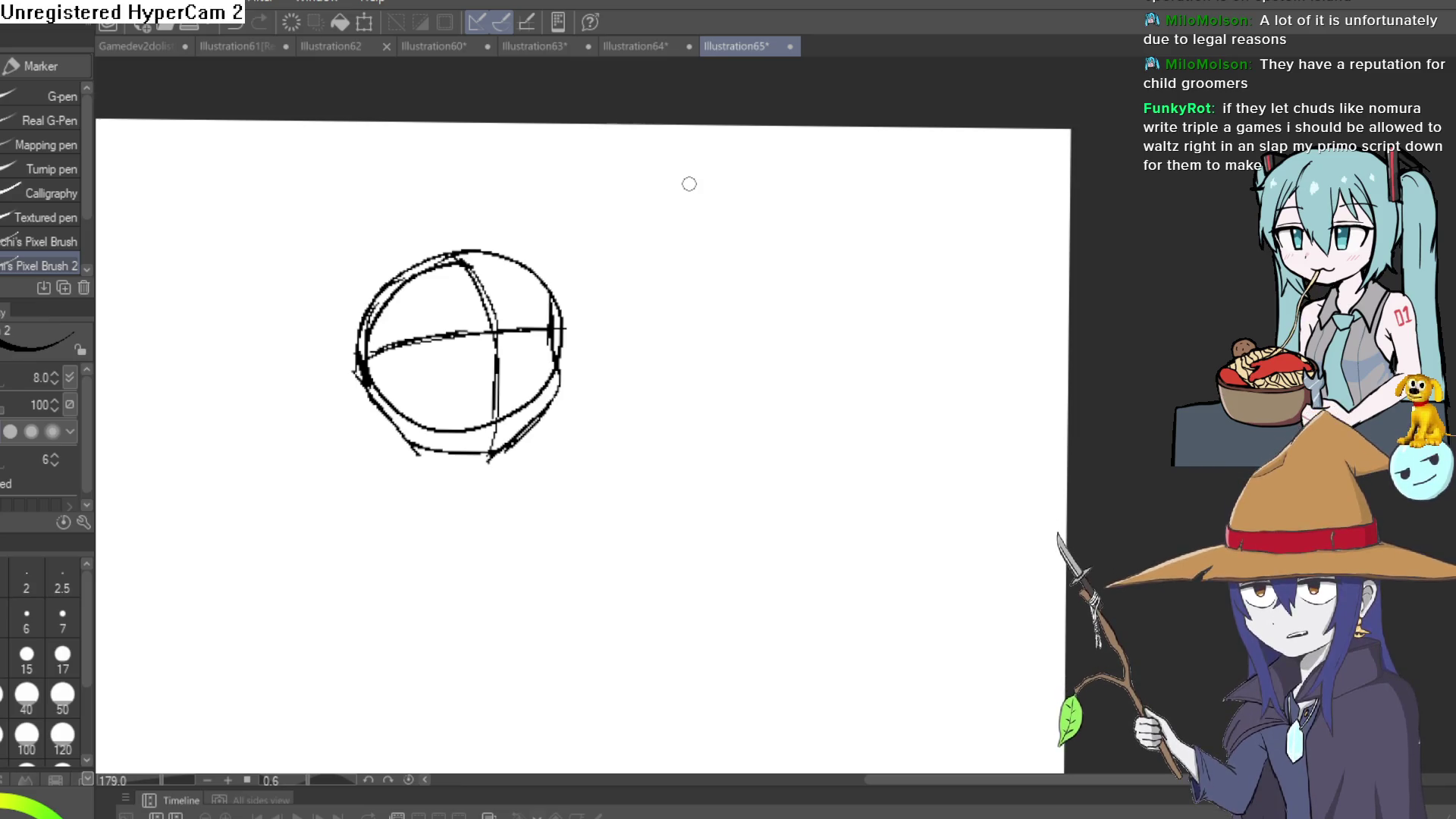
{"action": "left_click_drag", "start_coordinate": [802, 350], "coordinate": [823, 287]}
{"action": "key", "text": "ctrl+z"}
{"action": "key", "text": "ctrl+z"}
{"action": "key", "text": "ctrl+z"}
{"action": "left_click_drag", "start_coordinate": [991, 253], "coordinate": [795, 364]}
{"action": "mouse_move", "coordinate": [532, 256]}
{"action": "left_mouse_down"}
{"action": "mouse_move", "coordinate": [416, 328]}
{"action": "mouse_move", "coordinate": [520, 273]}
{"action": "left_mouse_up"}
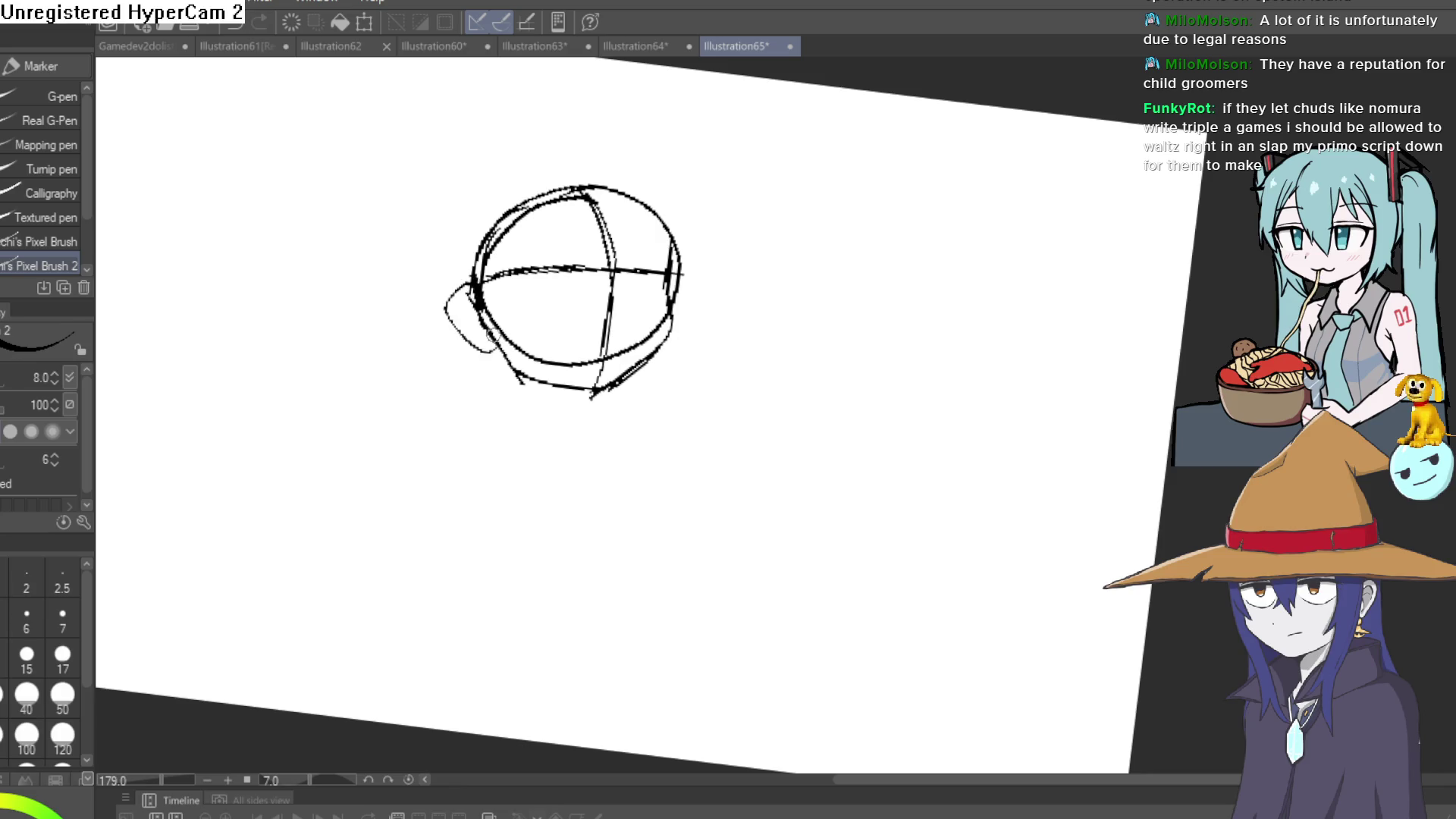
Straighten the view and redraw the sphere's left edge after undoing a stray stroke.
{"action": "left_click_drag", "start_coordinate": [831, 249], "coordinate": [527, 521]}
{"action": "scroll", "coordinate": [703, 315], "scroll_direction": "up", "scroll_amount": 5}
{"action": "mouse_move", "coordinate": [796, 357]}
{"action": "left_mouse_down"}
{"action": "mouse_move", "coordinate": [946, 380]}
{"action": "mouse_move", "coordinate": [567, 578]}
{"action": "mouse_move", "coordinate": [737, 303]}
{"action": "mouse_move", "coordinate": [584, 341]}
{"action": "left_mouse_up"}
{"action": "scroll", "coordinate": [583, 342], "scroll_direction": "down", "scroll_amount": 3}
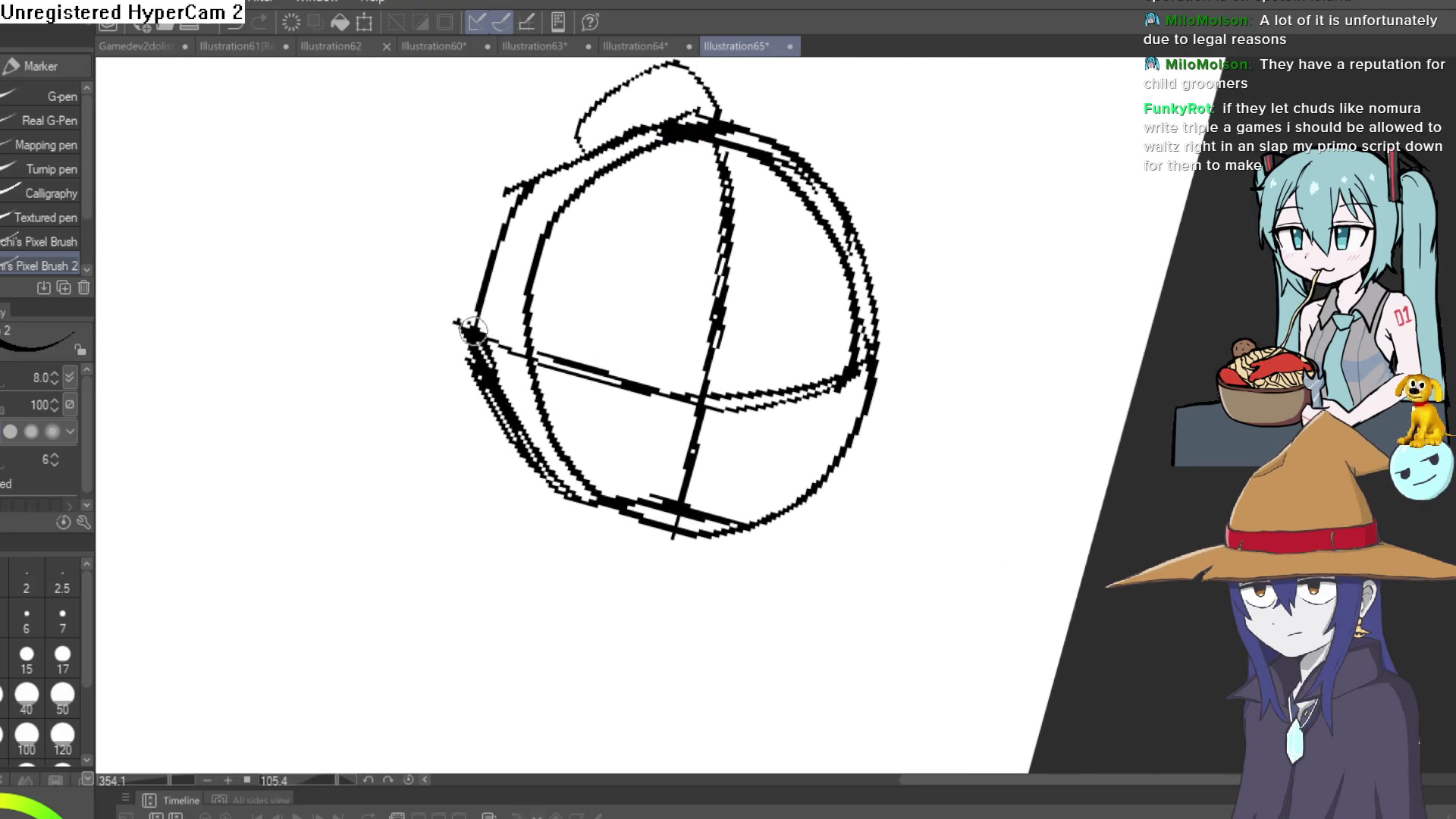
{"action": "key", "text": "ctrl+z"}
{"action": "left_click_drag", "start_coordinate": [474, 333], "coordinate": [522, 230]}
Erase the messy strokes along the sphere's upper-left and lower-left edges.
{"action": "key", "text": "e"}
{"action": "mouse_move", "coordinate": [589, 156]}
{"action": "left_mouse_down"}
{"action": "mouse_move", "coordinate": [530, 146]}
{"action": "mouse_move", "coordinate": [515, 213]}
{"action": "left_mouse_up"}
{"action": "left_click_drag", "start_coordinate": [459, 348], "coordinate": [543, 493]}
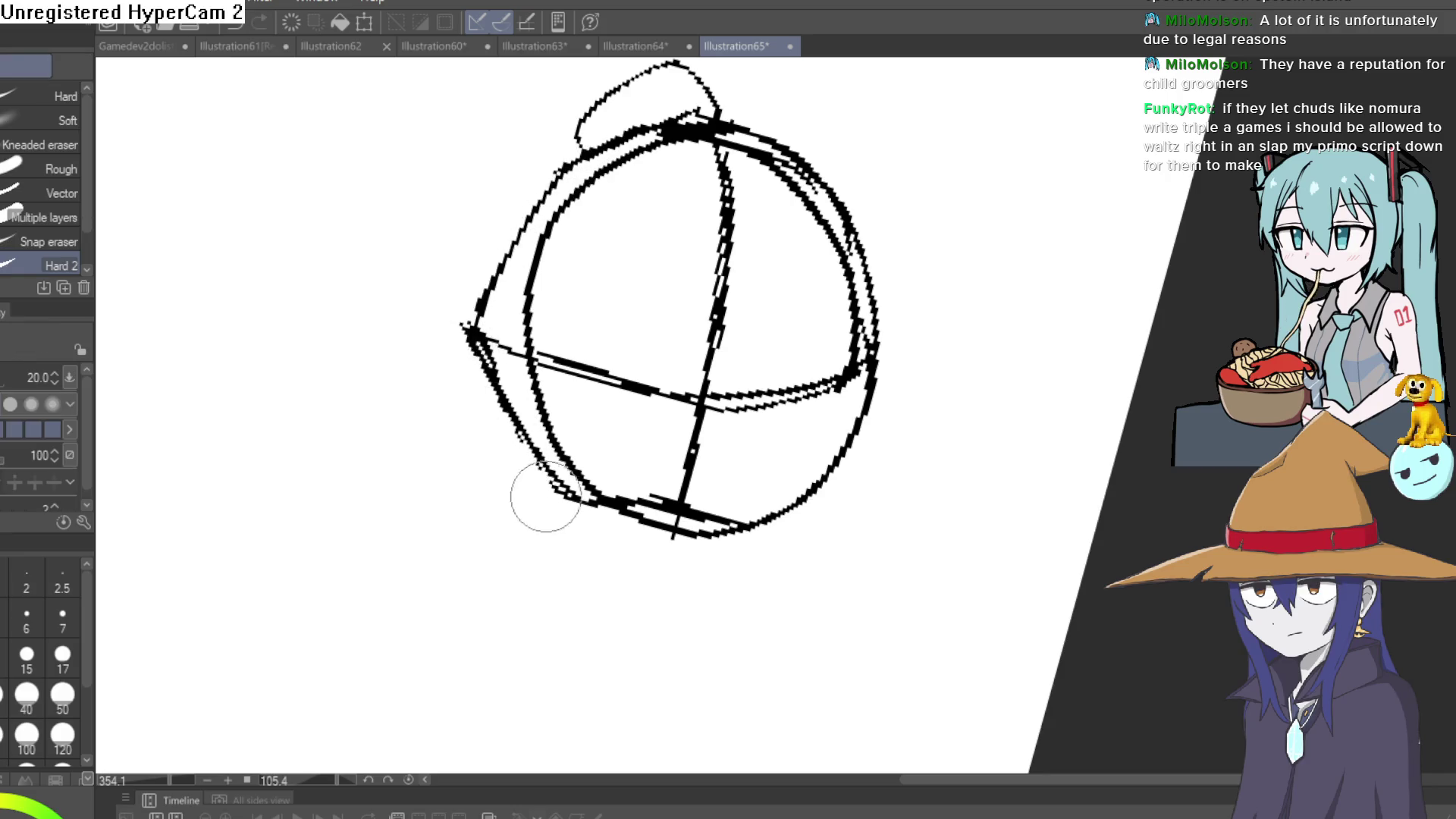
{"action": "mouse_move", "coordinate": [909, 351]}
{"action": "left_mouse_down"}
{"action": "mouse_move", "coordinate": [828, 260]}
{"action": "mouse_move", "coordinate": [825, 350]}
{"action": "mouse_move", "coordinate": [786, 482]}
{"action": "mouse_move", "coordinate": [787, 238]}
{"action": "left_mouse_up"}
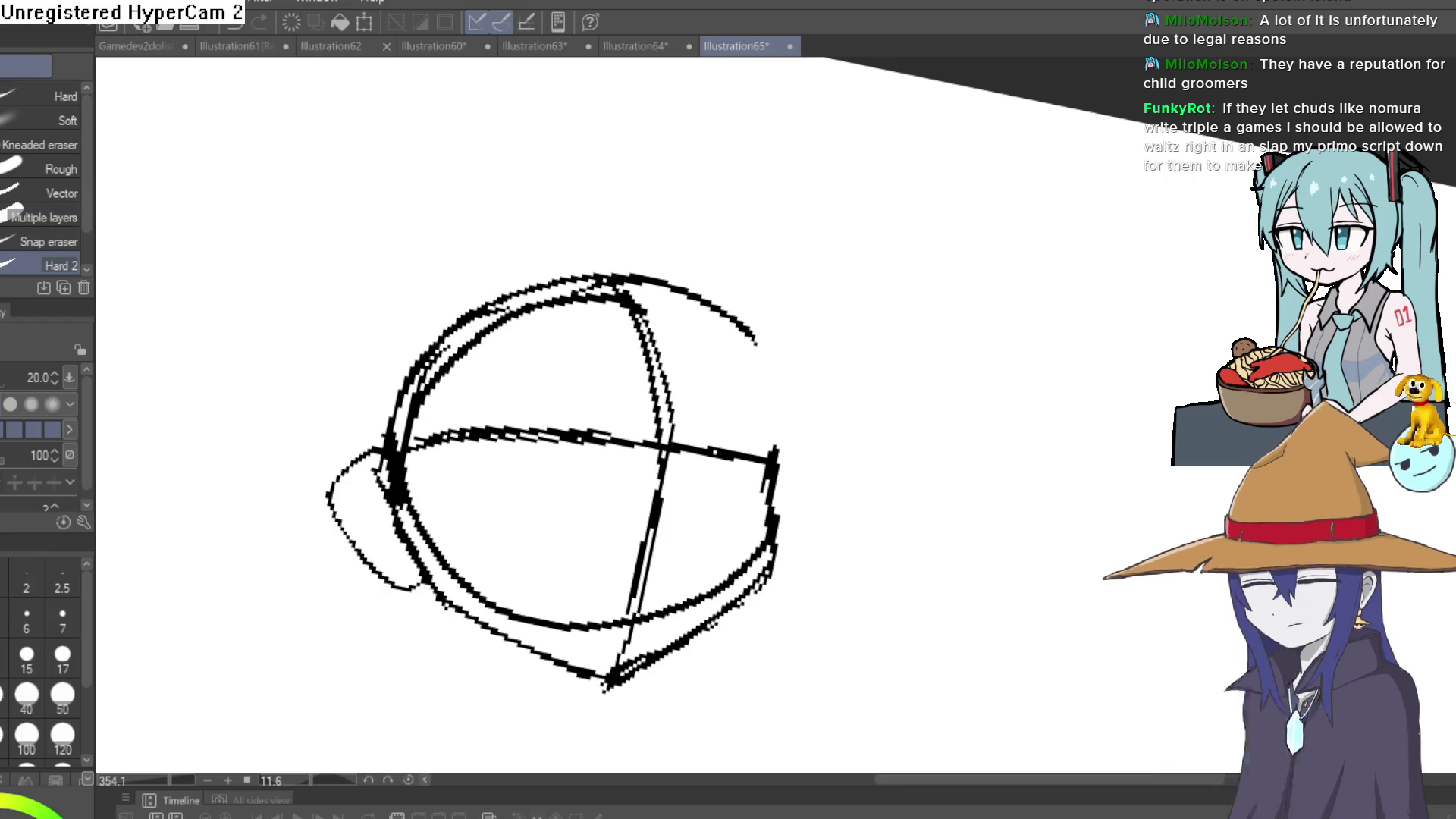
Redraw the ball's right side and top with thicker pen strokes.
{"action": "key", "text": "p"}
{"action": "key", "text": "p"}
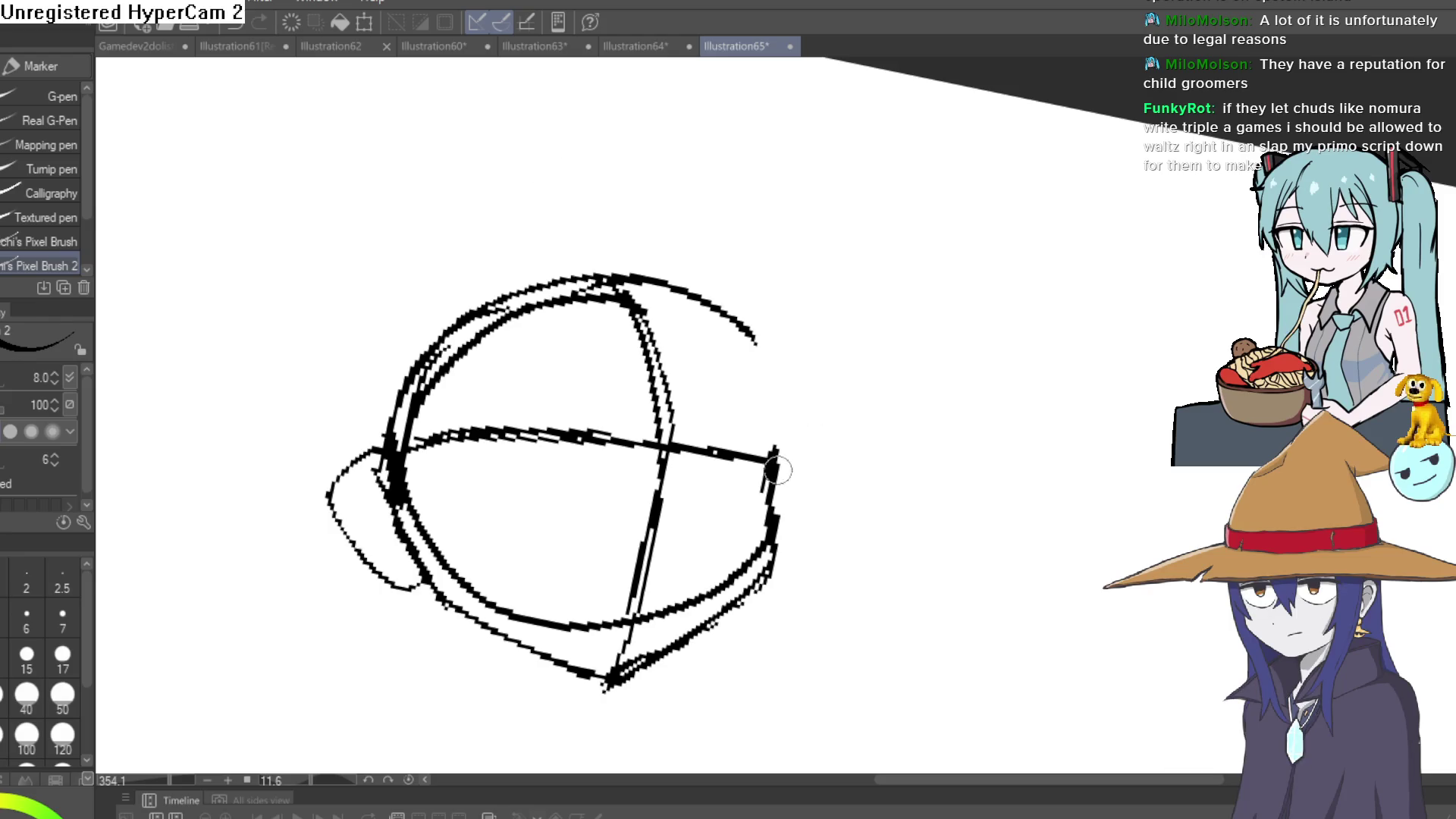
{"action": "key", "text": "ctrl+z"}
{"action": "mouse_move", "coordinate": [780, 455]}
{"action": "left_mouse_down"}
{"action": "mouse_move", "coordinate": [763, 390]}
{"action": "mouse_move", "coordinate": [679, 288]}
{"action": "mouse_move", "coordinate": [595, 272]}
{"action": "left_mouse_up"}
{"action": "mouse_move", "coordinate": [379, 451]}
{"action": "left_mouse_down"}
{"action": "mouse_move", "coordinate": [454, 319]}
{"action": "mouse_move", "coordinate": [569, 275]}
{"action": "mouse_move", "coordinate": [410, 334]}
{"action": "left_mouse_up"}
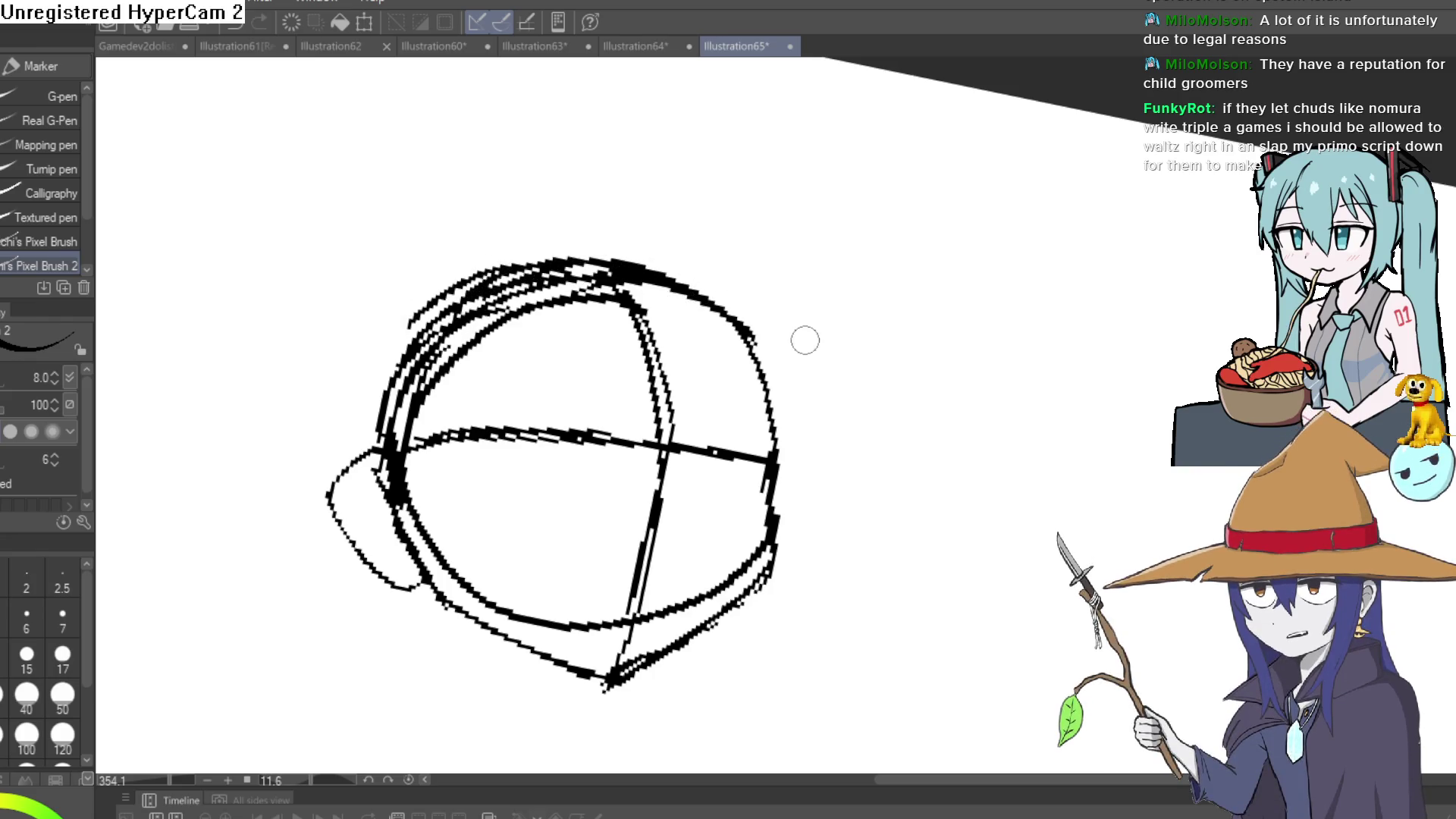
{"action": "key", "text": "ctrl+z"}
{"action": "scroll", "coordinate": [673, 297], "scroll_direction": "down", "scroll_amount": 5}
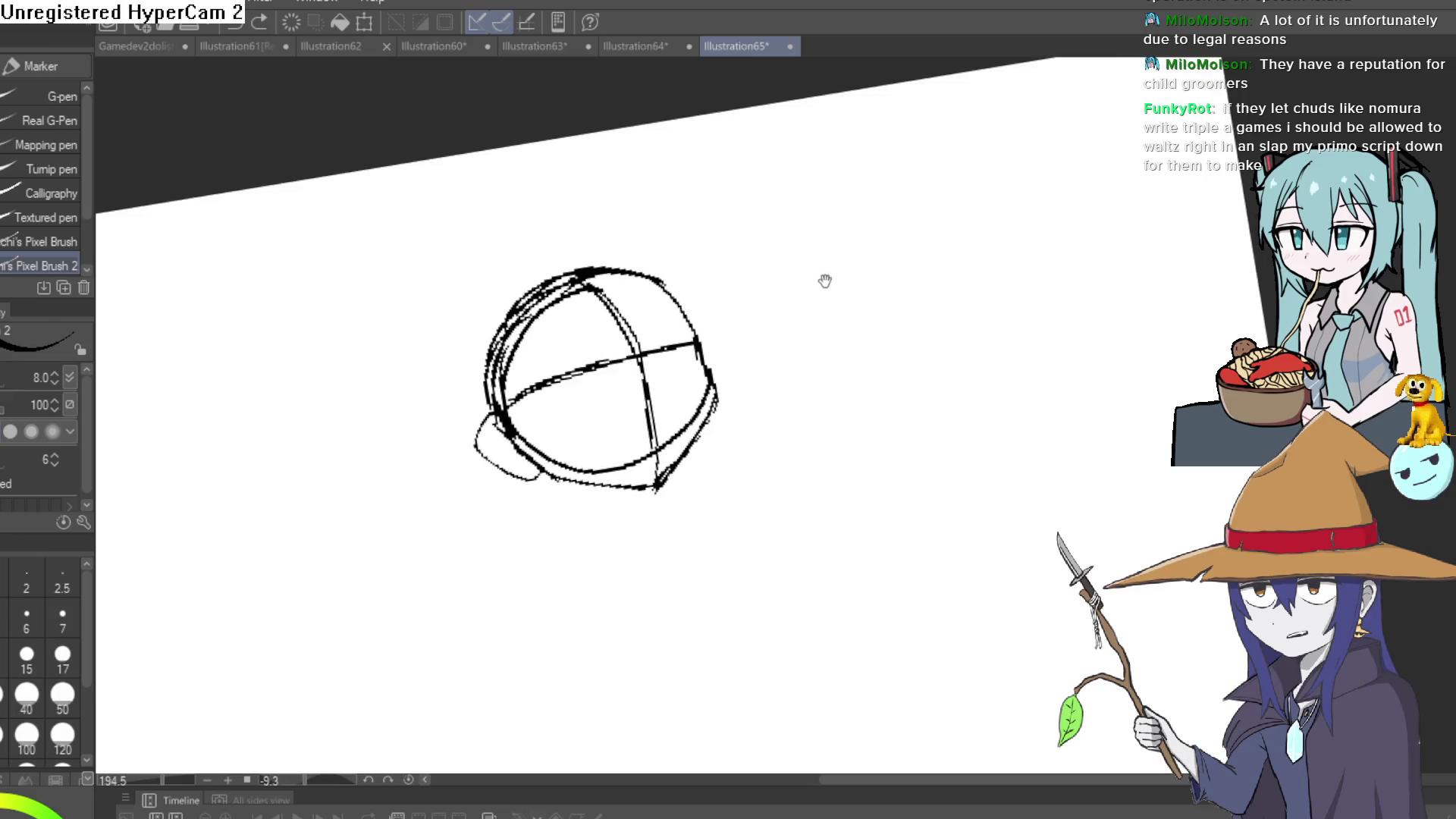
{"action": "scroll", "coordinate": [769, 348], "scroll_direction": "up", "scroll_amount": 4}
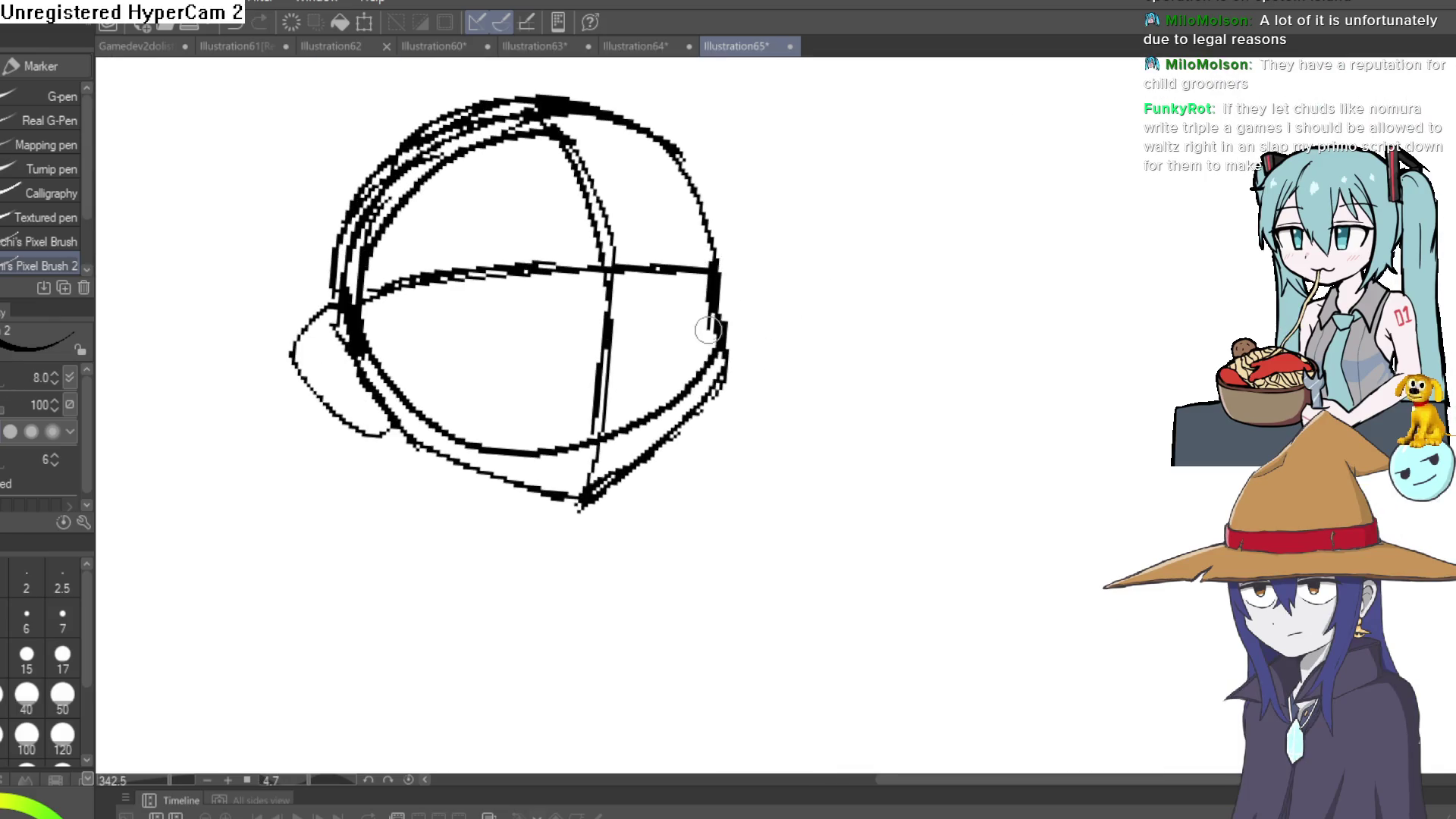
{"action": "left_click_drag", "start_coordinate": [821, 440], "coordinate": [795, 404]}
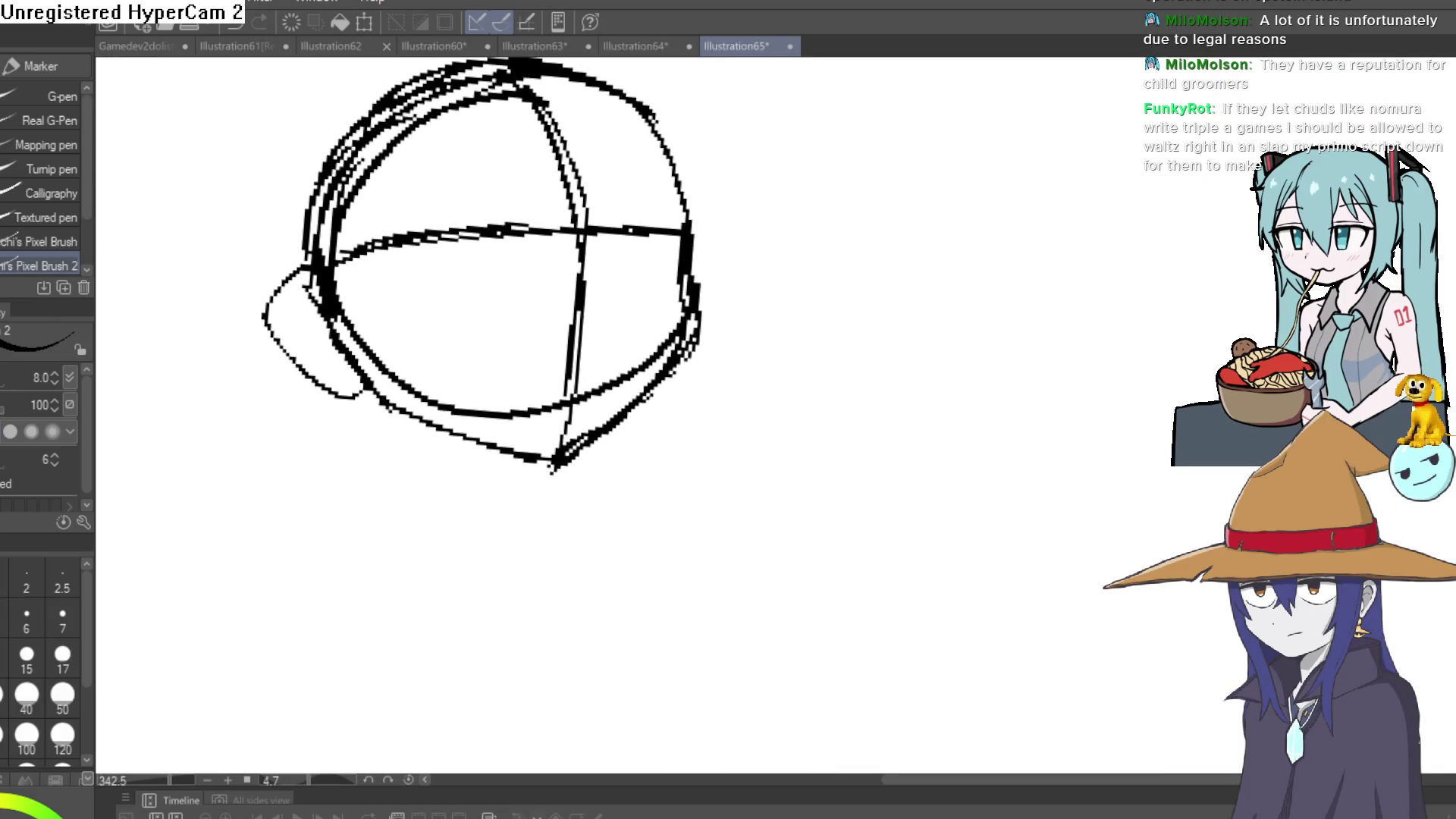
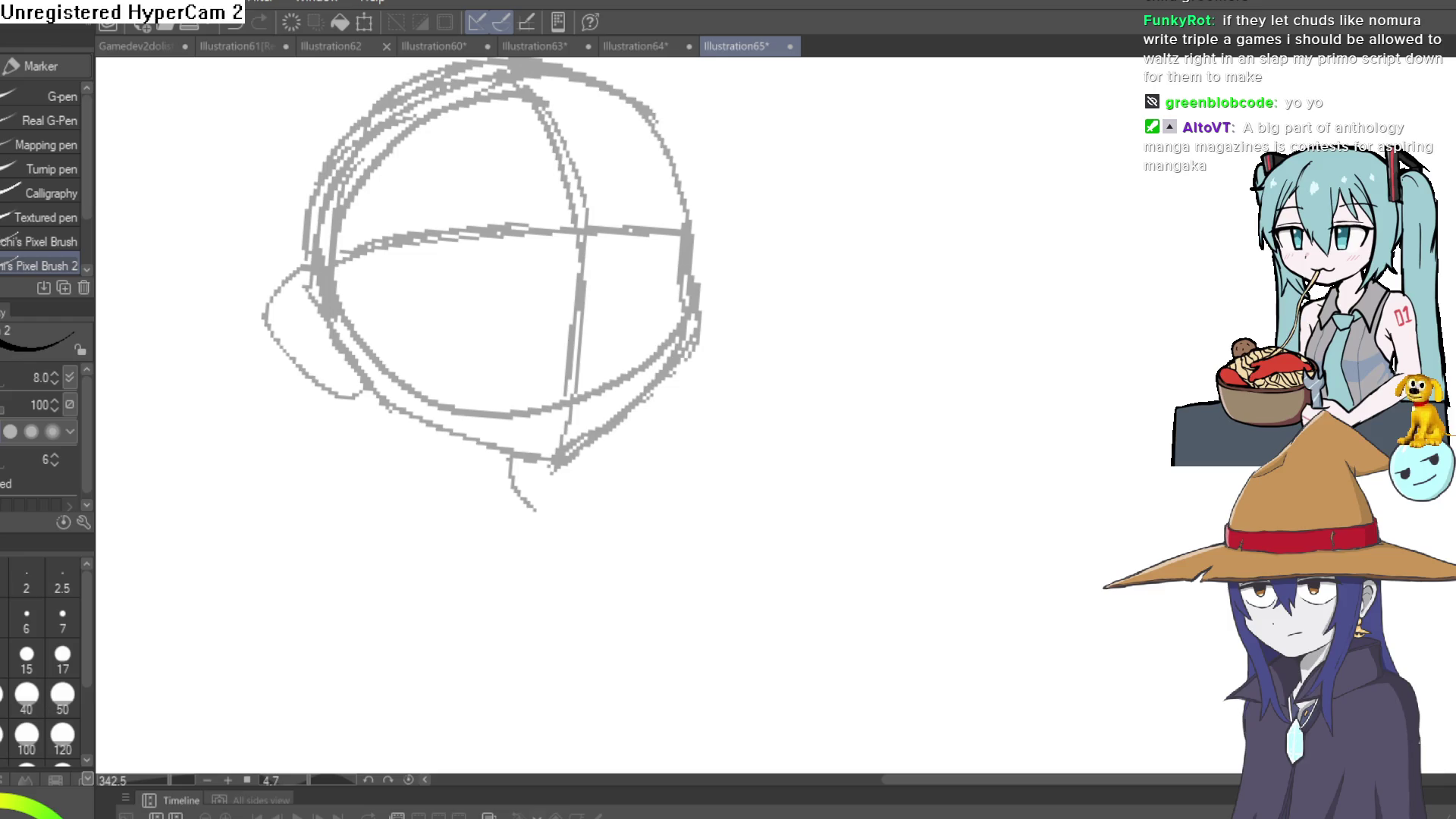
Test the pixel brush with two strokes, undo both, then tint the head sketch light blue.
{"action": "left_click_drag", "start_coordinate": [702, 280], "coordinate": [796, 195]}
{"action": "key", "text": "ctrl+z"}
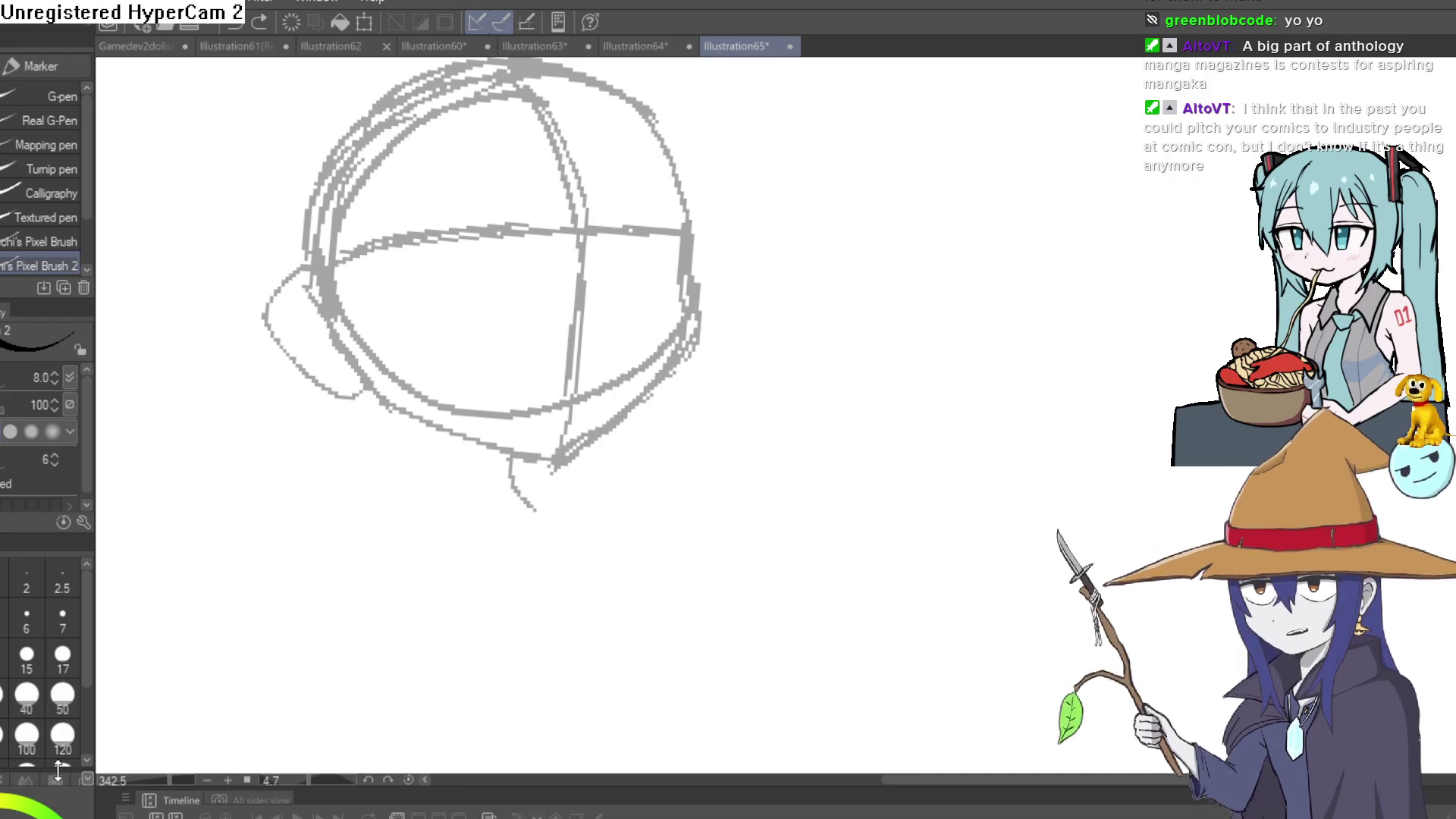
{"action": "left_click_drag", "start_coordinate": [796, 315], "coordinate": [940, 273]}
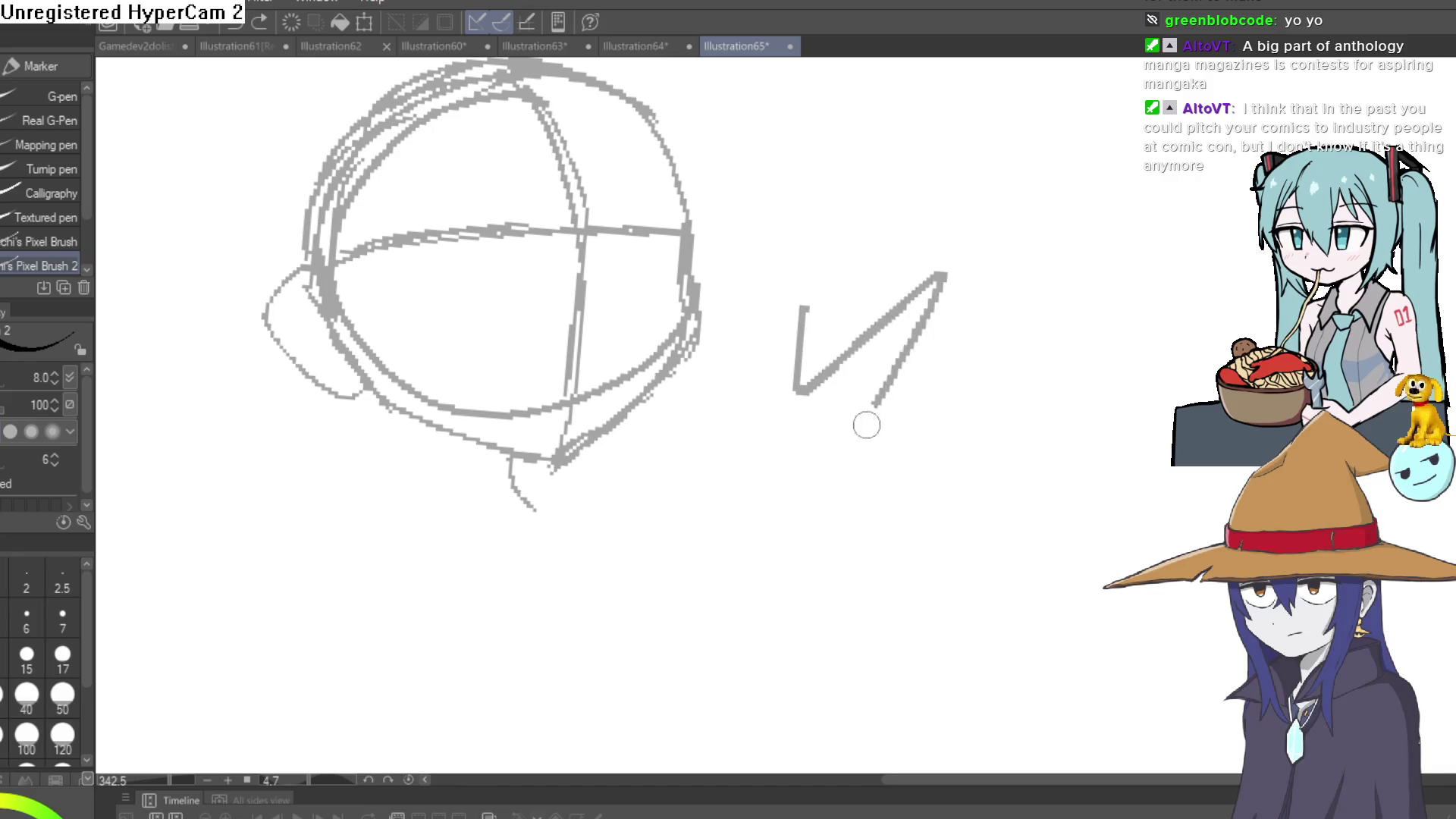
{"action": "key", "text": "ctrl+z"}
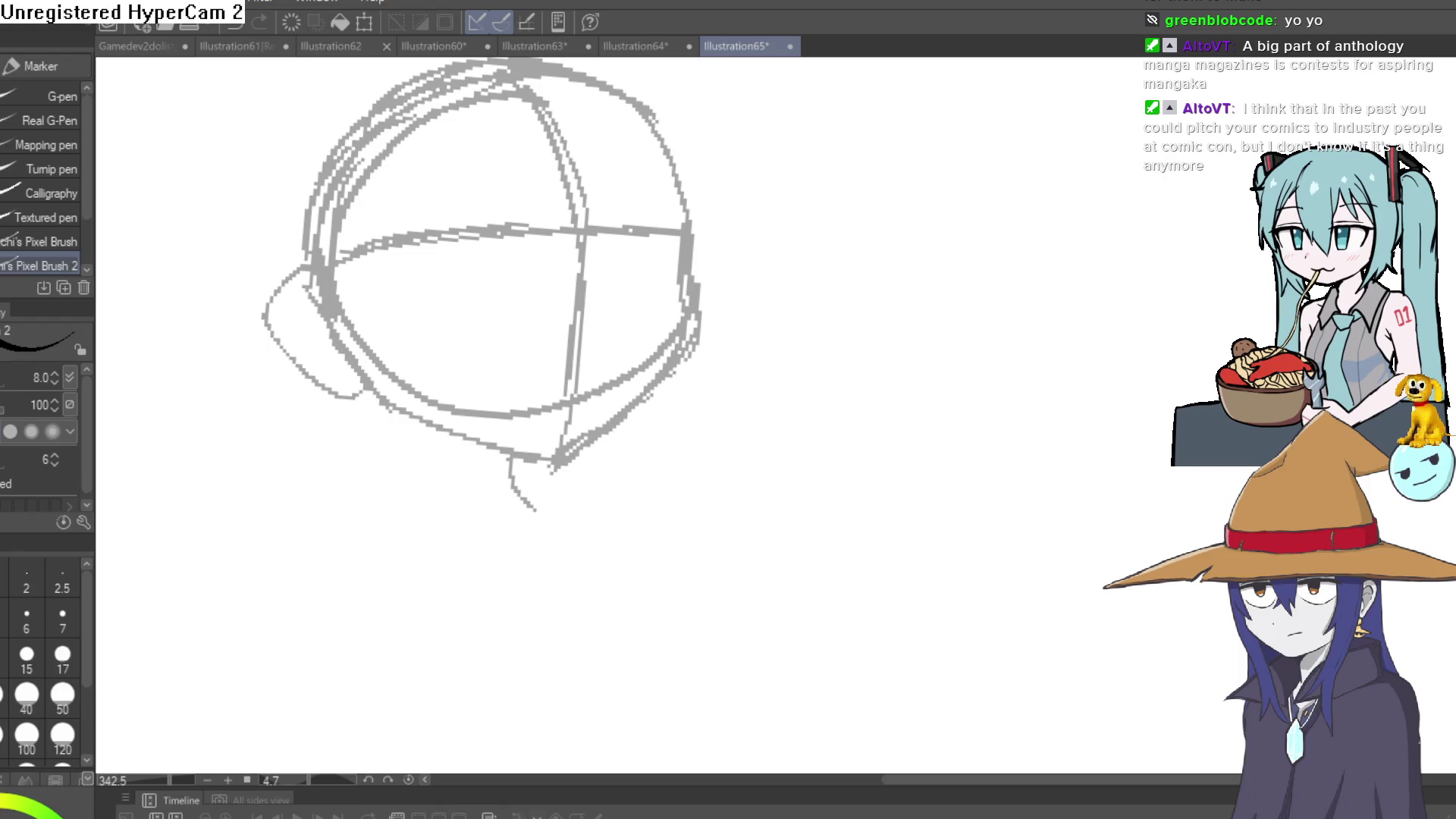
{"action": "key", "text": "ctrl+shift+l"}
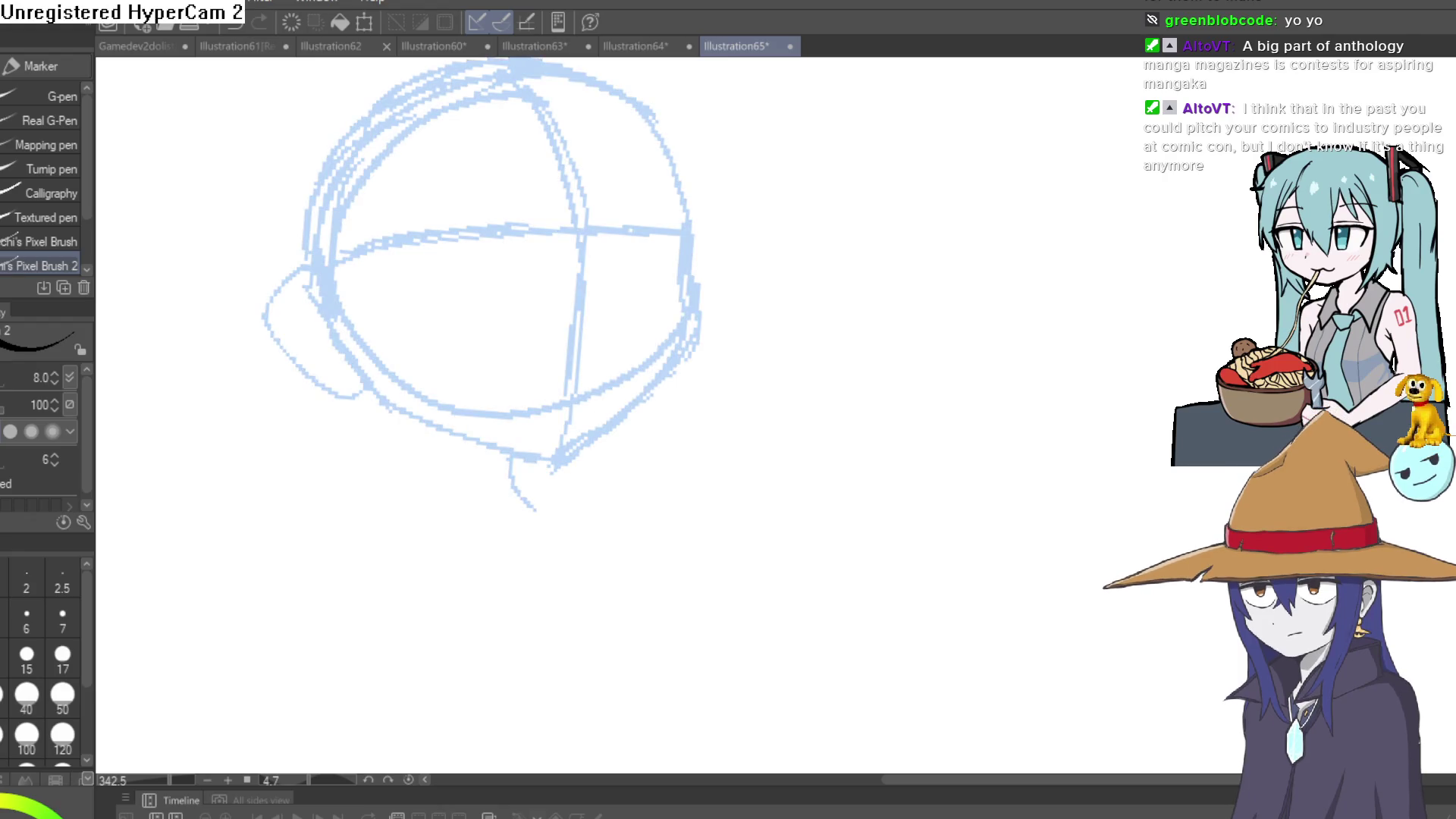
Ink the right side of the face and jaw to the chin, plus a line up the head's left.
{"action": "left_click_drag", "start_coordinate": [750, 291], "coordinate": [732, 333]}
{"action": "mouse_move", "coordinate": [663, 248]}
{"action": "left_mouse_down"}
{"action": "mouse_move", "coordinate": [667, 355]}
{"action": "mouse_move", "coordinate": [621, 437]}
{"action": "mouse_move", "coordinate": [533, 490]}
{"action": "left_mouse_up"}
{"action": "mouse_move", "coordinate": [758, 374]}
{"action": "left_mouse_down"}
{"action": "mouse_move", "coordinate": [917, 410]}
{"action": "mouse_move", "coordinate": [630, 471]}
{"action": "mouse_move", "coordinate": [812, 338]}
{"action": "mouse_move", "coordinate": [612, 290]}
{"action": "left_mouse_up"}
{"action": "scroll", "coordinate": [559, 293], "scroll_direction": "up", "scroll_amount": 2}
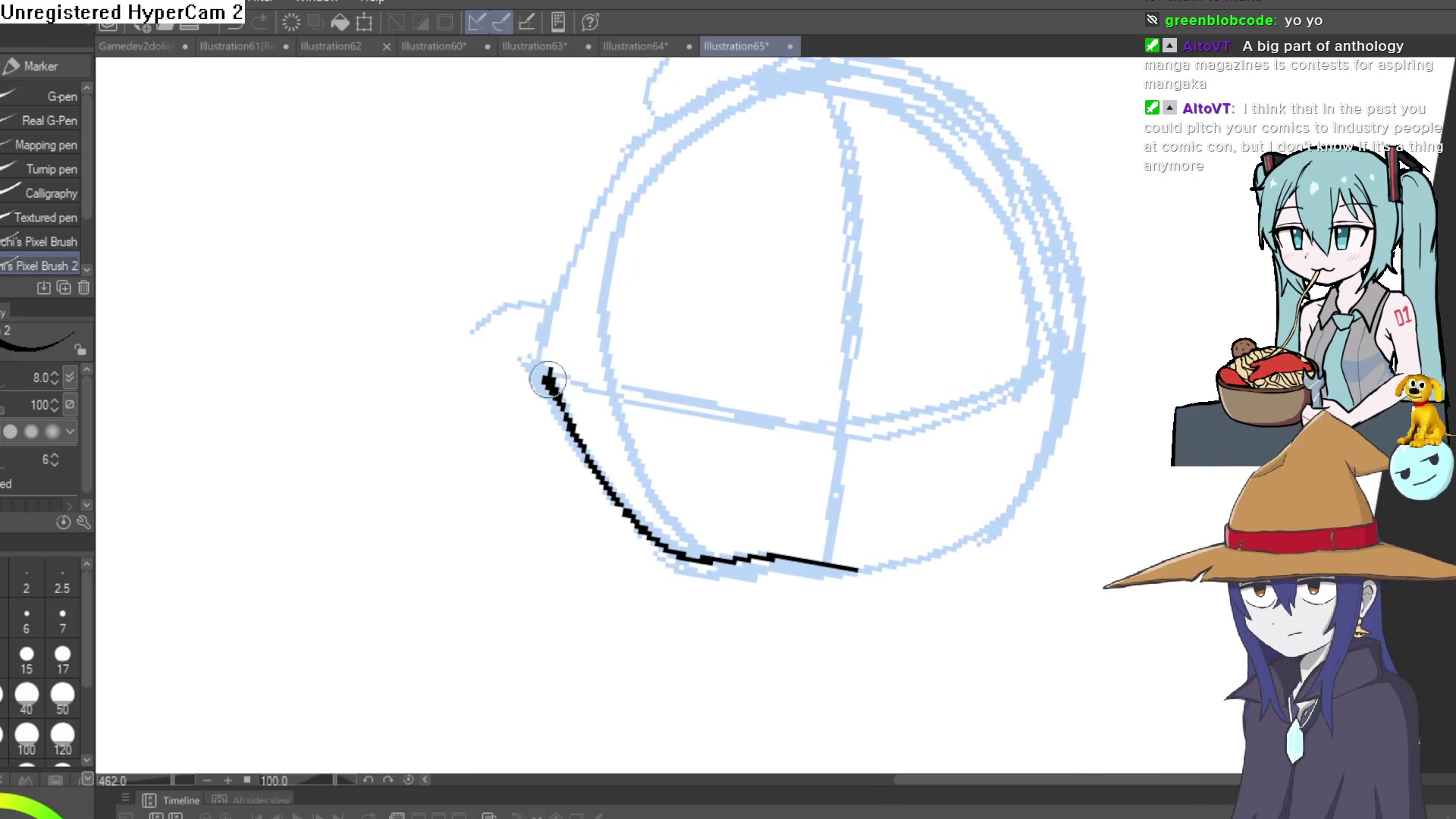
{"action": "left_click_drag", "start_coordinate": [542, 379], "coordinate": [637, 149]}
Rotate and zoom in on the face, draw a thickened line down it, and extend the left eyelid.
{"action": "mouse_move", "coordinate": [806, 121]}
{"action": "left_mouse_down"}
{"action": "mouse_move", "coordinate": [858, 316]}
{"action": "mouse_move", "coordinate": [913, 250]}
{"action": "mouse_move", "coordinate": [825, 252]}
{"action": "mouse_move", "coordinate": [975, 260]}
{"action": "mouse_move", "coordinate": [925, 195]}
{"action": "mouse_move", "coordinate": [916, 151]}
{"action": "left_mouse_up"}
{"action": "mouse_move", "coordinate": [702, 293]}
{"action": "left_mouse_down"}
{"action": "mouse_move", "coordinate": [678, 298]}
{"action": "mouse_move", "coordinate": [789, 234]}
{"action": "mouse_move", "coordinate": [672, 309]}
{"action": "mouse_move", "coordinate": [780, 253]}
{"action": "mouse_move", "coordinate": [575, 344]}
{"action": "mouse_move", "coordinate": [607, 129]}
{"action": "mouse_move", "coordinate": [624, 226]}
{"action": "left_mouse_up"}
{"action": "left_click", "coordinate": [679, 298]}
{"action": "mouse_move", "coordinate": [583, 301]}
{"action": "left_mouse_down"}
{"action": "mouse_move", "coordinate": [528, 522]}
{"action": "mouse_move", "coordinate": [580, 323]}
{"action": "mouse_move", "coordinate": [530, 481]}
{"action": "mouse_move", "coordinate": [526, 462]}
{"action": "mouse_move", "coordinate": [534, 438]}
{"action": "mouse_move", "coordinate": [526, 503]}
{"action": "left_mouse_up"}
{"action": "mouse_move", "coordinate": [803, 289]}
{"action": "left_mouse_down"}
{"action": "mouse_move", "coordinate": [1024, 338]}
{"action": "mouse_move", "coordinate": [744, 419]}
{"action": "mouse_move", "coordinate": [558, 318]}
{"action": "mouse_move", "coordinate": [708, 318]}
{"action": "mouse_move", "coordinate": [728, 270]}
{"action": "left_mouse_up"}
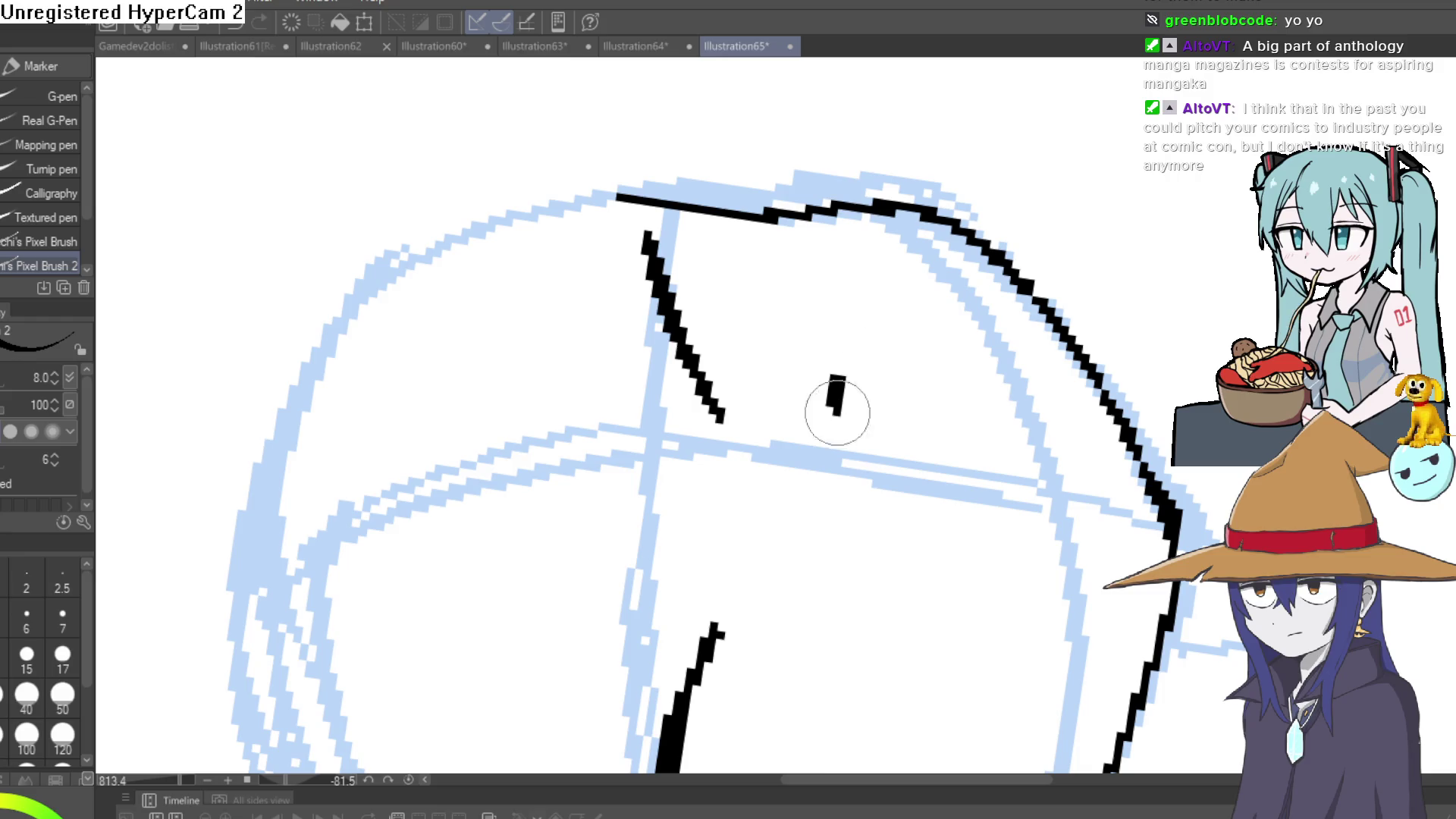
{"action": "mouse_move", "coordinate": [1109, 270]}
{"action": "left_mouse_down"}
{"action": "mouse_move", "coordinate": [922, 347]}
{"action": "mouse_move", "coordinate": [945, 322]}
{"action": "mouse_move", "coordinate": [952, 383]}
{"action": "mouse_move", "coordinate": [1043, 332]}
{"action": "left_mouse_up"}
{"action": "mouse_move", "coordinate": [527, 224]}
{"action": "left_mouse_down"}
{"action": "mouse_move", "coordinate": [461, 262]}
{"action": "mouse_move", "coordinate": [501, 227]}
{"action": "left_mouse_up"}
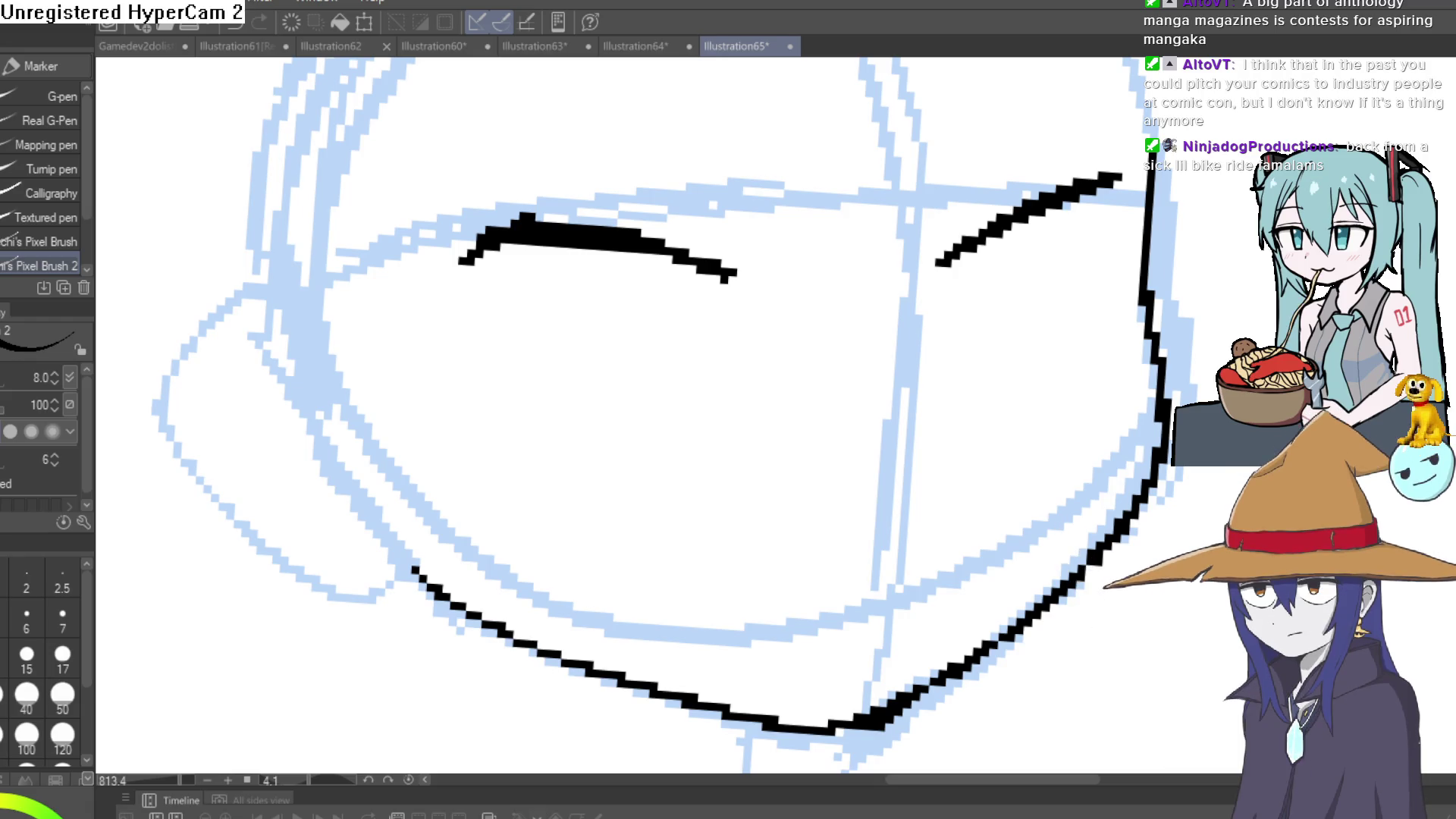
Draw the left eye's outer corner, the right eye's inner side, and the left eye outline.
{"action": "mouse_move", "coordinate": [462, 299]}
{"action": "left_mouse_down"}
{"action": "mouse_move", "coordinate": [487, 383]}
{"action": "mouse_move", "coordinate": [478, 275]}
{"action": "mouse_move", "coordinate": [498, 232]}
{"action": "mouse_move", "coordinate": [413, 296]}
{"action": "mouse_move", "coordinate": [463, 303]}
{"action": "left_mouse_up"}
{"action": "mouse_move", "coordinate": [1114, 181]}
{"action": "left_mouse_down"}
{"action": "mouse_move", "coordinate": [1091, 342]}
{"action": "mouse_move", "coordinate": [1116, 255]}
{"action": "left_mouse_up"}
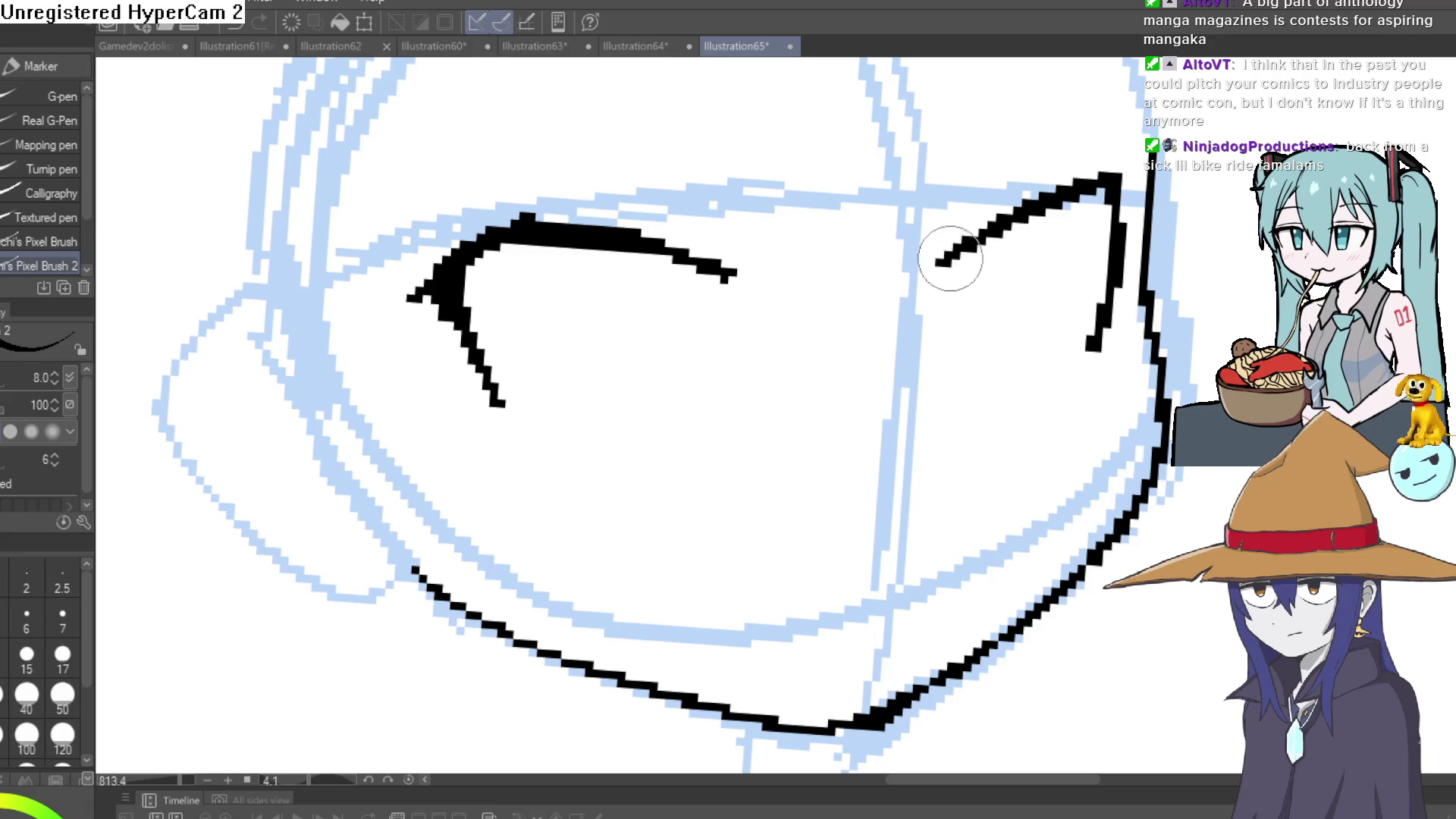
{"action": "mouse_move", "coordinate": [940, 262]}
{"action": "left_mouse_down"}
{"action": "mouse_move", "coordinate": [969, 414]}
{"action": "mouse_move", "coordinate": [1021, 235]}
{"action": "left_mouse_up"}
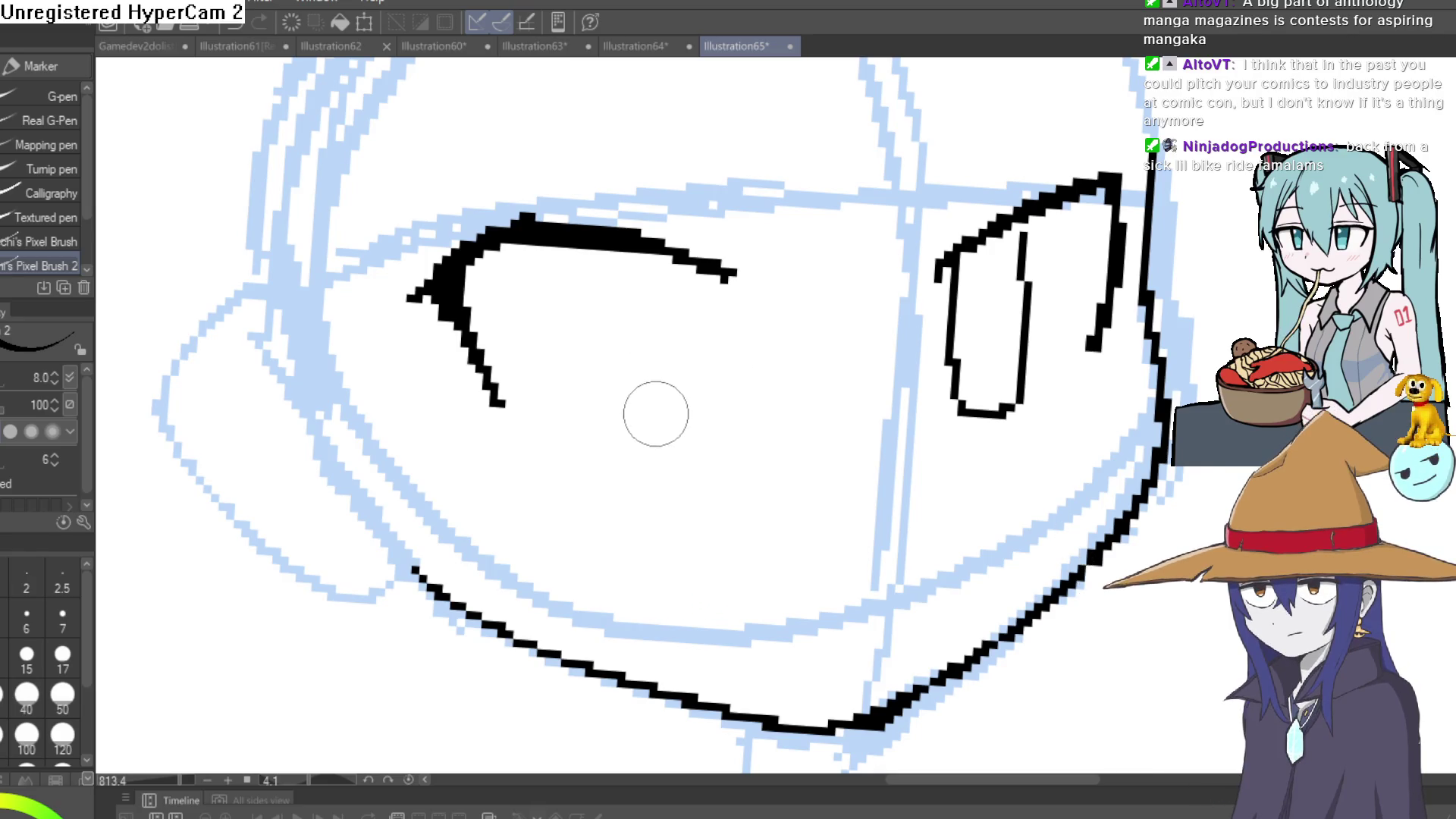
{"action": "left_click_drag", "start_coordinate": [659, 422], "coordinate": [588, 396]}
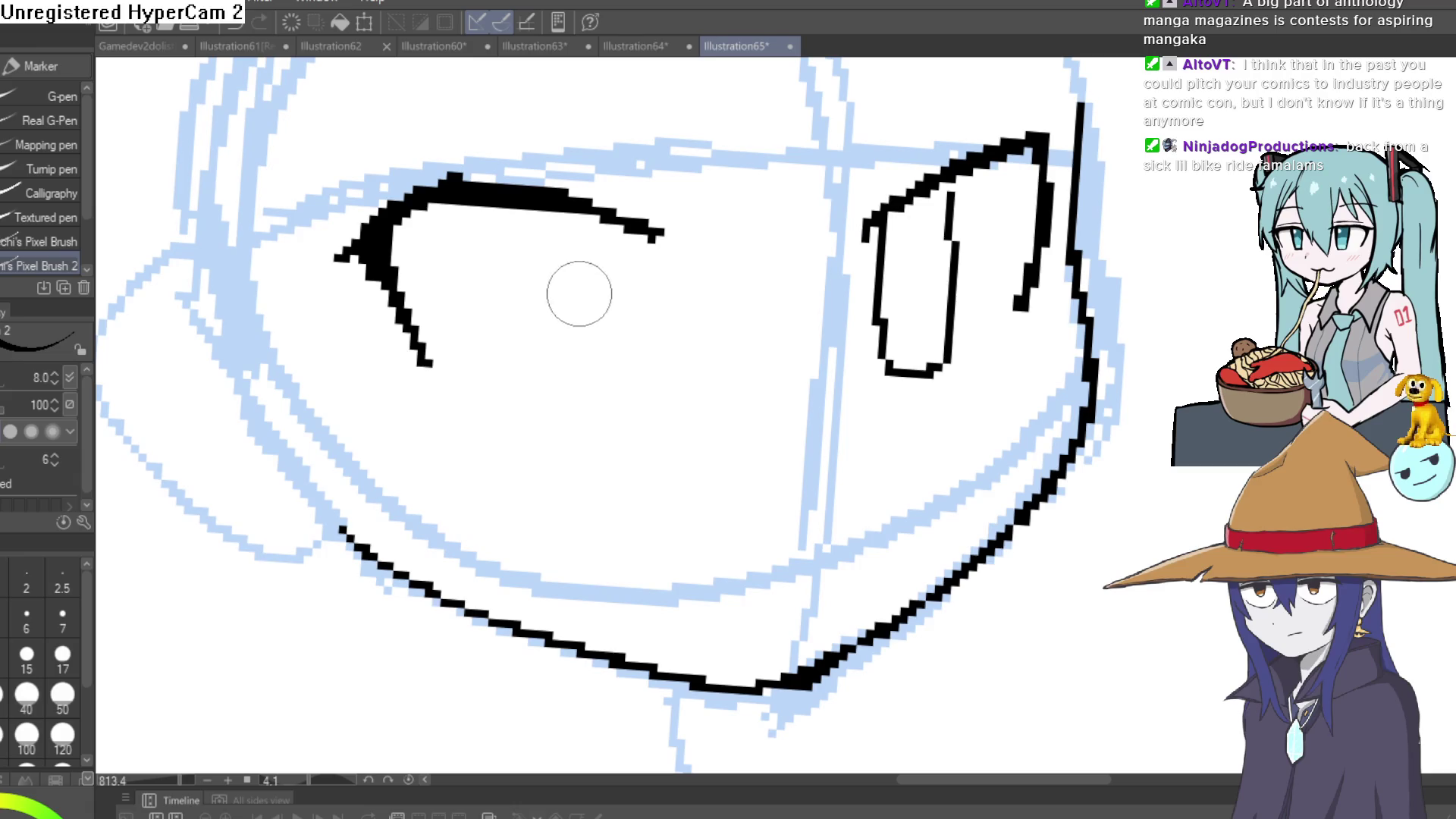
{"action": "mouse_move", "coordinate": [480, 203]}
{"action": "left_mouse_down"}
{"action": "mouse_move", "coordinate": [510, 360]}
{"action": "mouse_move", "coordinate": [566, 374]}
{"action": "mouse_move", "coordinate": [523, 387]}
{"action": "mouse_move", "coordinate": [563, 392]}
{"action": "mouse_move", "coordinate": [576, 218]}
{"action": "left_mouse_up"}
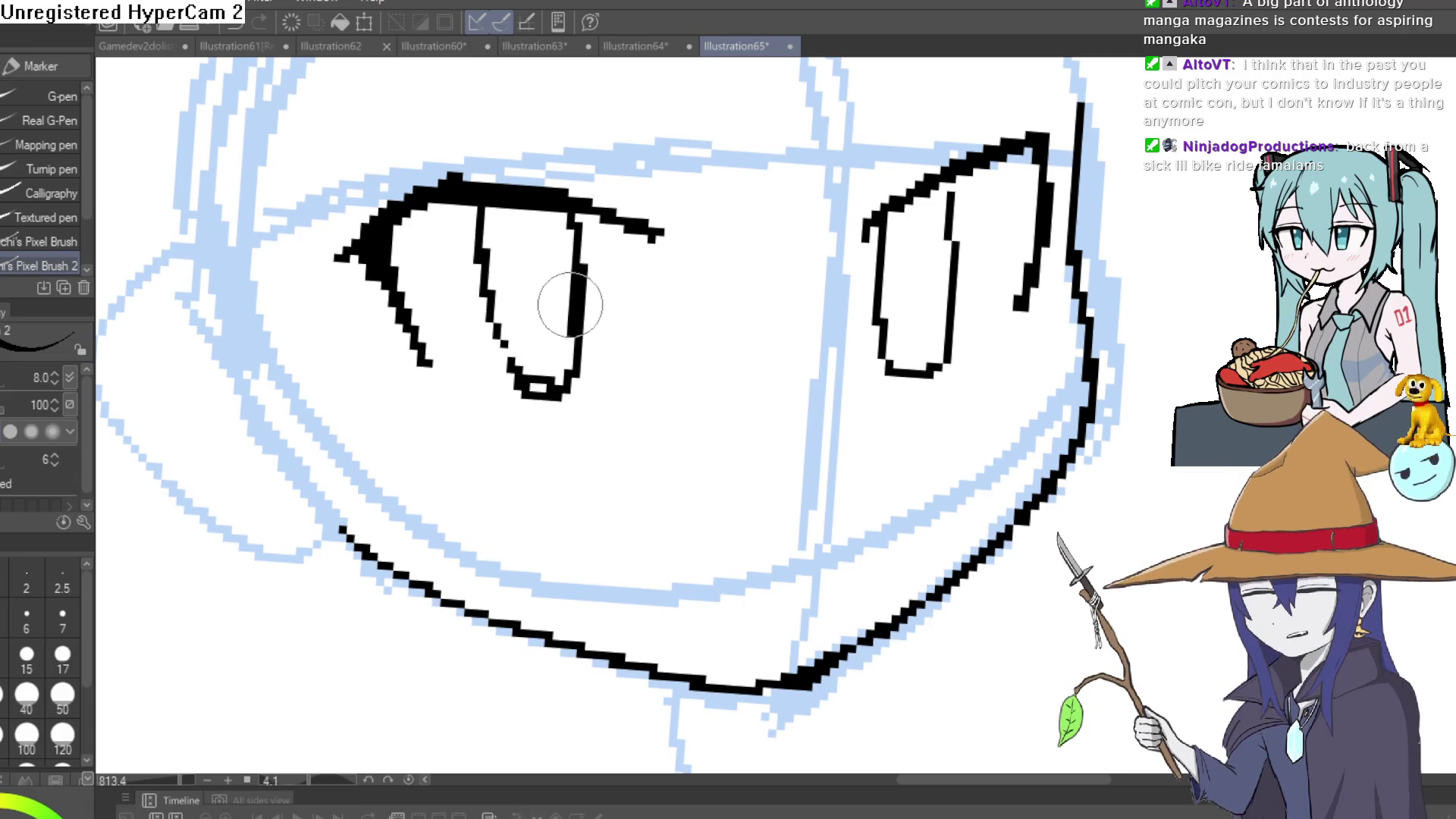
{"action": "key", "text": "e"}
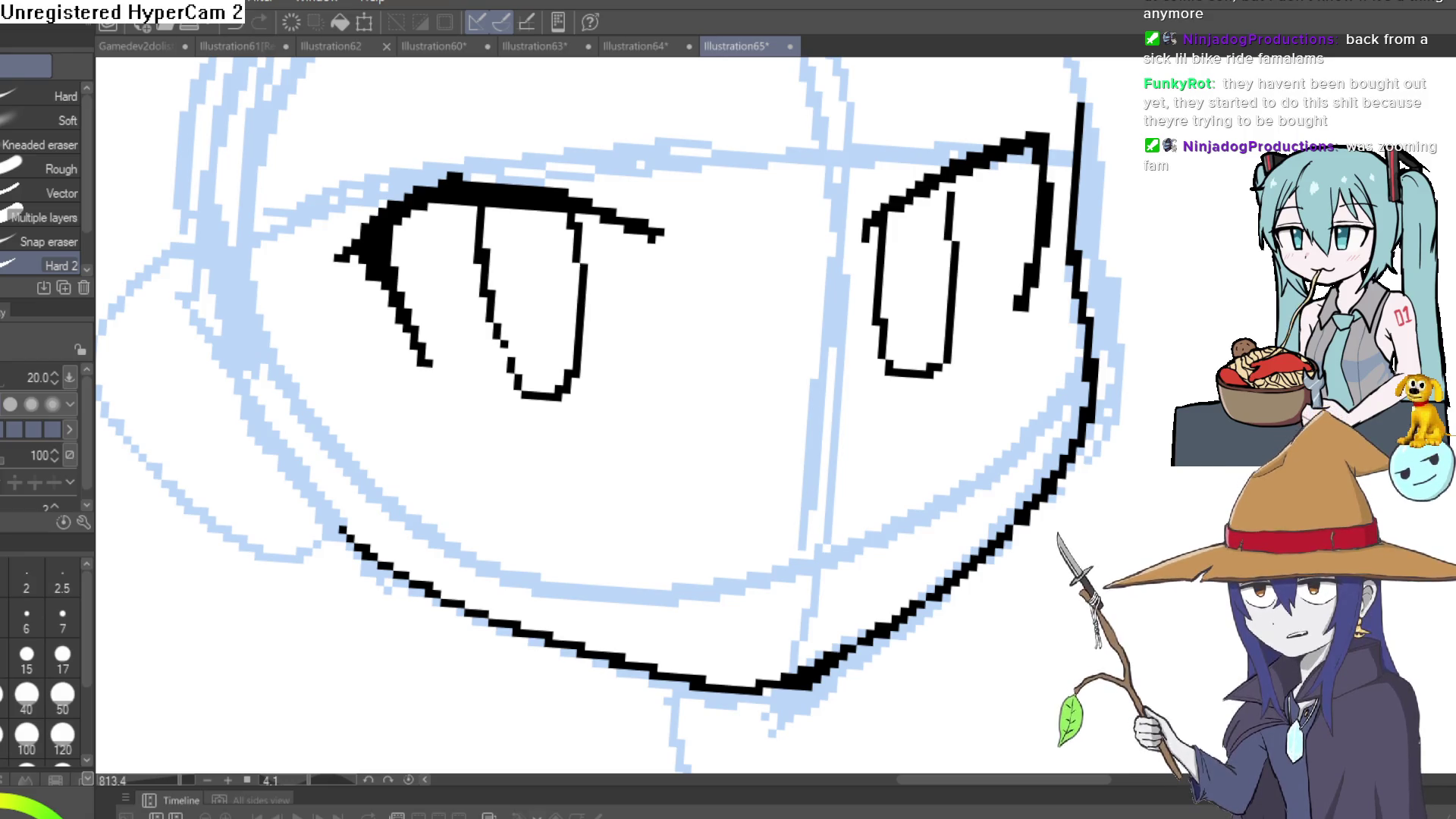
With the pixel pen, draw the left cheek line down to the jaw, redrawing it once.
{"action": "key", "text": "p"}
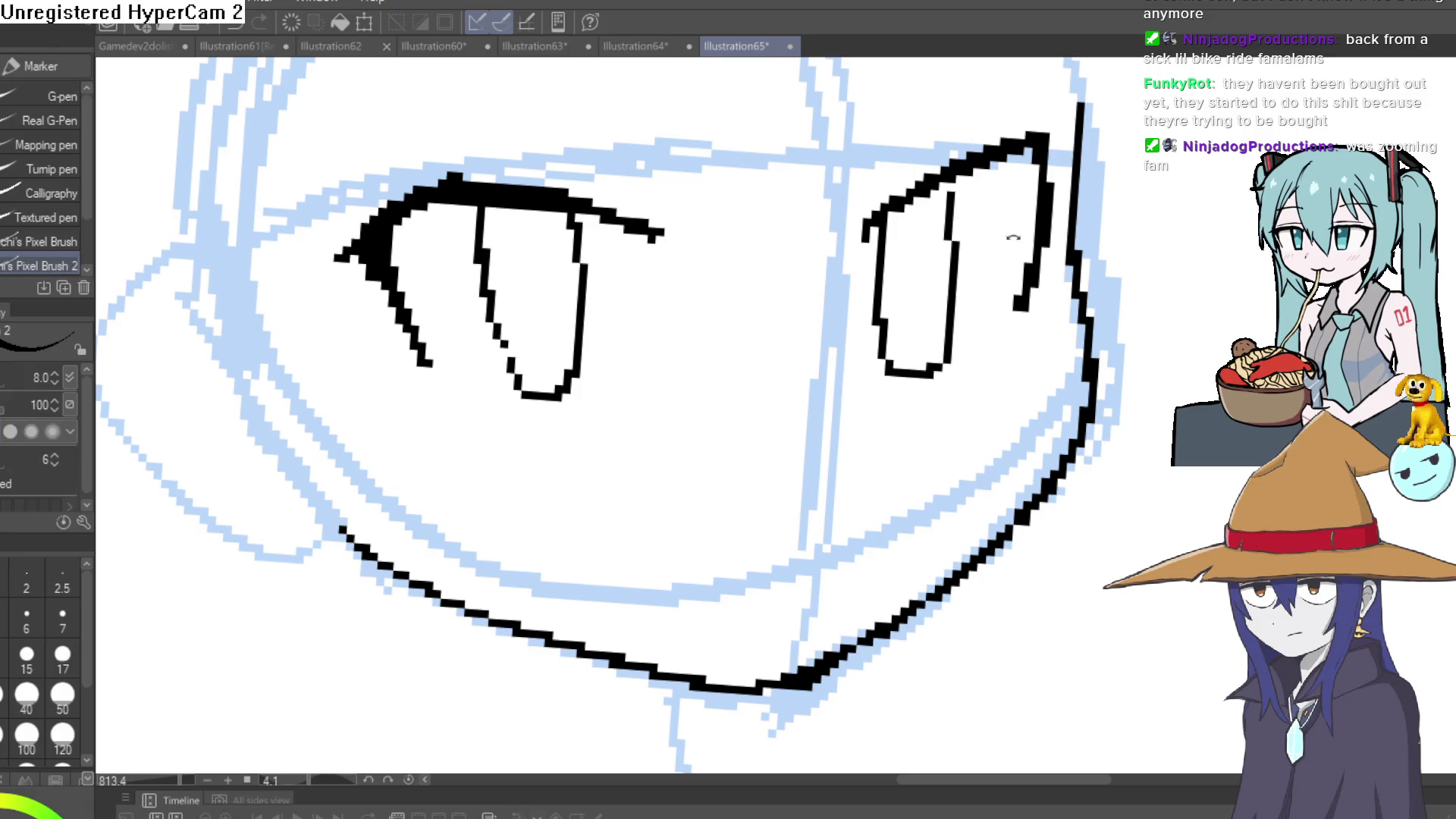
{"action": "scroll", "coordinate": [1013, 237], "scroll_direction": "down", "scroll_amount": 3}
{"action": "left_click_drag", "start_coordinate": [673, 449], "coordinate": [446, 268]}
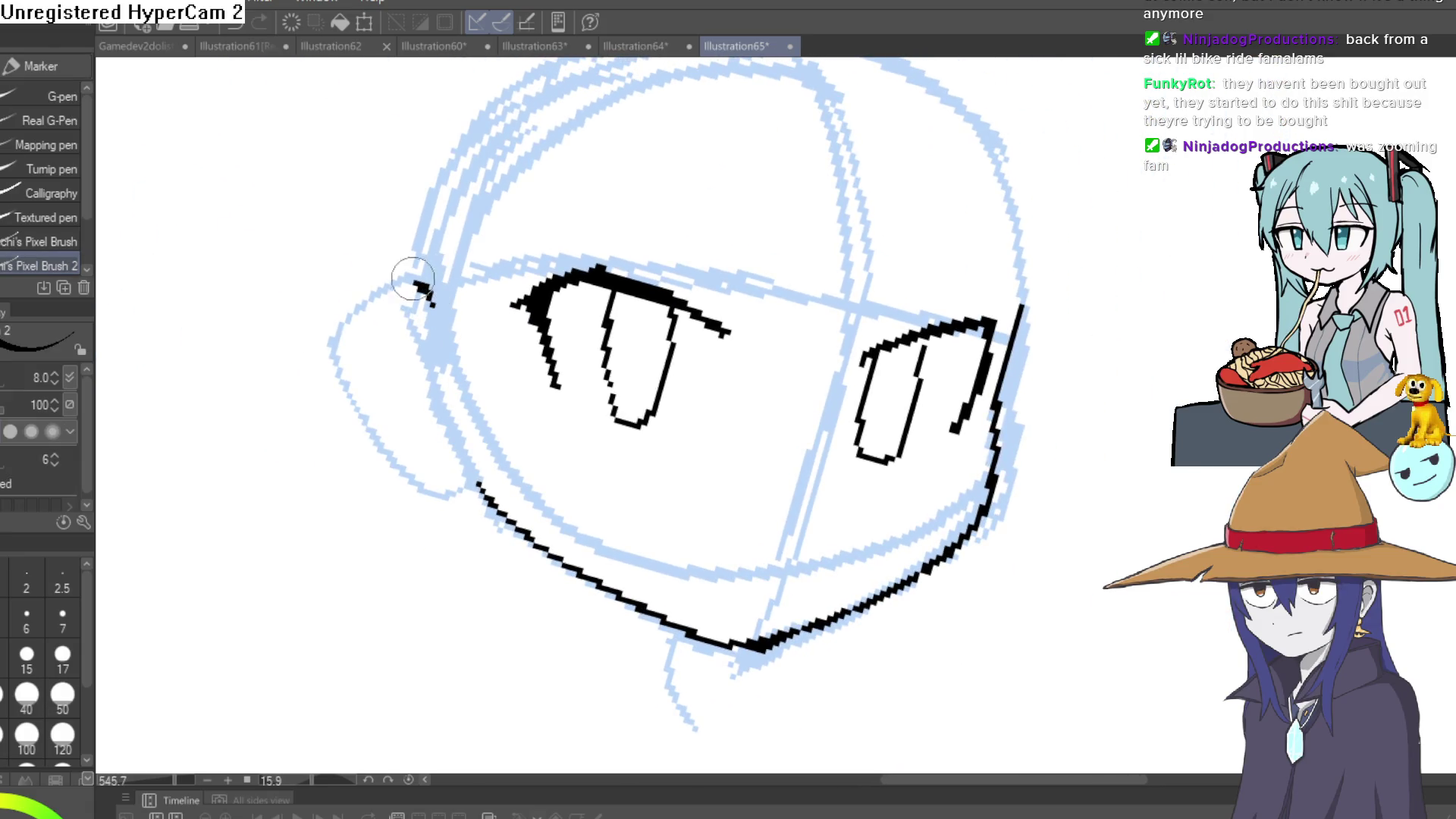
{"action": "left_click_drag", "start_coordinate": [367, 400], "coordinate": [479, 469]}
{"action": "key", "text": "ctrl+z"}
{"action": "mouse_move", "coordinate": [547, 232]}
{"action": "left_mouse_down"}
{"action": "mouse_move", "coordinate": [520, 250]}
{"action": "mouse_move", "coordinate": [549, 262]}
{"action": "left_mouse_up"}
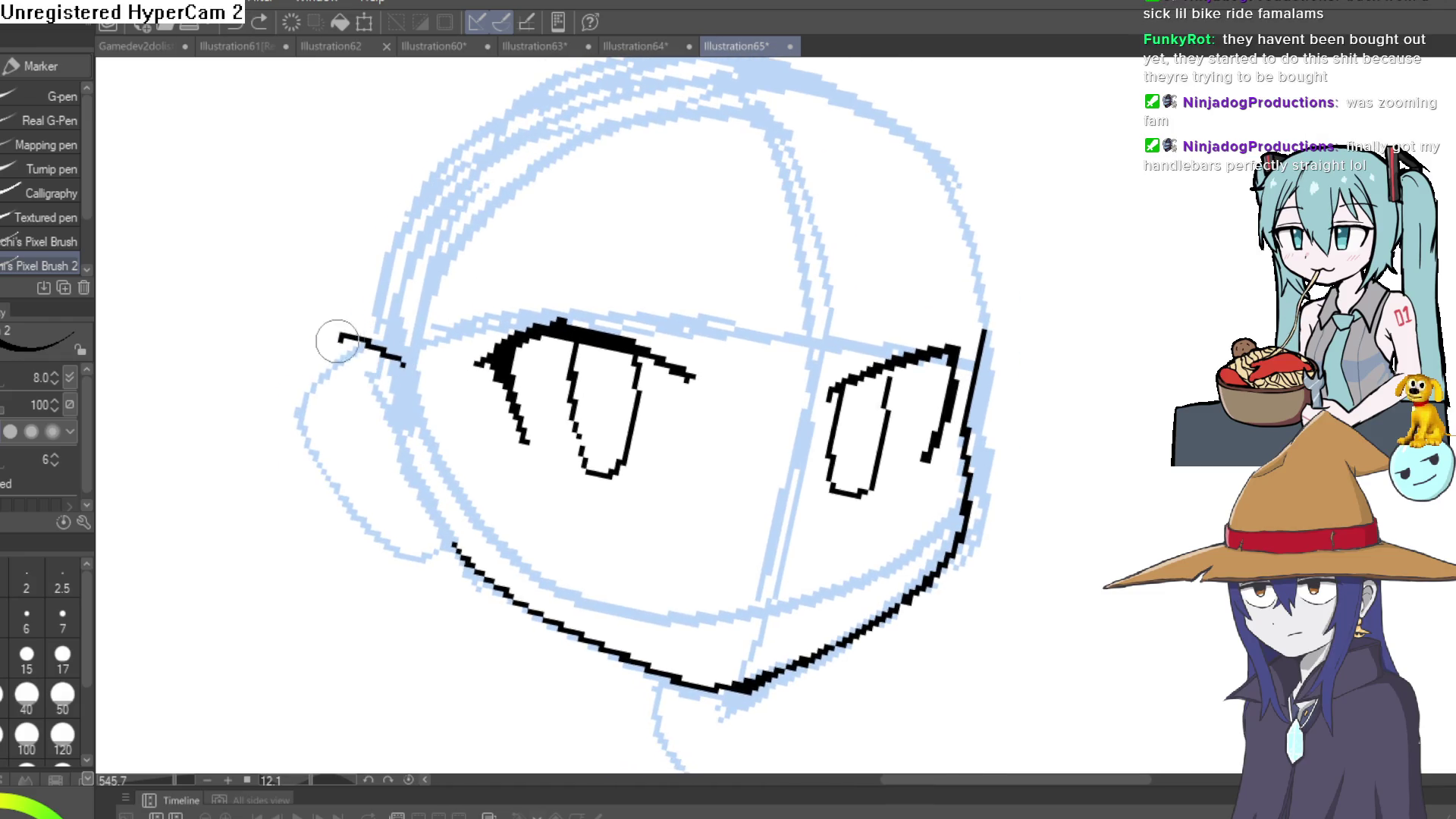
{"action": "left_click_drag", "start_coordinate": [312, 455], "coordinate": [435, 553]}
{"action": "mouse_move", "coordinate": [920, 383]}
{"action": "left_mouse_down"}
{"action": "mouse_move", "coordinate": [1010, 257]}
{"action": "mouse_move", "coordinate": [788, 311]}
{"action": "mouse_move", "coordinate": [826, 264]}
{"action": "mouse_move", "coordinate": [1027, 413]}
{"action": "left_mouse_up"}
{"action": "scroll", "coordinate": [807, 274], "scroll_direction": "down", "scroll_amount": 5}
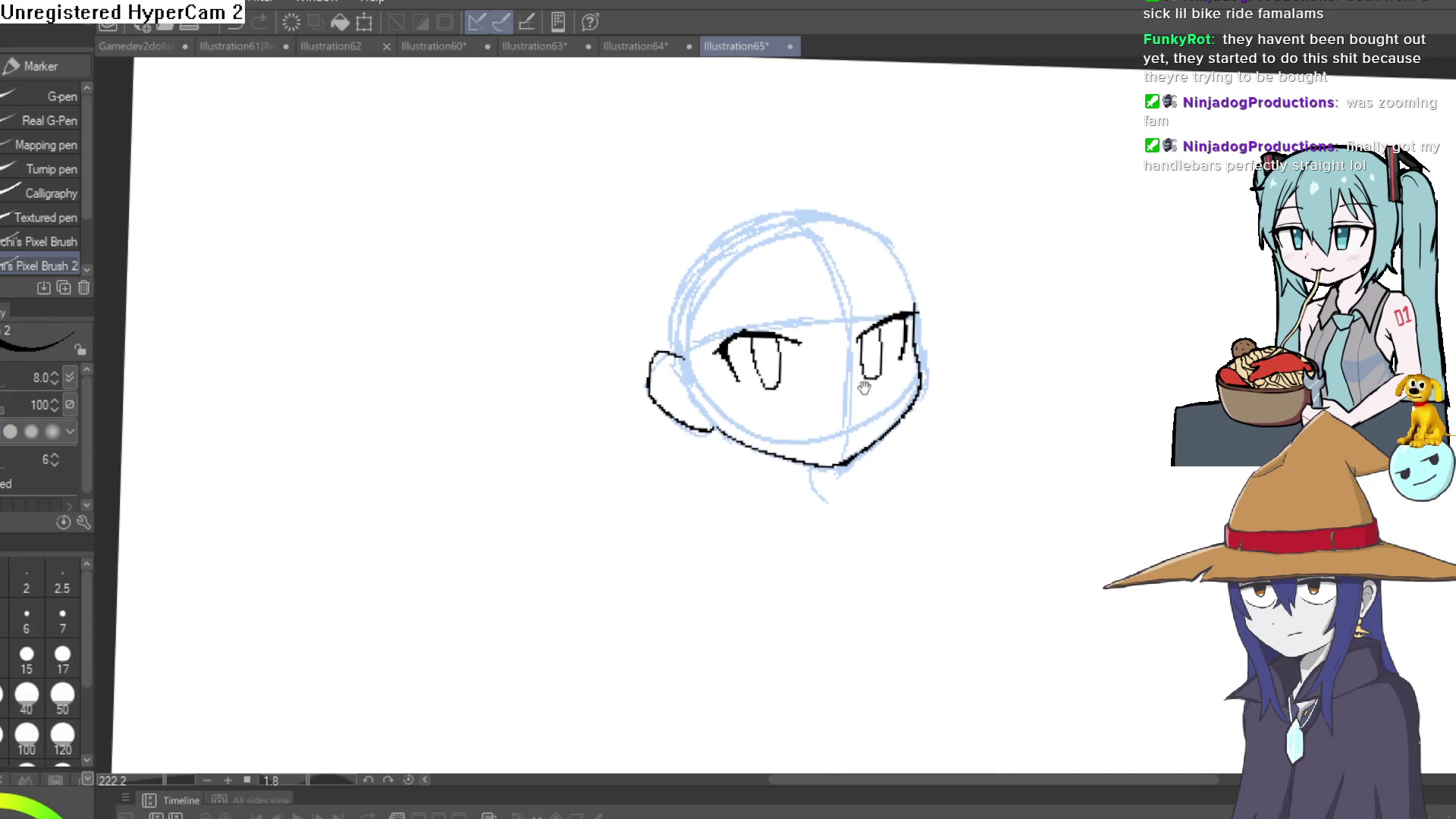
{"action": "scroll", "coordinate": [865, 388], "scroll_direction": "up", "scroll_amount": 5}
{"action": "mouse_move", "coordinate": [1026, 279]}
{"action": "left_mouse_down"}
{"action": "mouse_move", "coordinate": [948, 250]}
{"action": "mouse_move", "coordinate": [773, 344]}
{"action": "mouse_move", "coordinate": [909, 186]}
{"action": "mouse_move", "coordinate": [695, 328]}
{"action": "left_mouse_up"}
Add short pixel-pen strokes to the right of the eye.
{"action": "key", "text": "e"}
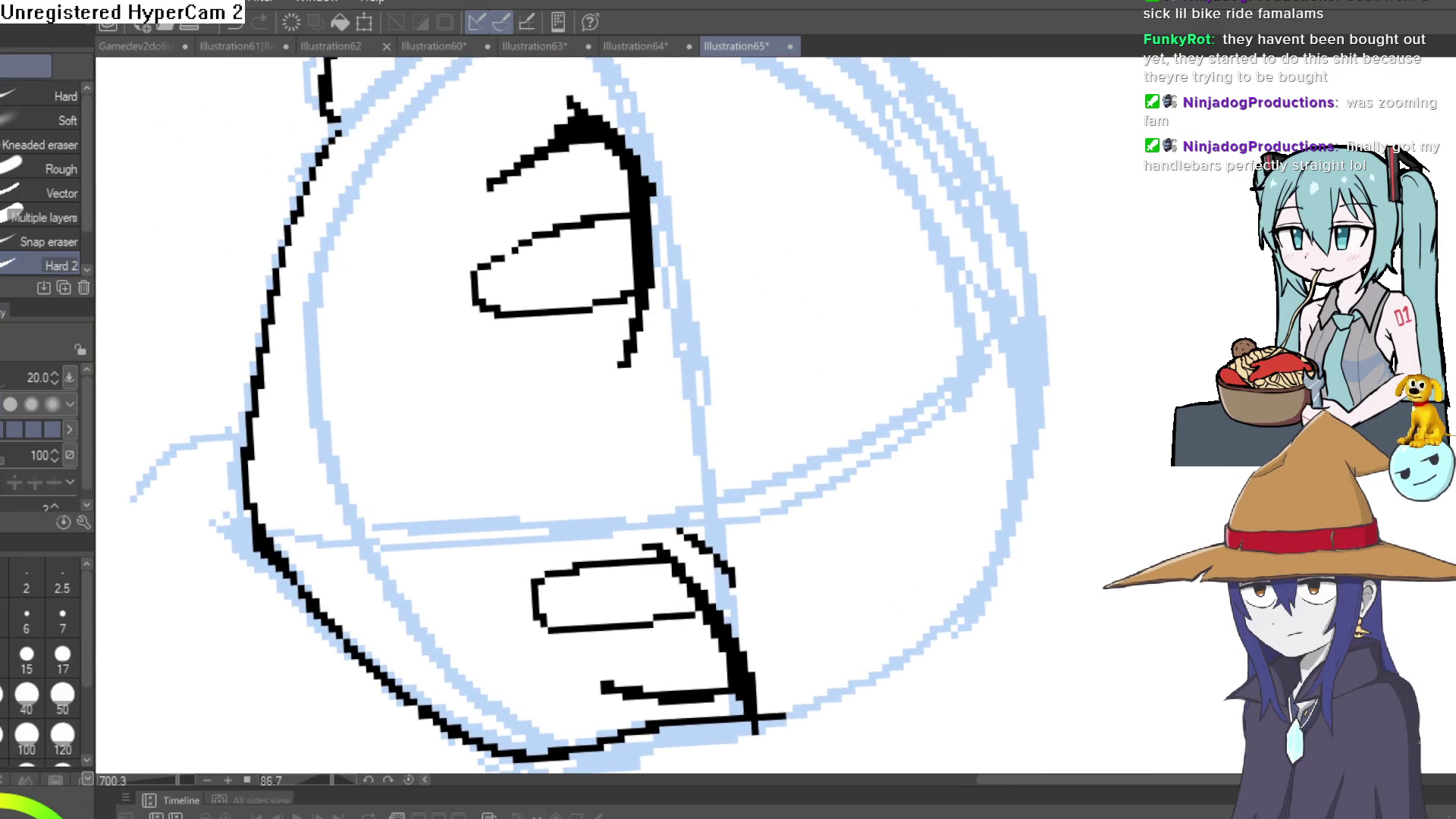
{"action": "key", "text": "p"}
{"action": "left_click_drag", "start_coordinate": [649, 371], "coordinate": [676, 304]}
{"action": "mouse_move", "coordinate": [752, 250]}
{"action": "left_mouse_down"}
{"action": "mouse_move", "coordinate": [569, 373]}
{"action": "mouse_move", "coordinate": [842, 328]}
{"action": "mouse_move", "coordinate": [845, 188]}
{"action": "mouse_move", "coordinate": [917, 263]}
{"action": "mouse_move", "coordinate": [903, 195]}
{"action": "left_mouse_up"}
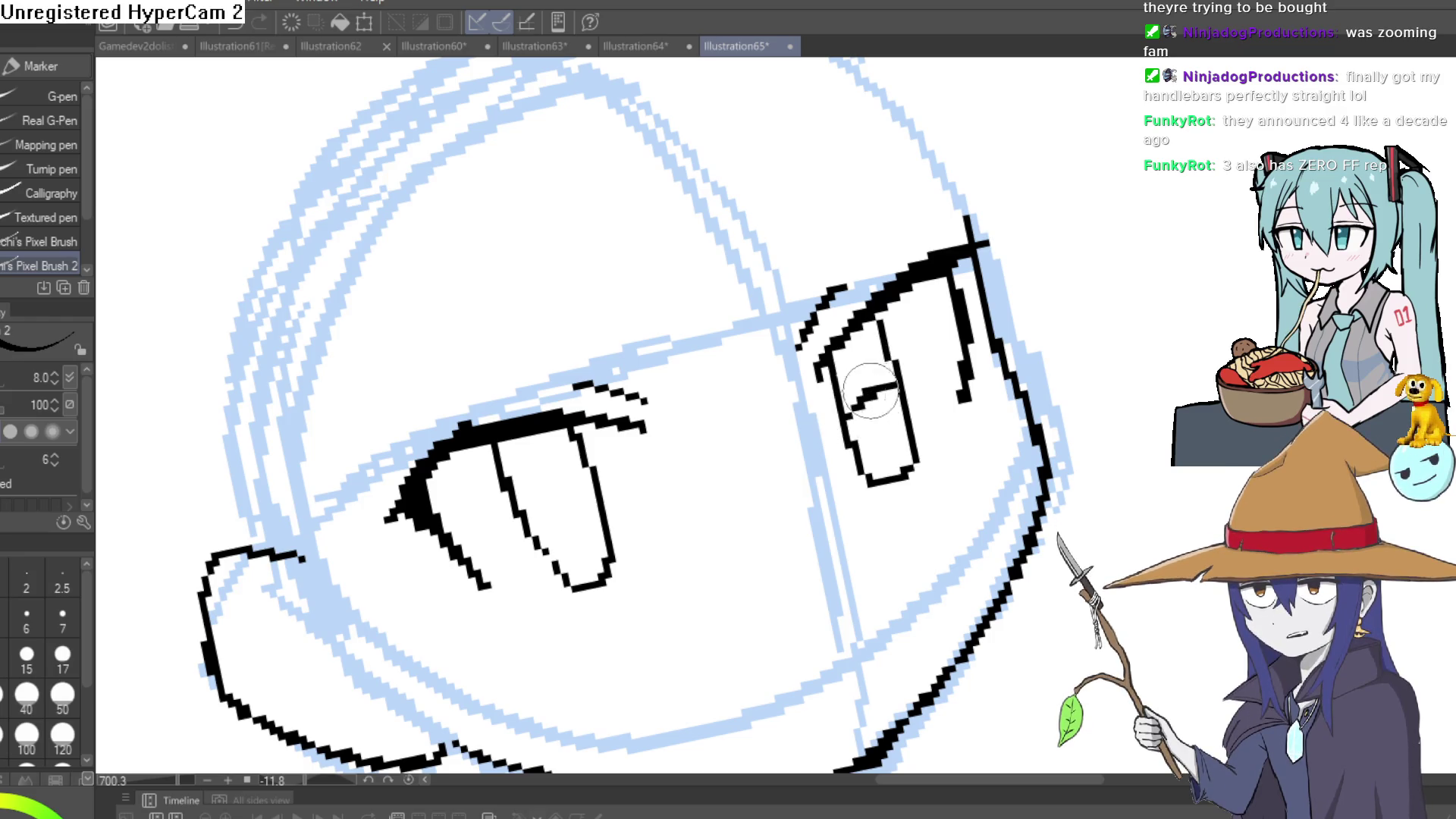
Draw a dark mark inside the left eye and touch it up with the eraser.
{"action": "mouse_move", "coordinate": [567, 490]}
{"action": "left_mouse_down"}
{"action": "mouse_move", "coordinate": [584, 494]}
{"action": "mouse_move", "coordinate": [553, 510]}
{"action": "mouse_move", "coordinate": [487, 478]}
{"action": "mouse_move", "coordinate": [531, 447]}
{"action": "left_mouse_up"}
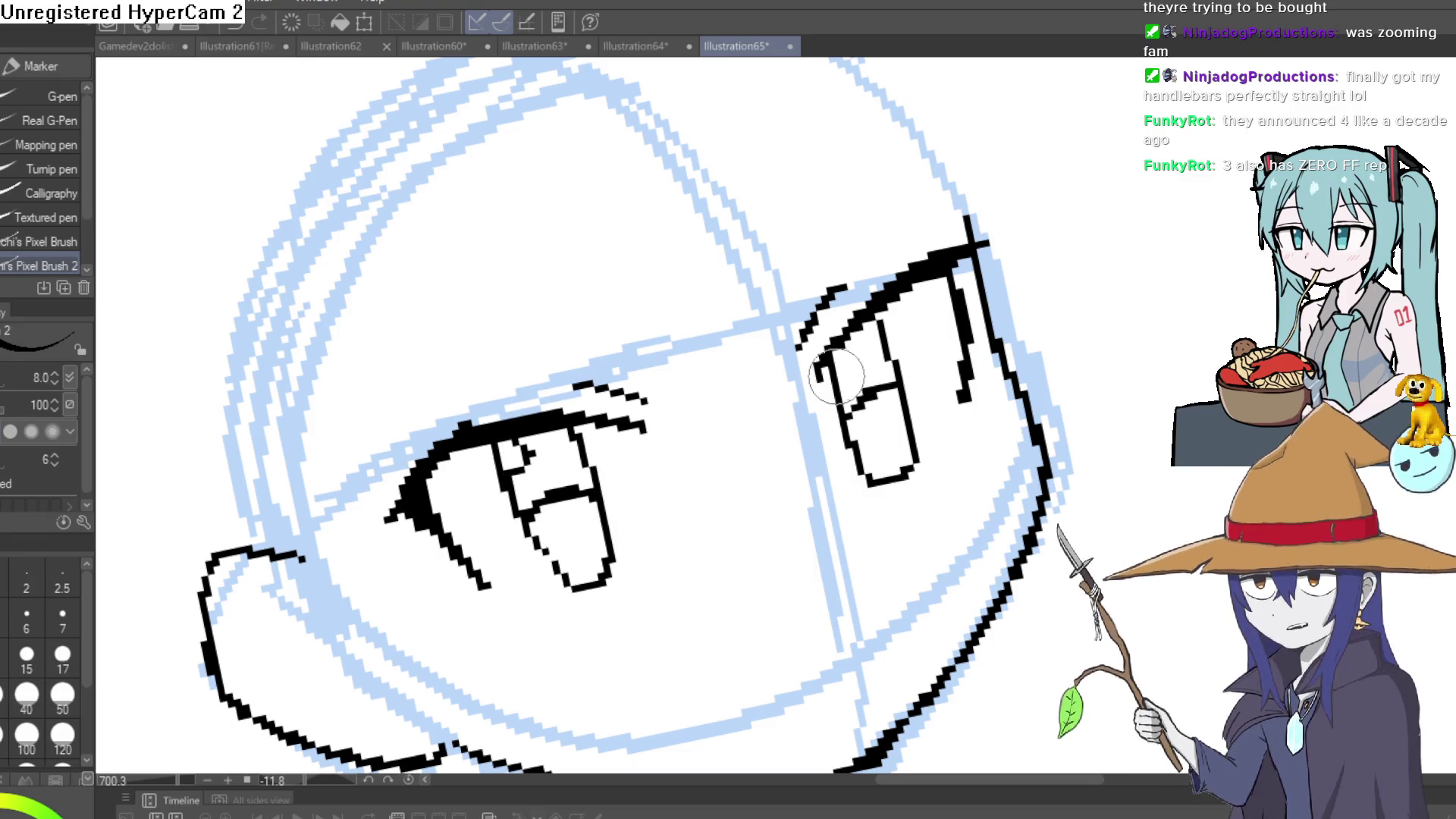
{"action": "key", "text": "e"}
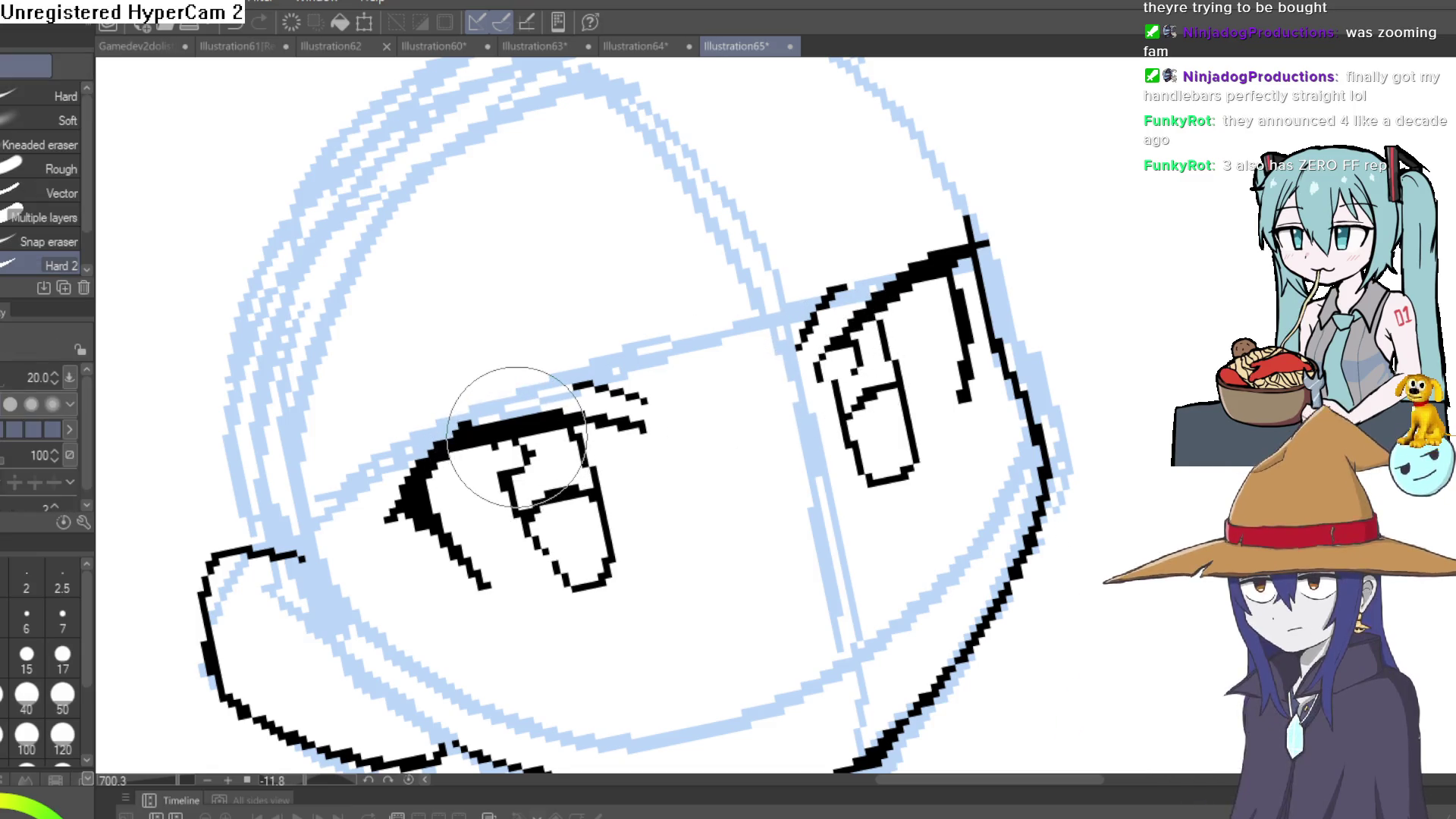
{"action": "key", "text": "p"}
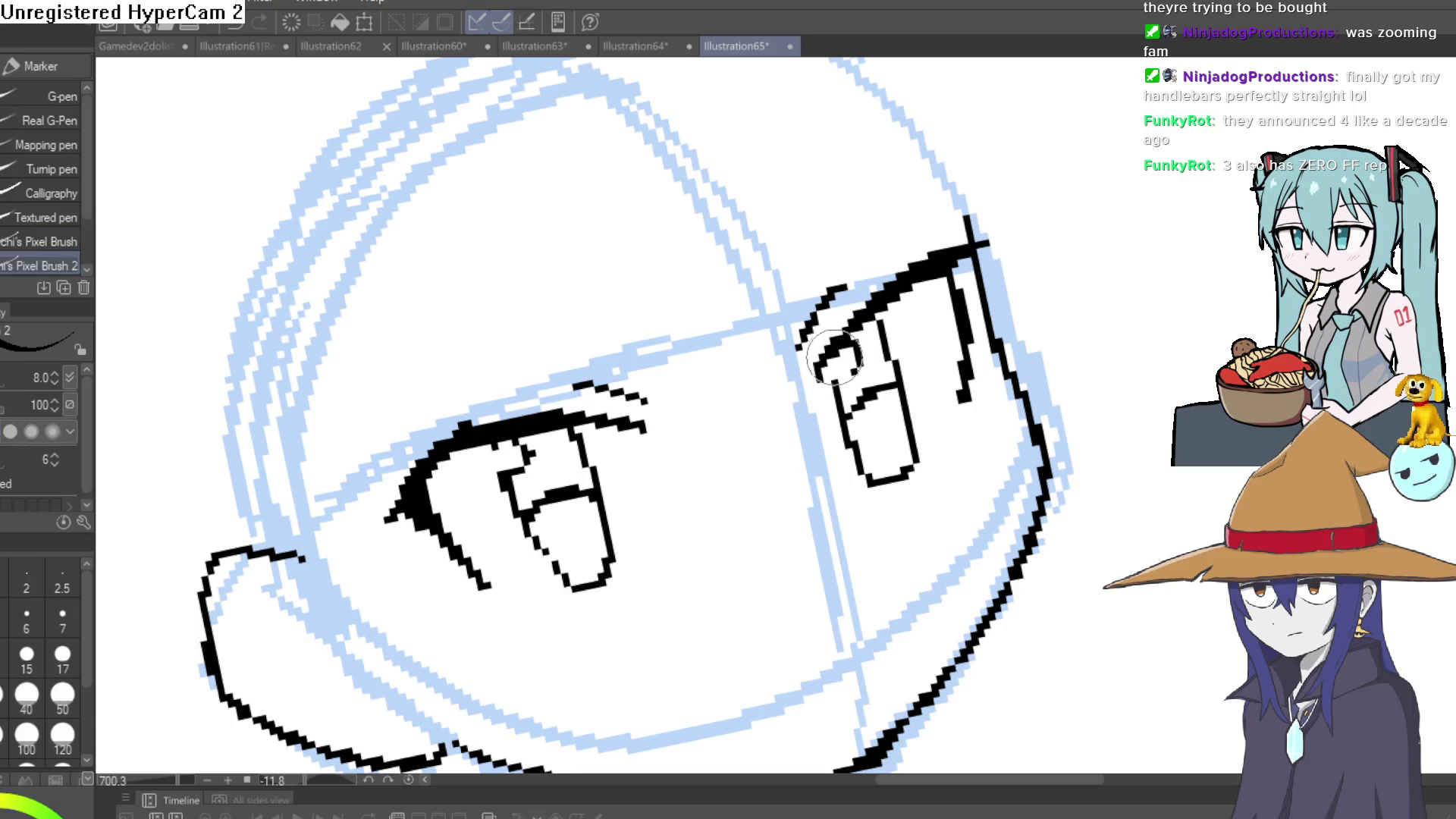
{"action": "mouse_move", "coordinate": [997, 357]}
{"action": "left_mouse_down"}
{"action": "mouse_move", "coordinate": [1049, 367]}
{"action": "mouse_move", "coordinate": [1071, 422]}
{"action": "mouse_move", "coordinate": [1055, 408]}
{"action": "left_mouse_up"}
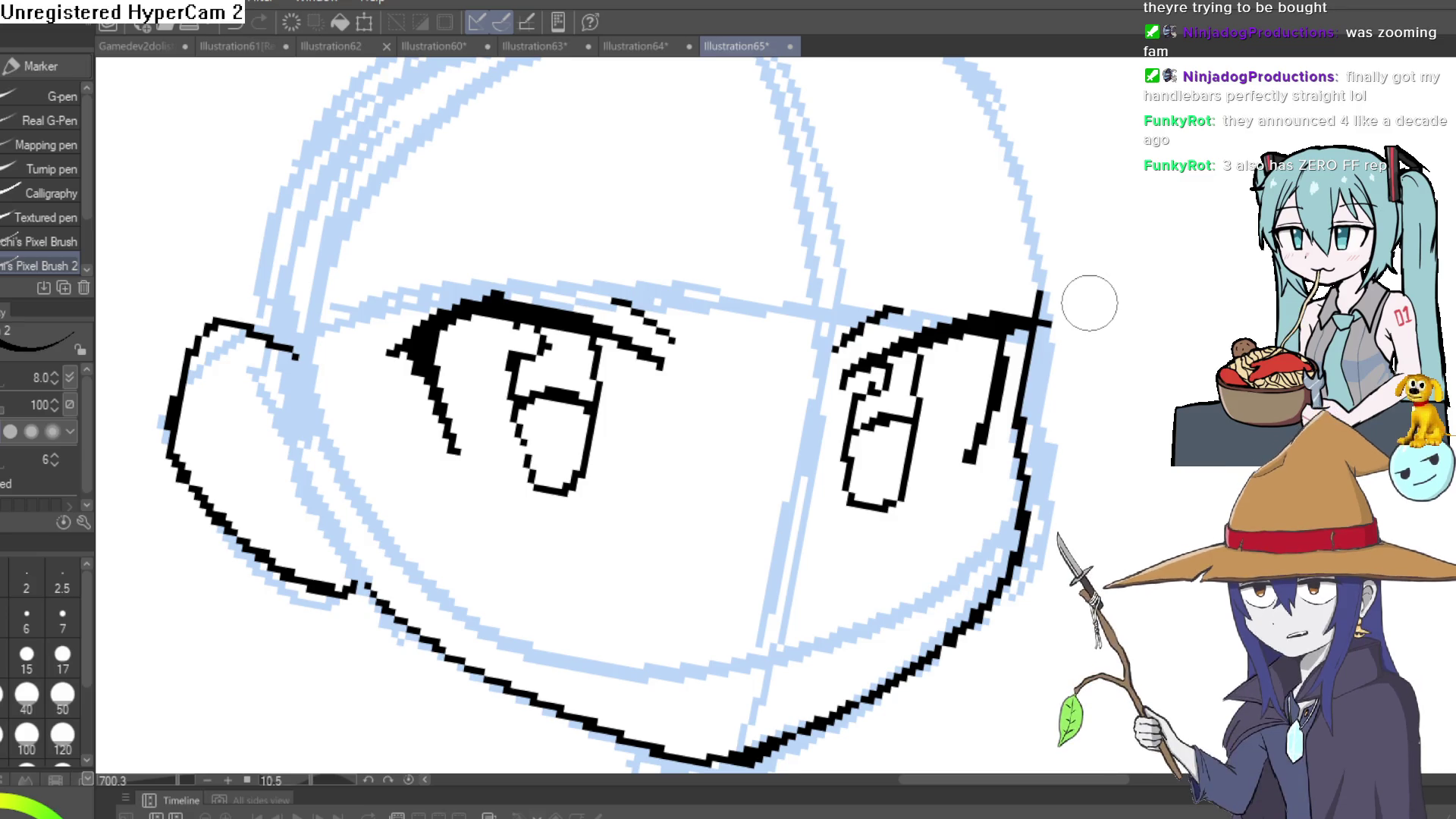
{"action": "scroll", "coordinate": [975, 403], "scroll_direction": "down", "scroll_amount": 5}
Redraw the right jaw line and erase the outer duplicate line.
{"action": "scroll", "coordinate": [953, 386], "scroll_direction": "up", "scroll_amount": 4}
{"action": "mouse_move", "coordinate": [861, 479]}
{"action": "left_mouse_down"}
{"action": "mouse_move", "coordinate": [739, 614]}
{"action": "mouse_move", "coordinate": [640, 671]}
{"action": "left_mouse_up"}
{"action": "key", "text": "e"}
{"action": "mouse_move", "coordinate": [880, 436]}
{"action": "left_mouse_down"}
{"action": "mouse_move", "coordinate": [906, 416]}
{"action": "mouse_move", "coordinate": [879, 539]}
{"action": "mouse_move", "coordinate": [727, 654]}
{"action": "mouse_move", "coordinate": [629, 693]}
{"action": "left_mouse_up"}
{"action": "key", "text": "p"}
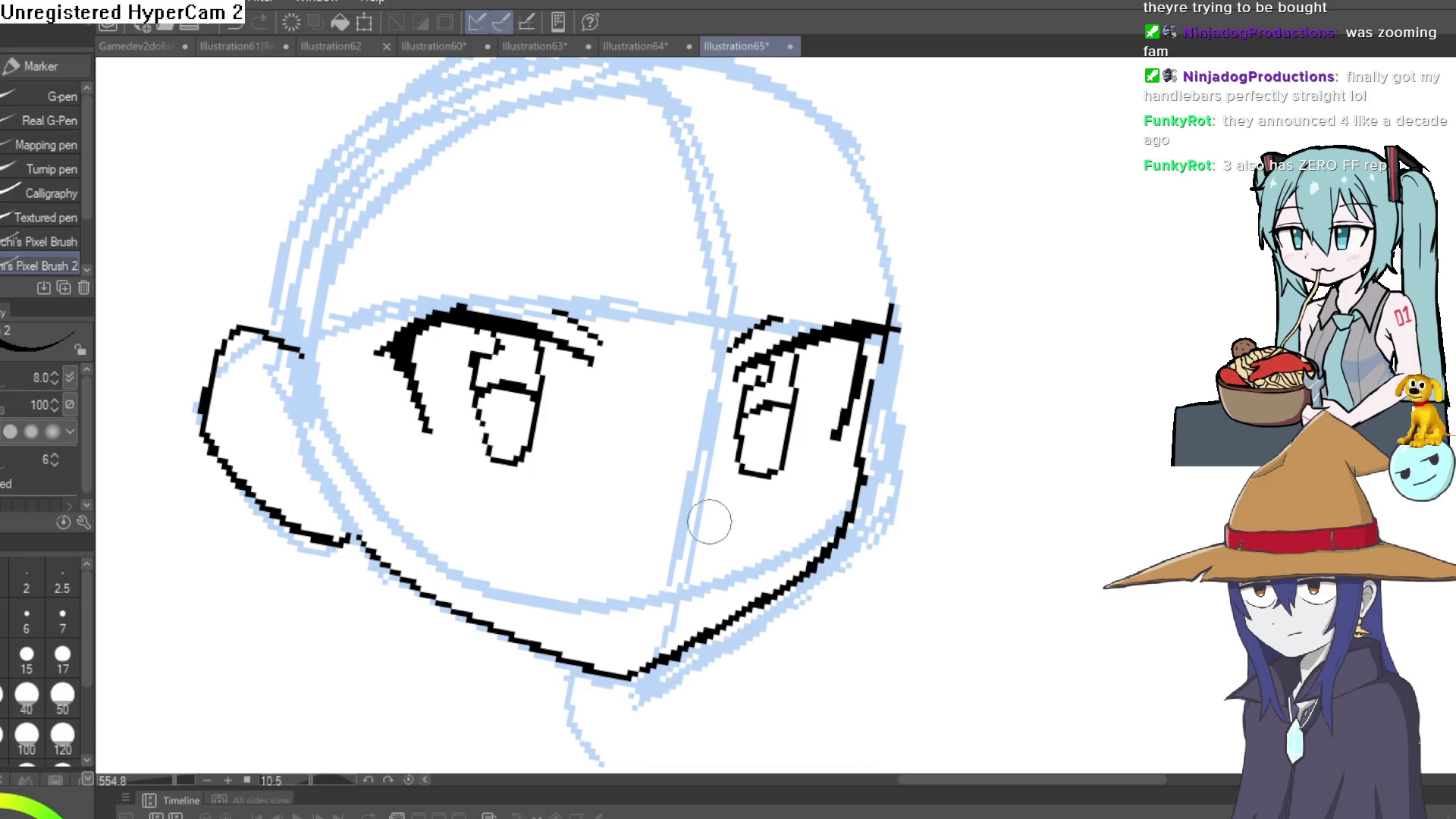
Try filling the right eye's pupil, undo it, and erase the dark bar inside the left eye.
{"action": "left_click_drag", "start_coordinate": [758, 398], "coordinate": [780, 353]}
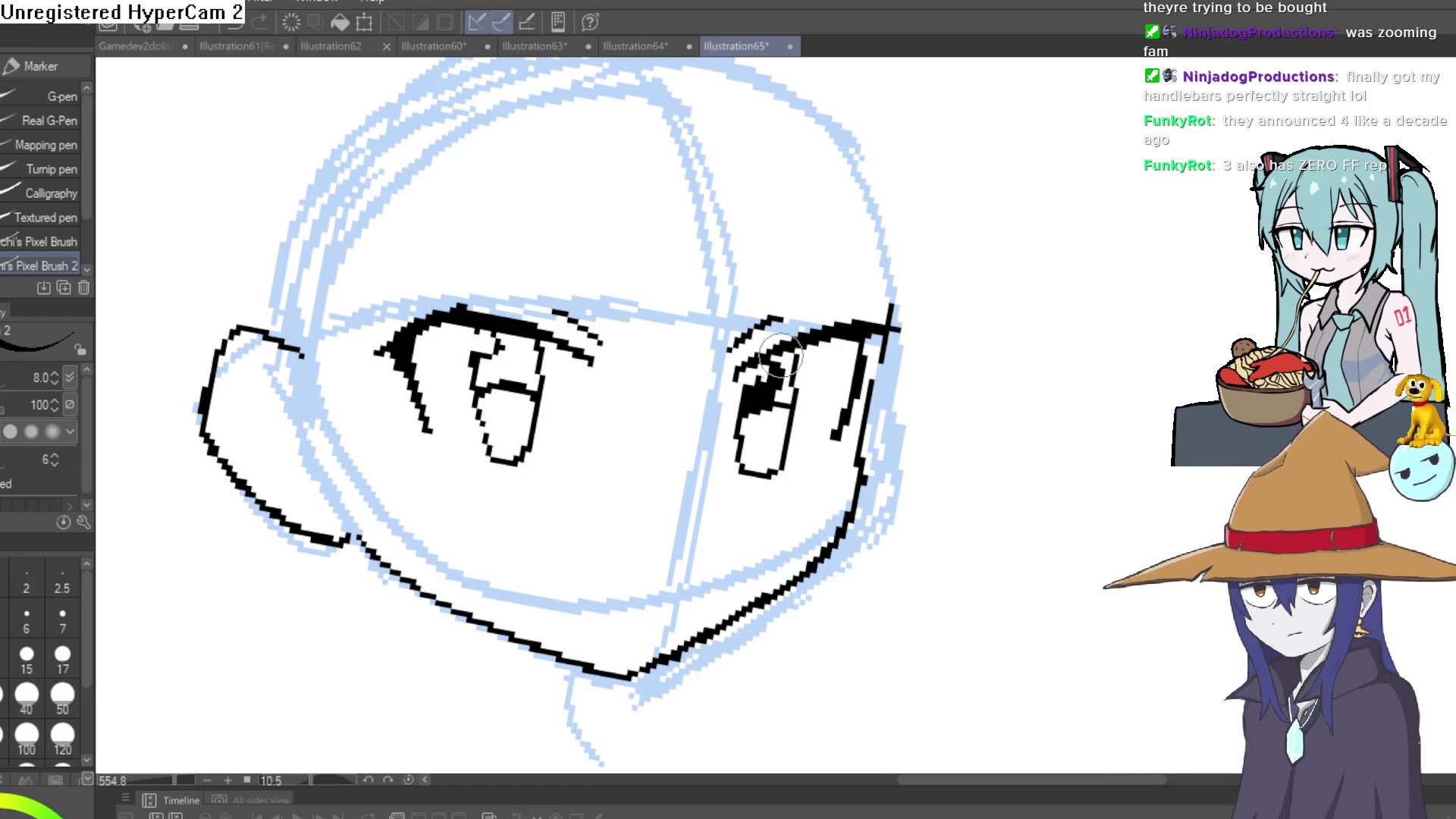
{"action": "key", "text": "ctrl+z"}
{"action": "key", "text": "e"}
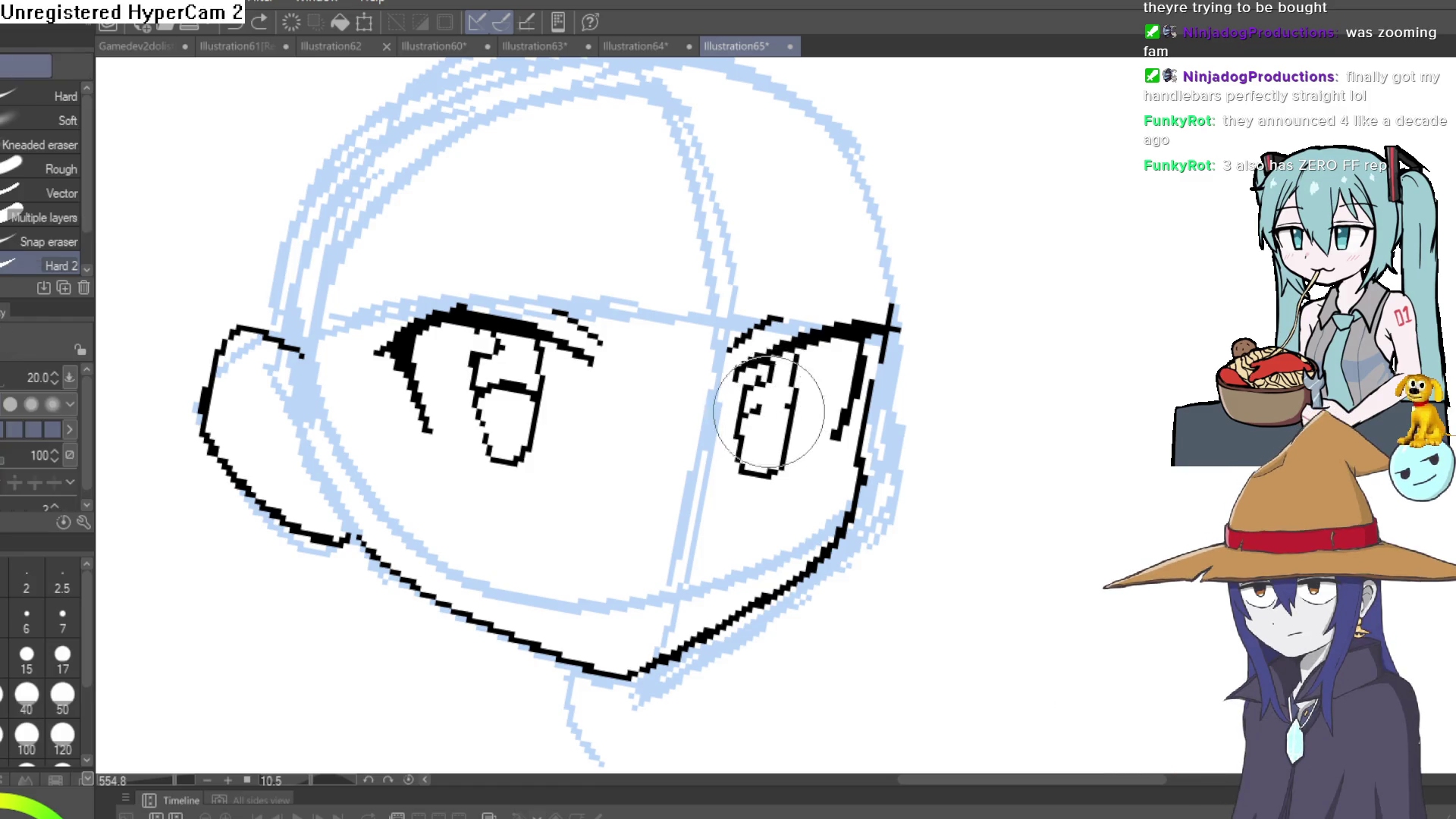
{"action": "mouse_move", "coordinate": [534, 385]}
{"action": "left_mouse_down"}
{"action": "mouse_move", "coordinate": [491, 394]}
{"action": "mouse_move", "coordinate": [524, 383]}
{"action": "left_mouse_up"}
{"action": "key", "text": "p"}
{"action": "mouse_move", "coordinate": [678, 286]}
{"action": "left_mouse_down"}
{"action": "mouse_move", "coordinate": [644, 331]}
{"action": "mouse_move", "coordinate": [818, 263]}
{"action": "mouse_move", "coordinate": [962, 503]}
{"action": "mouse_move", "coordinate": [635, 501]}
{"action": "left_mouse_up"}
{"action": "mouse_move", "coordinate": [626, 415]}
{"action": "left_mouse_down"}
{"action": "mouse_move", "coordinate": [652, 318]}
{"action": "mouse_move", "coordinate": [812, 348]}
{"action": "mouse_move", "coordinate": [913, 266]}
{"action": "mouse_move", "coordinate": [1075, 455]}
{"action": "mouse_move", "coordinate": [770, 315]}
{"action": "mouse_move", "coordinate": [917, 514]}
{"action": "mouse_move", "coordinate": [920, 217]}
{"action": "mouse_move", "coordinate": [921, 282]}
{"action": "left_mouse_up"}
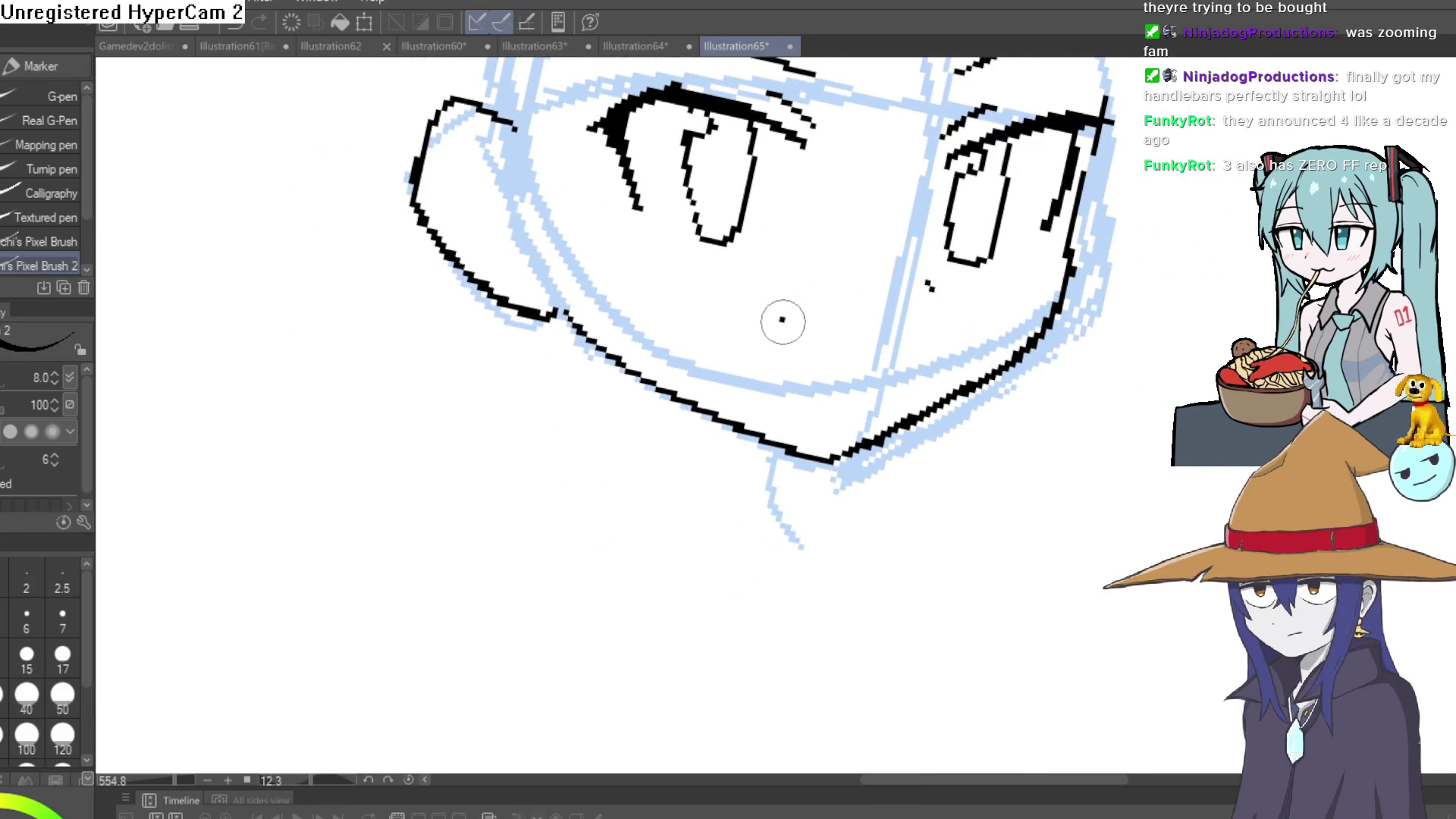
Replace the long mouth stroke with a shorter one and erase part of its top line.
{"action": "key", "text": "ctrl+z"}
{"action": "left_click_drag", "start_coordinate": [887, 341], "coordinate": [832, 319]}
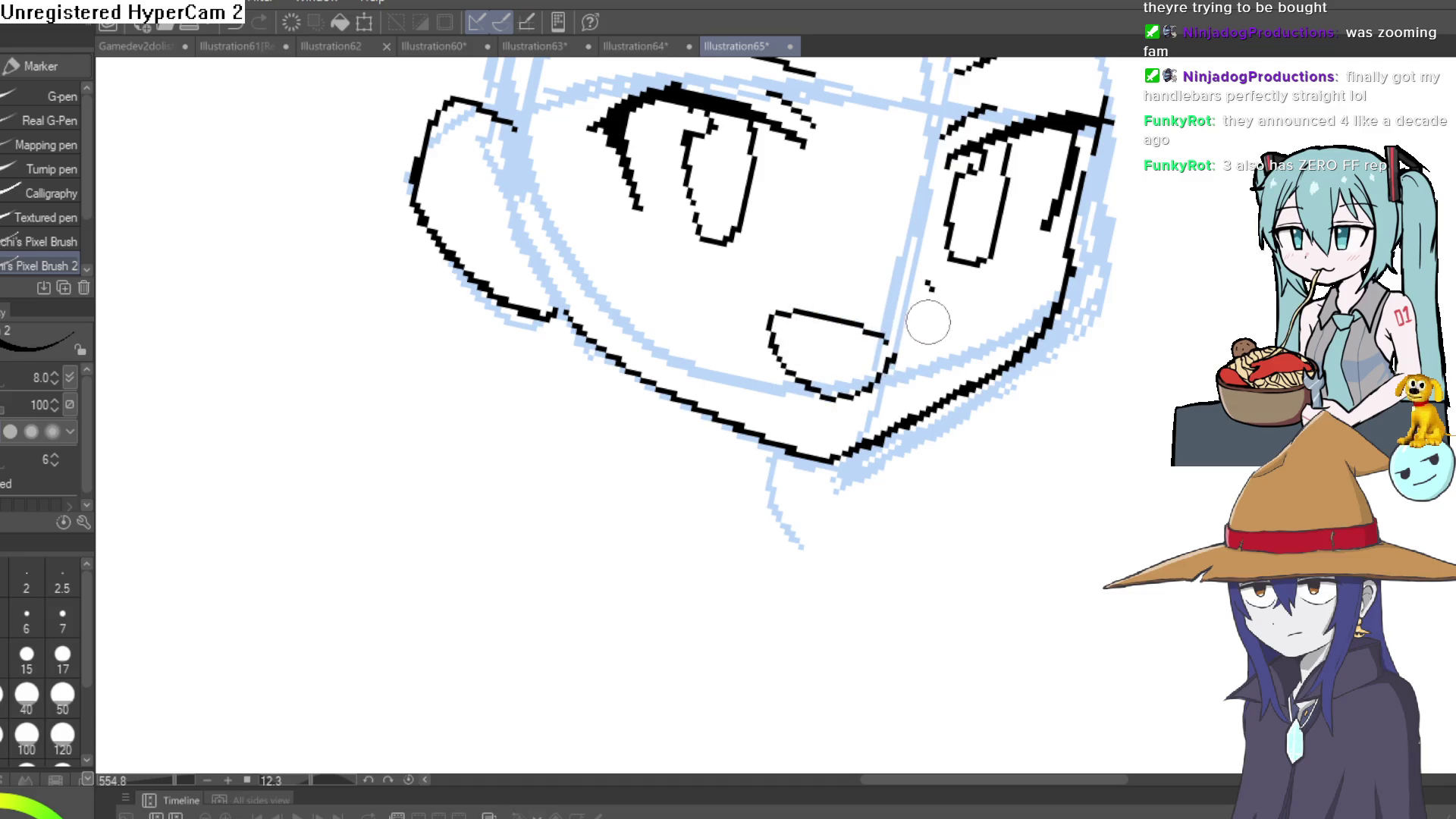
{"action": "key", "text": "e"}
{"action": "left_click_drag", "start_coordinate": [825, 314], "coordinate": [812, 309]}
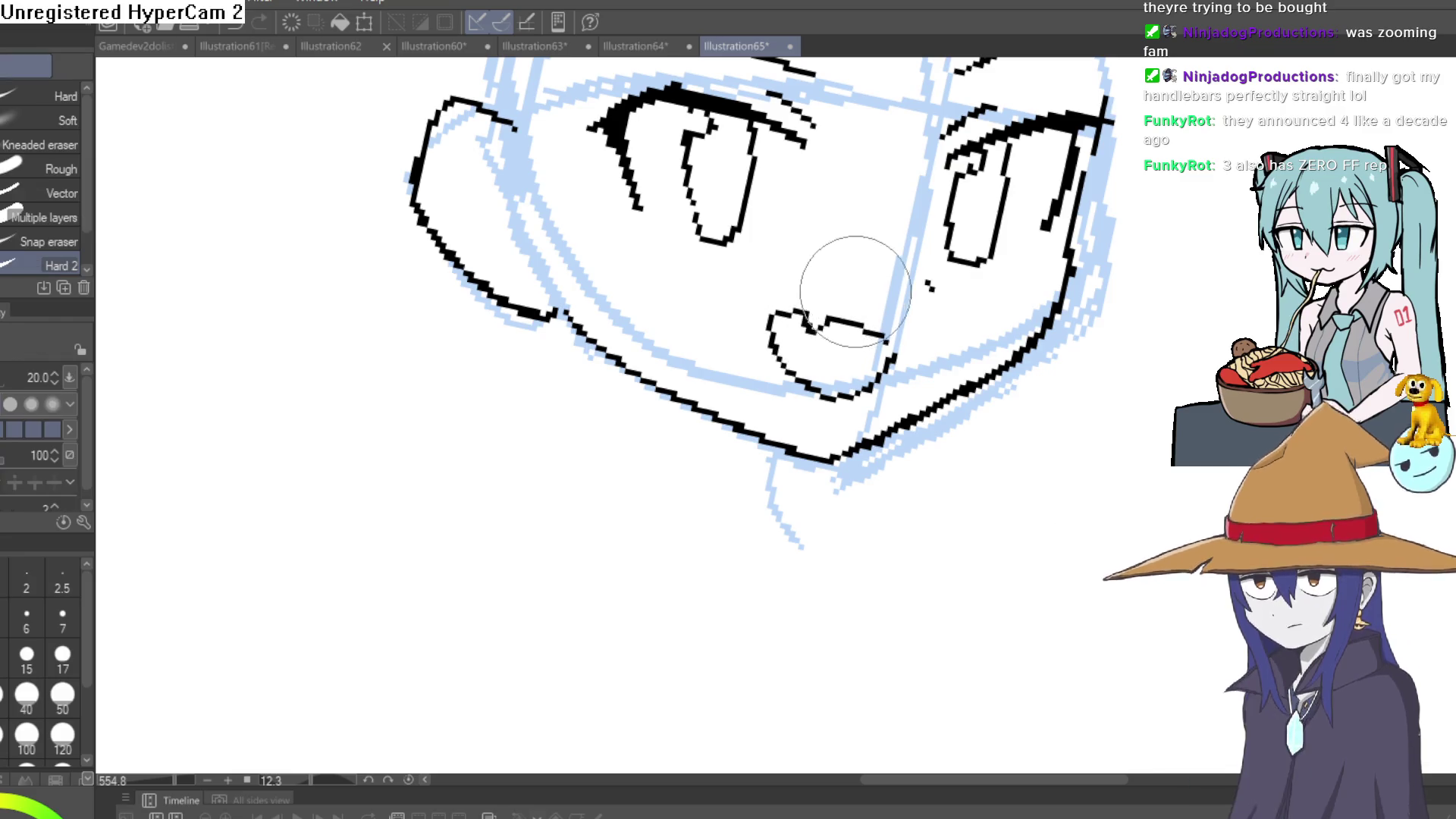
{"action": "scroll", "coordinate": [950, 271], "scroll_direction": "down", "scroll_amount": 5}
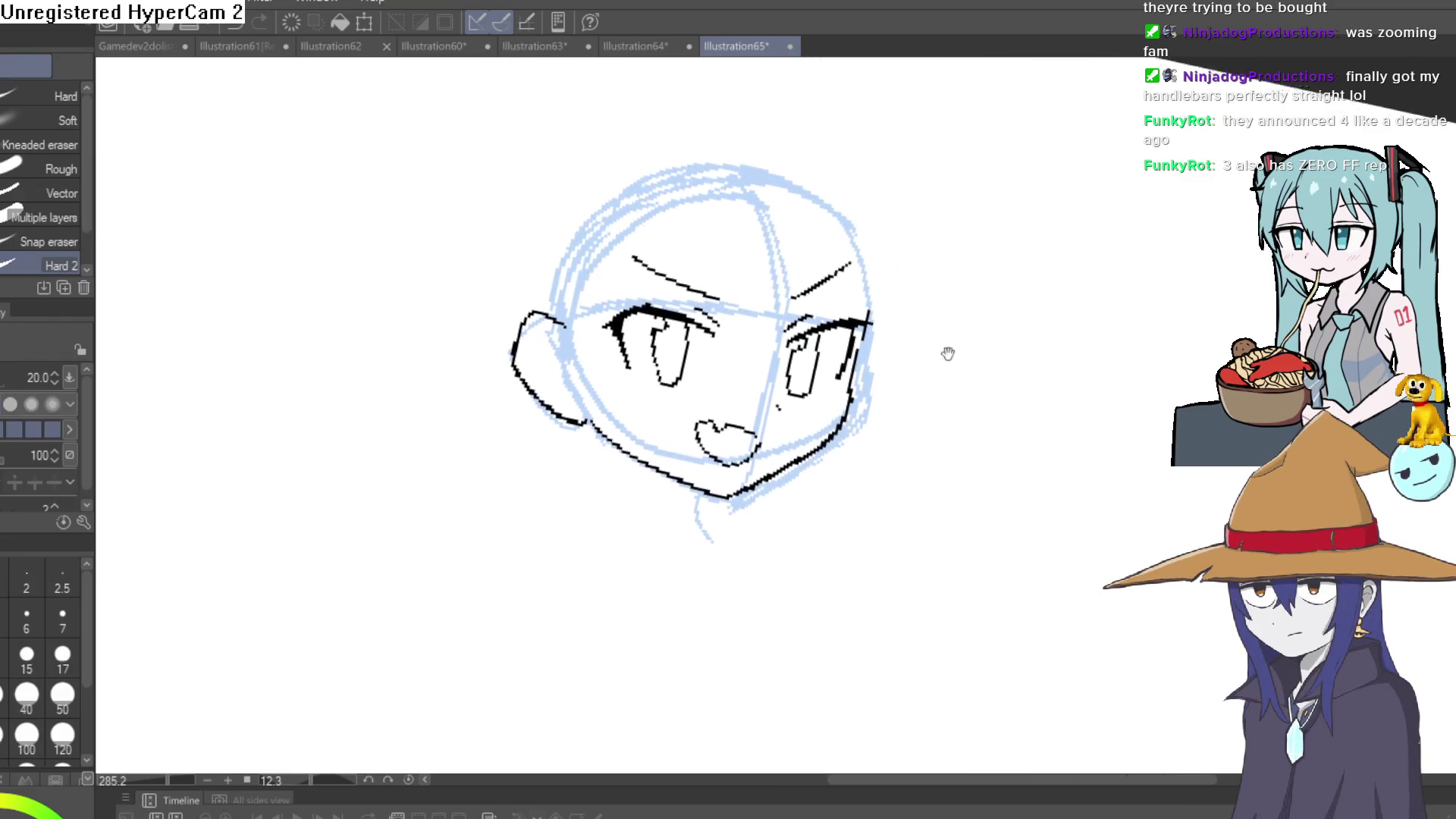
{"action": "key", "text": "p"}
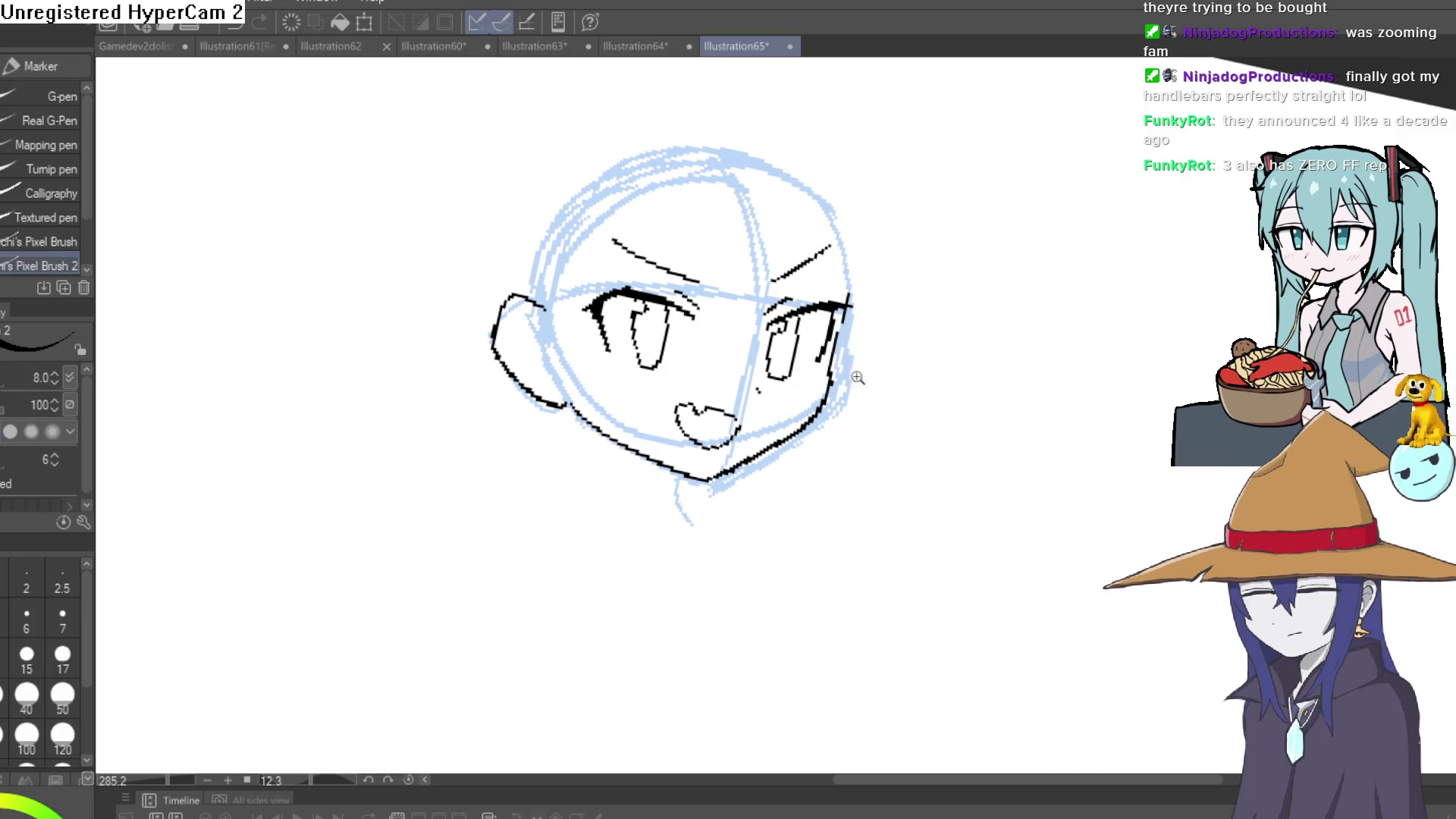
{"action": "scroll", "coordinate": [804, 421], "scroll_direction": "up", "scroll_amount": 6}
{"action": "scroll", "coordinate": [660, 397], "scroll_direction": "down", "scroll_amount": 7}
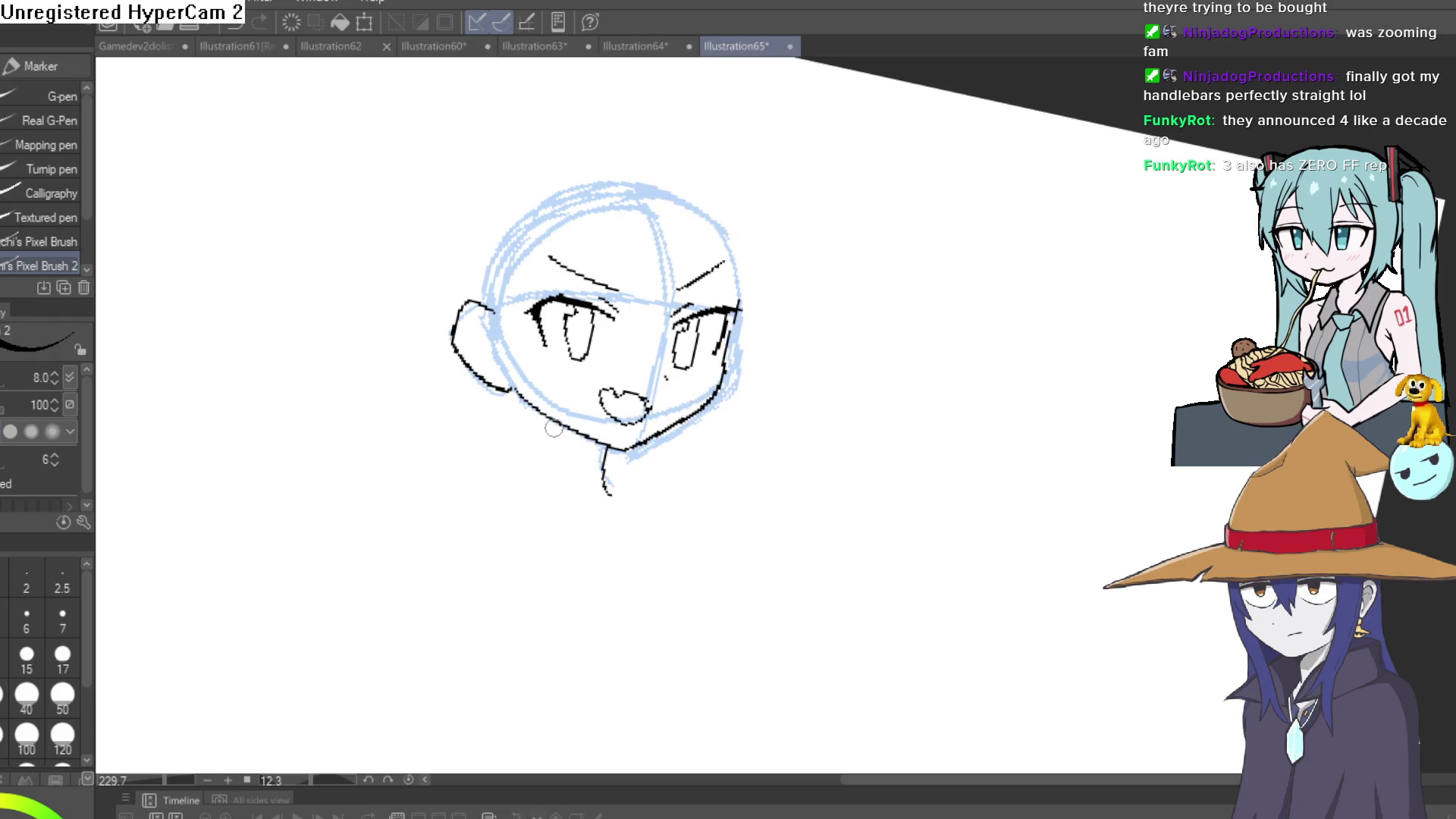
Reset the view to unrotated full size, zoom in, and flip the canvas horizontally.
{"action": "mouse_move", "coordinate": [606, 436]}
{"action": "left_mouse_down"}
{"action": "mouse_move", "coordinate": [731, 480]}
{"action": "mouse_move", "coordinate": [724, 367]}
{"action": "mouse_move", "coordinate": [729, 430]}
{"action": "left_mouse_up"}
{"action": "key", "text": "ctrl+alt+0"}
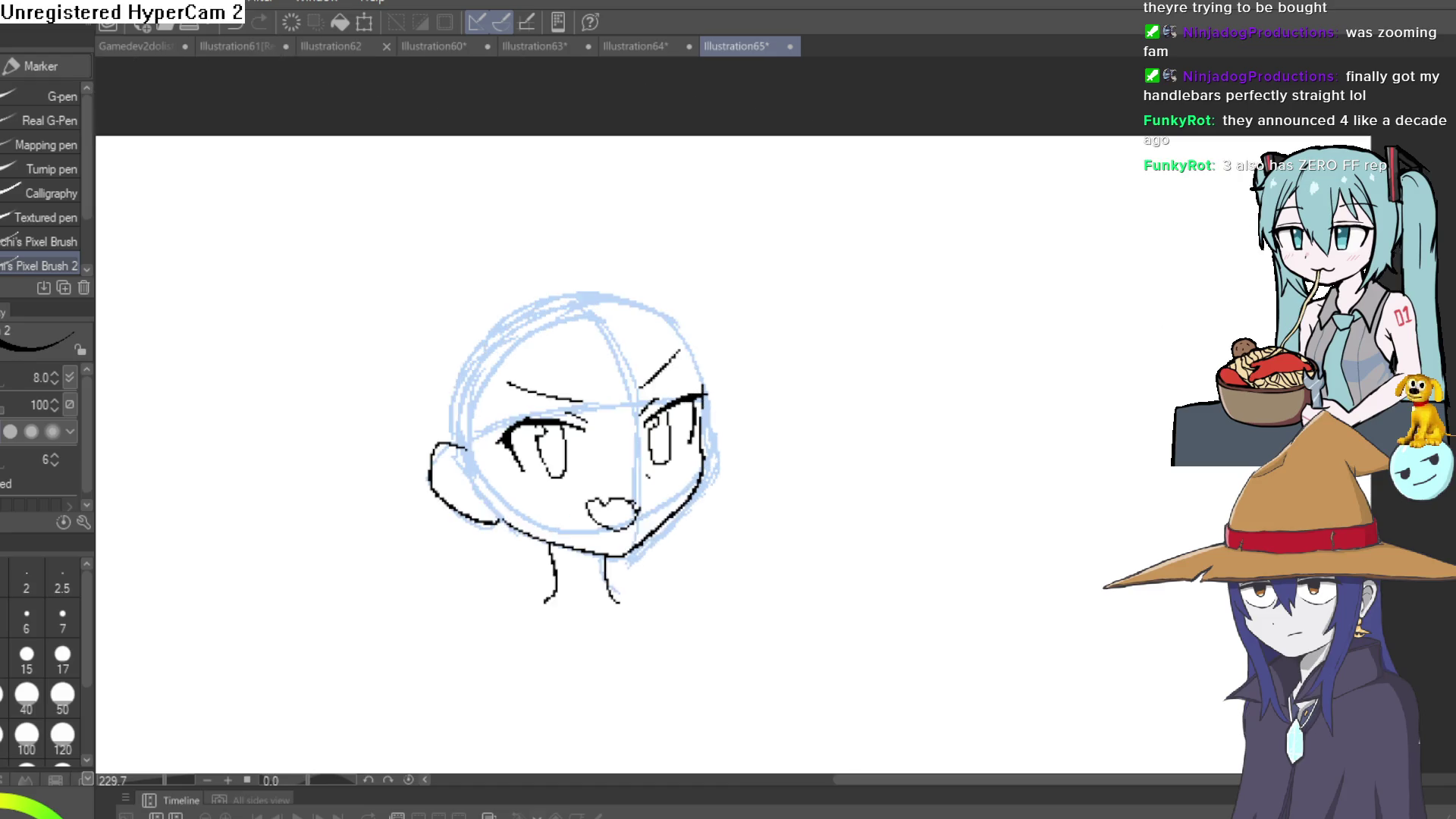
{"action": "scroll", "coordinate": [637, 581], "scroll_direction": "up", "scroll_amount": 3}
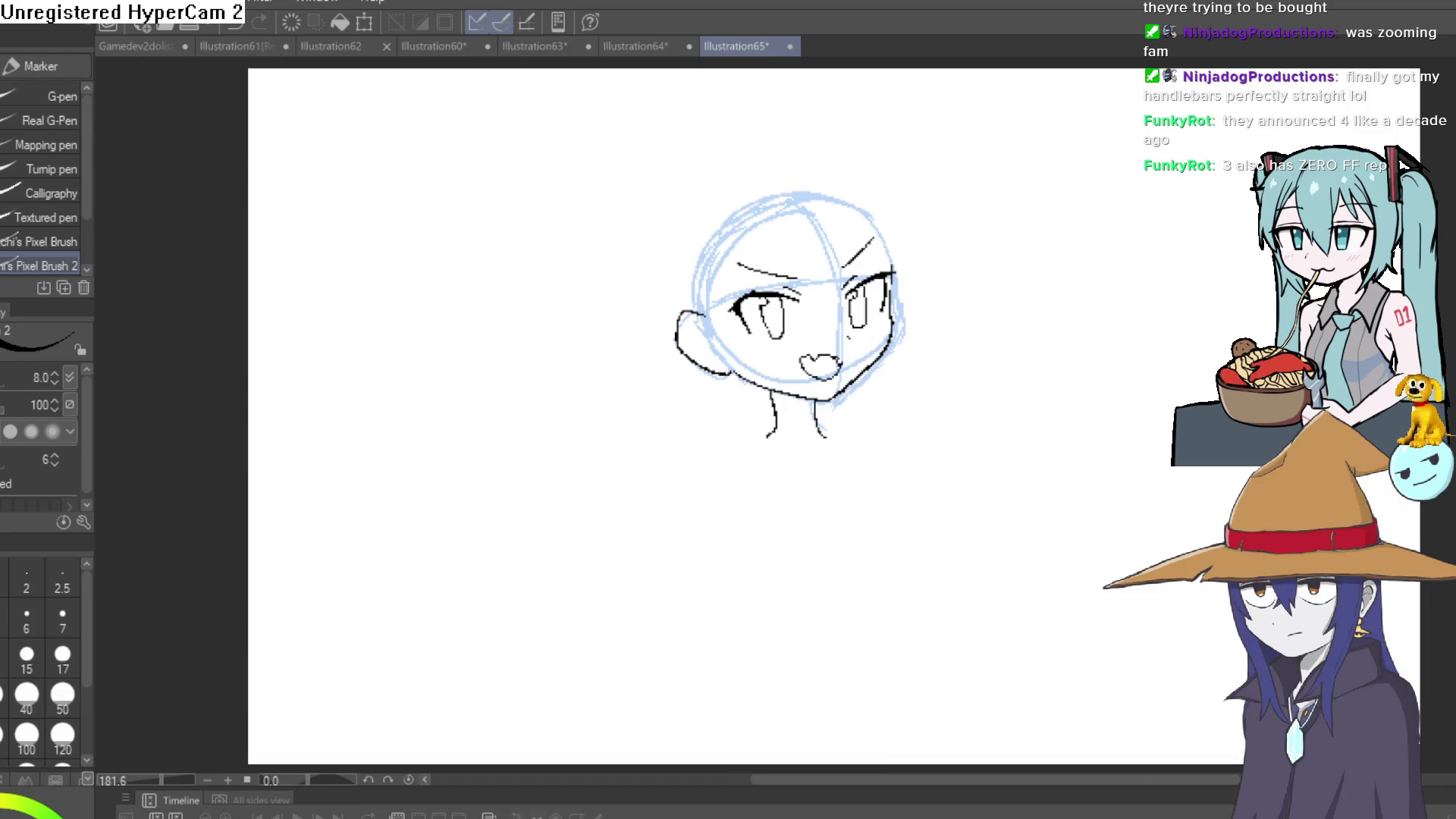
{"action": "key", "text": "h"}
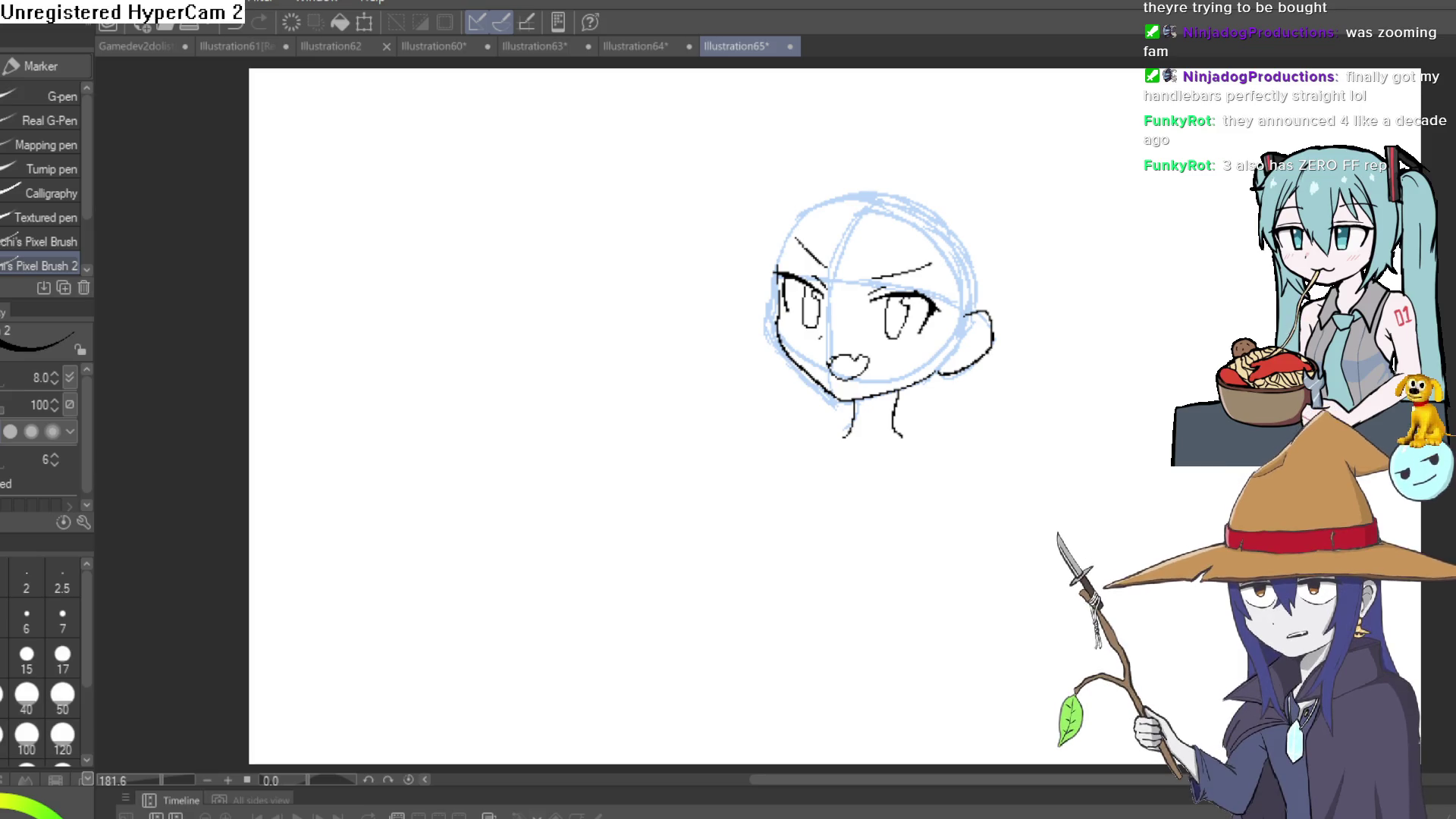
Undo a stray stroke beside the head and erase the old jaw line and ear outline.
{"action": "left_click_drag", "start_coordinate": [1012, 297], "coordinate": [1101, 288]}
{"action": "key", "text": "ctrl+z"}
{"action": "scroll", "coordinate": [971, 359], "scroll_direction": "up", "scroll_amount": 5}
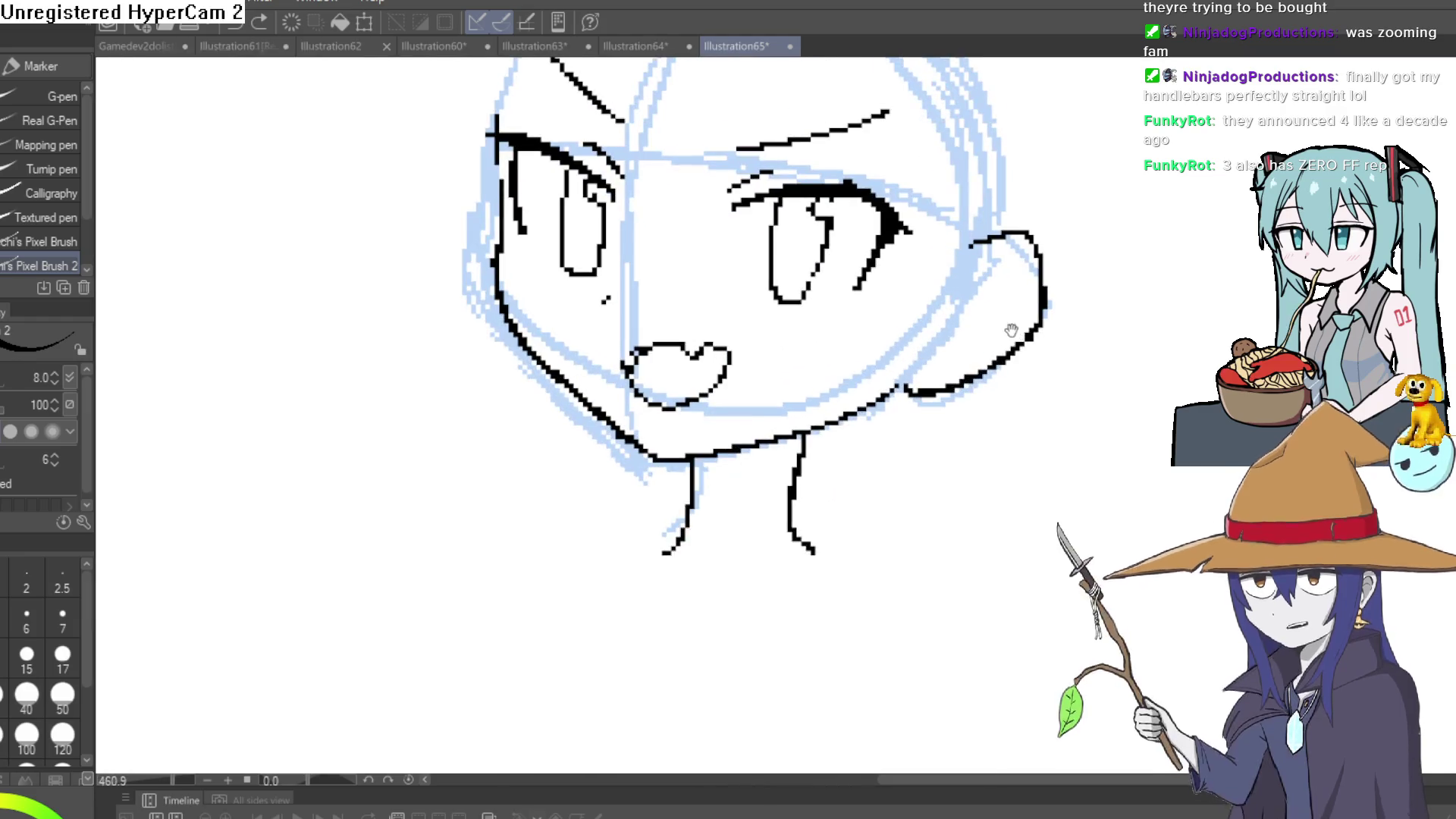
{"action": "key", "text": "e"}
{"action": "left_click", "coordinate": [916, 387]}
{"action": "mouse_move", "coordinate": [916, 387]}
{"action": "left_mouse_down"}
{"action": "mouse_move", "coordinate": [893, 389]}
{"action": "mouse_move", "coordinate": [975, 367]}
{"action": "mouse_move", "coordinate": [1046, 260]}
{"action": "mouse_move", "coordinate": [1016, 237]}
{"action": "left_mouse_up"}
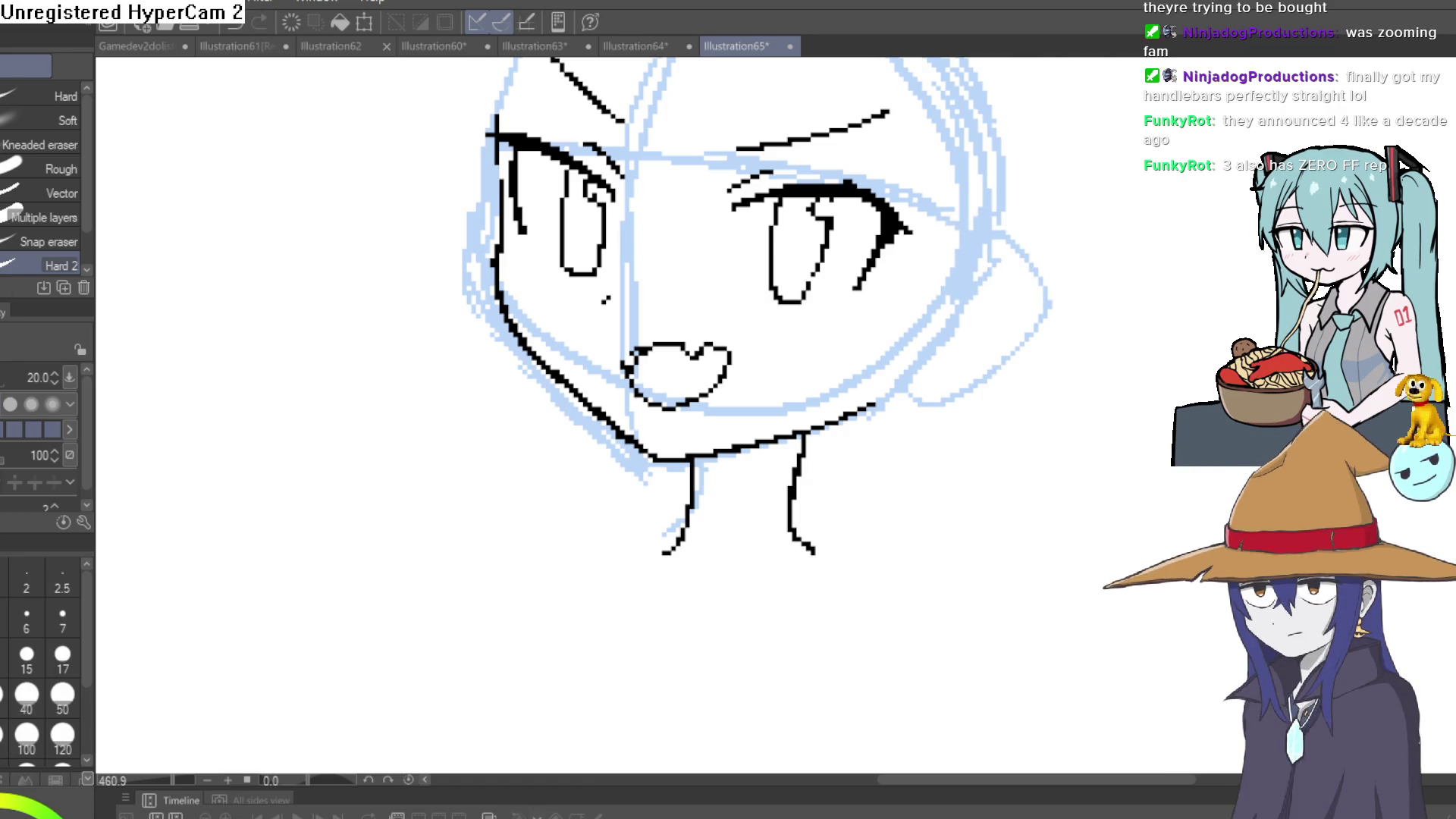
{"action": "key", "text": "p"}
Rotate the canvas and trace a new outer edge for the ear with the G-pen.
{"action": "mouse_move", "coordinate": [377, 185]}
{"action": "left_mouse_down"}
{"action": "mouse_move", "coordinate": [974, 182]}
{"action": "mouse_move", "coordinate": [870, 250]}
{"action": "left_mouse_up"}
{"action": "scroll", "coordinate": [857, 246], "scroll_direction": "up", "scroll_amount": 3}
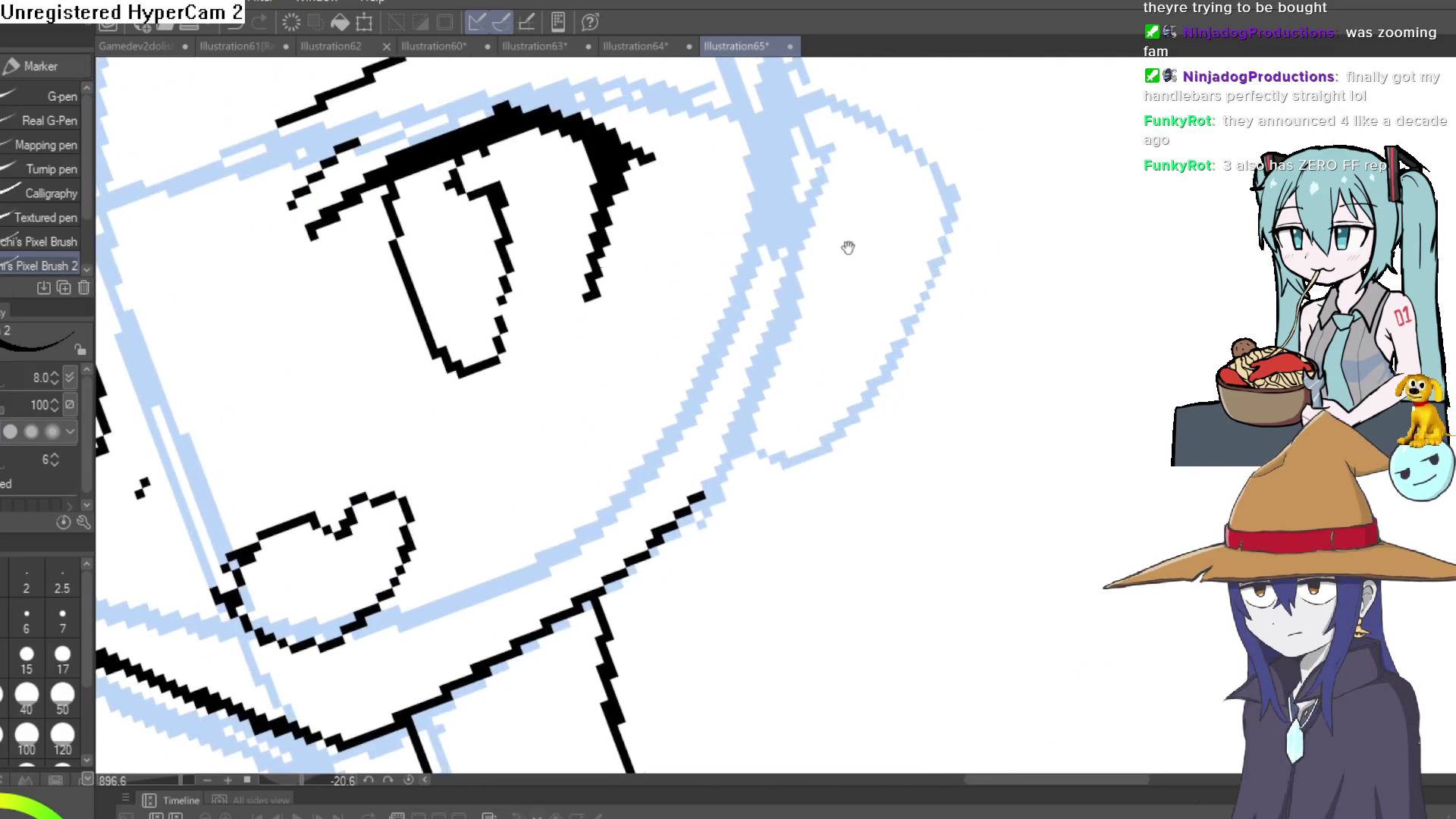
{"action": "left_click_drag", "start_coordinate": [780, 237], "coordinate": [944, 299]}
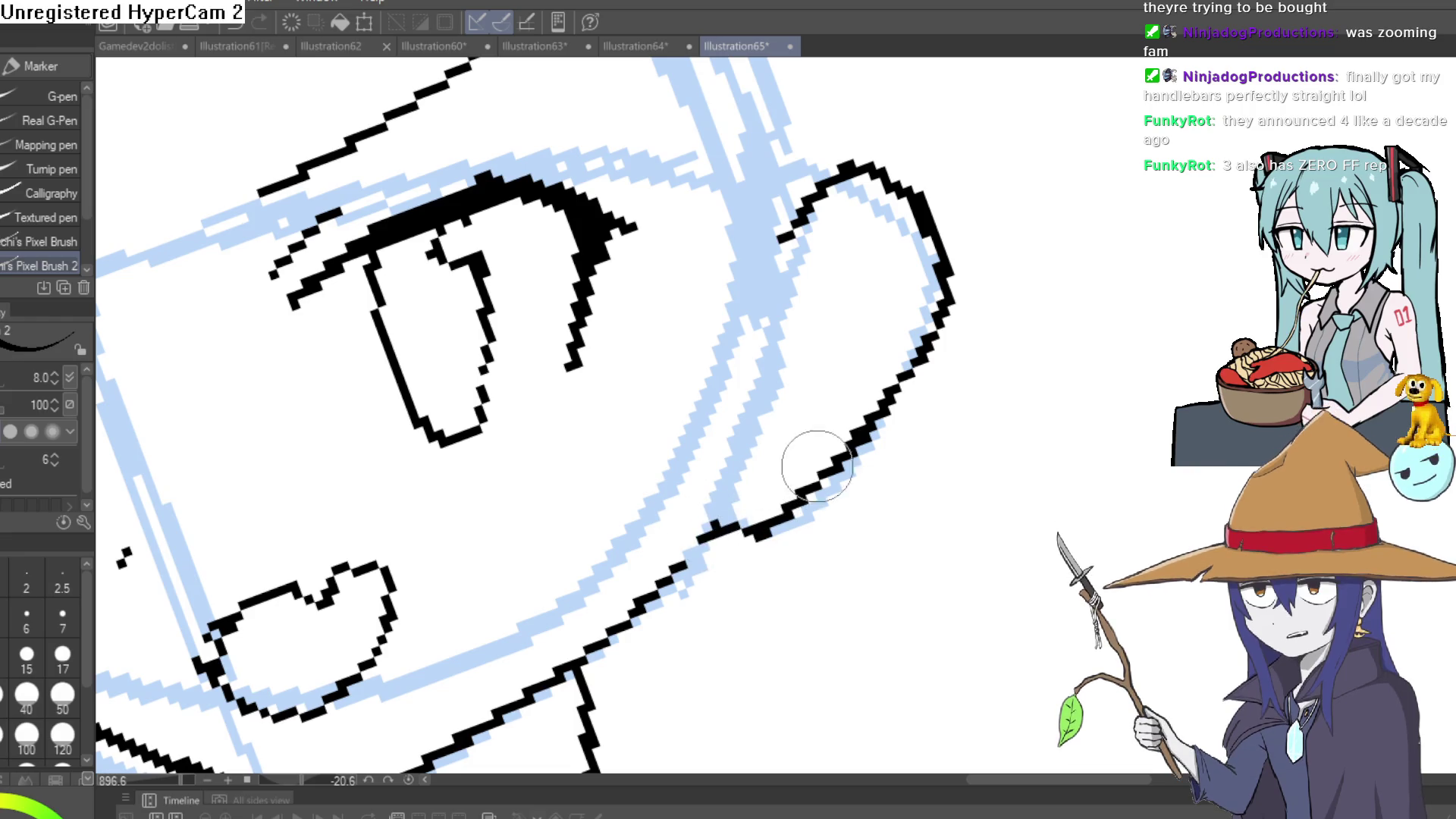
{"action": "scroll", "coordinate": [806, 455], "scroll_direction": "down", "scroll_amount": 5}
{"action": "mouse_move", "coordinate": [940, 380]}
{"action": "left_mouse_down"}
{"action": "mouse_move", "coordinate": [922, 389]}
{"action": "mouse_move", "coordinate": [925, 292]}
{"action": "left_mouse_up"}
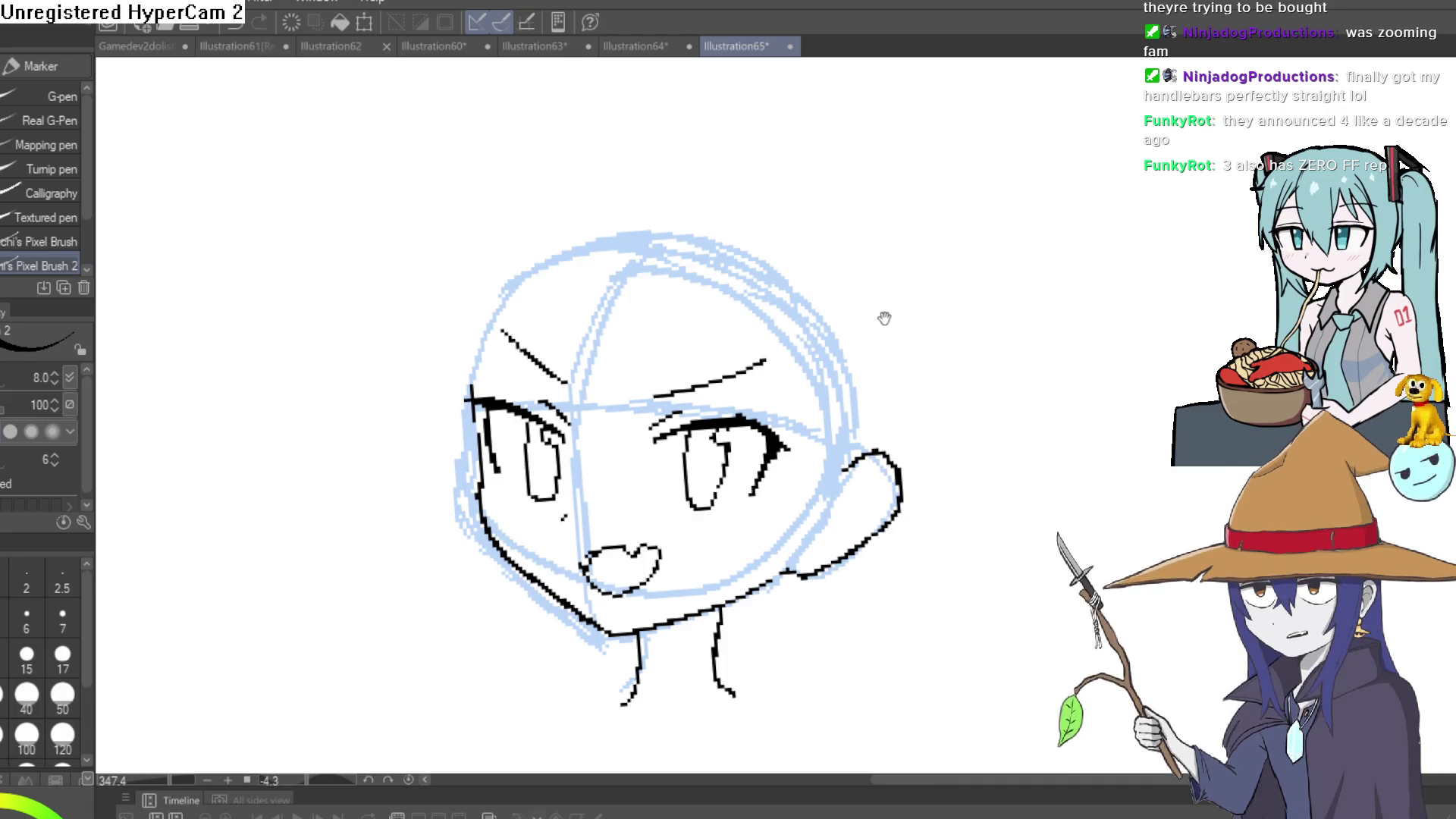
{"action": "scroll", "coordinate": [886, 314], "scroll_direction": "down", "scroll_amount": 2}
{"action": "scroll", "coordinate": [879, 333], "scroll_direction": "up", "scroll_amount": 3}
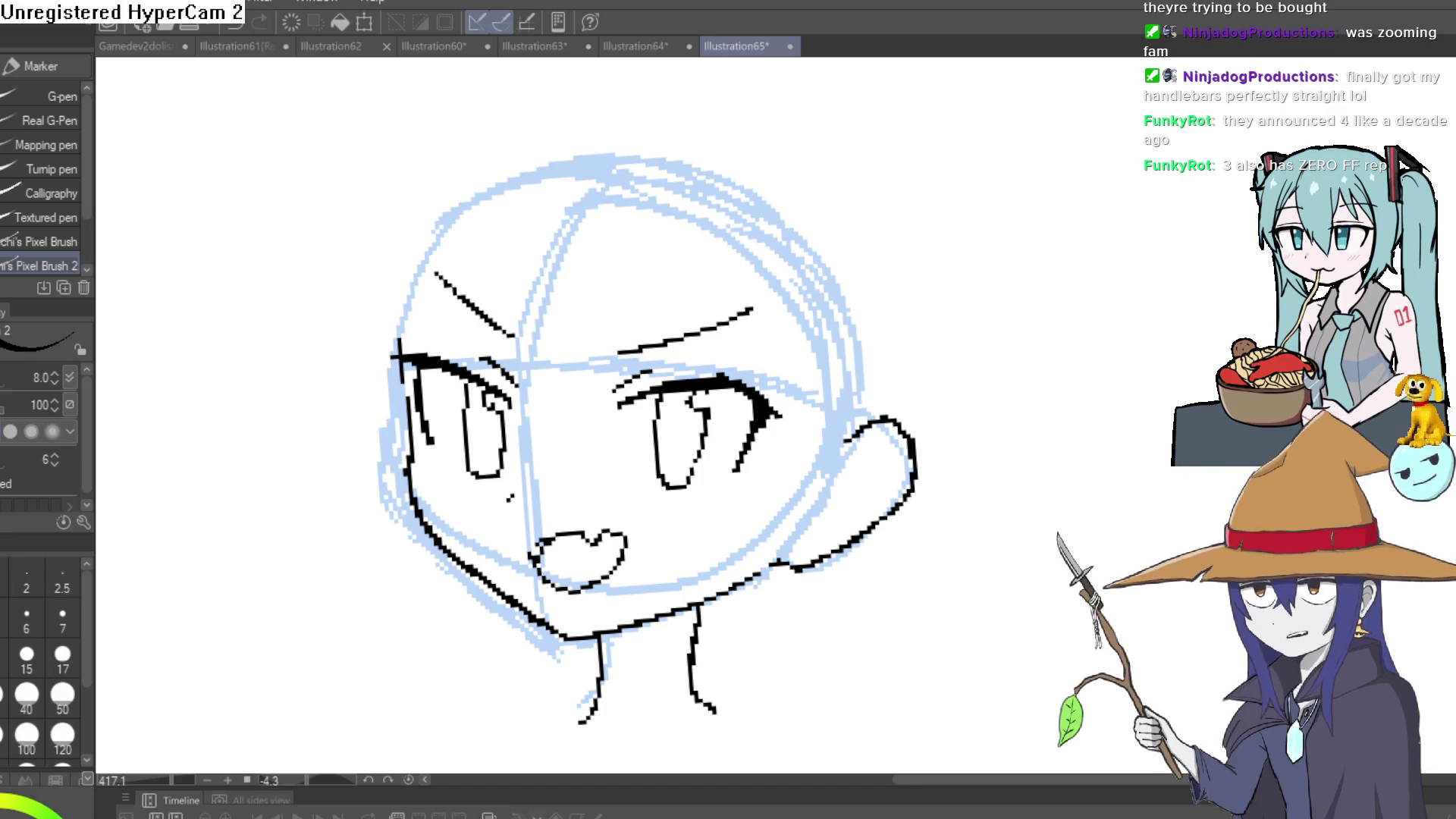
Ink spiky bang strands across the forehead, including a pointed bang and crossing strands on the left.
{"action": "left_click_drag", "start_coordinate": [589, 206], "coordinate": [562, 419]}
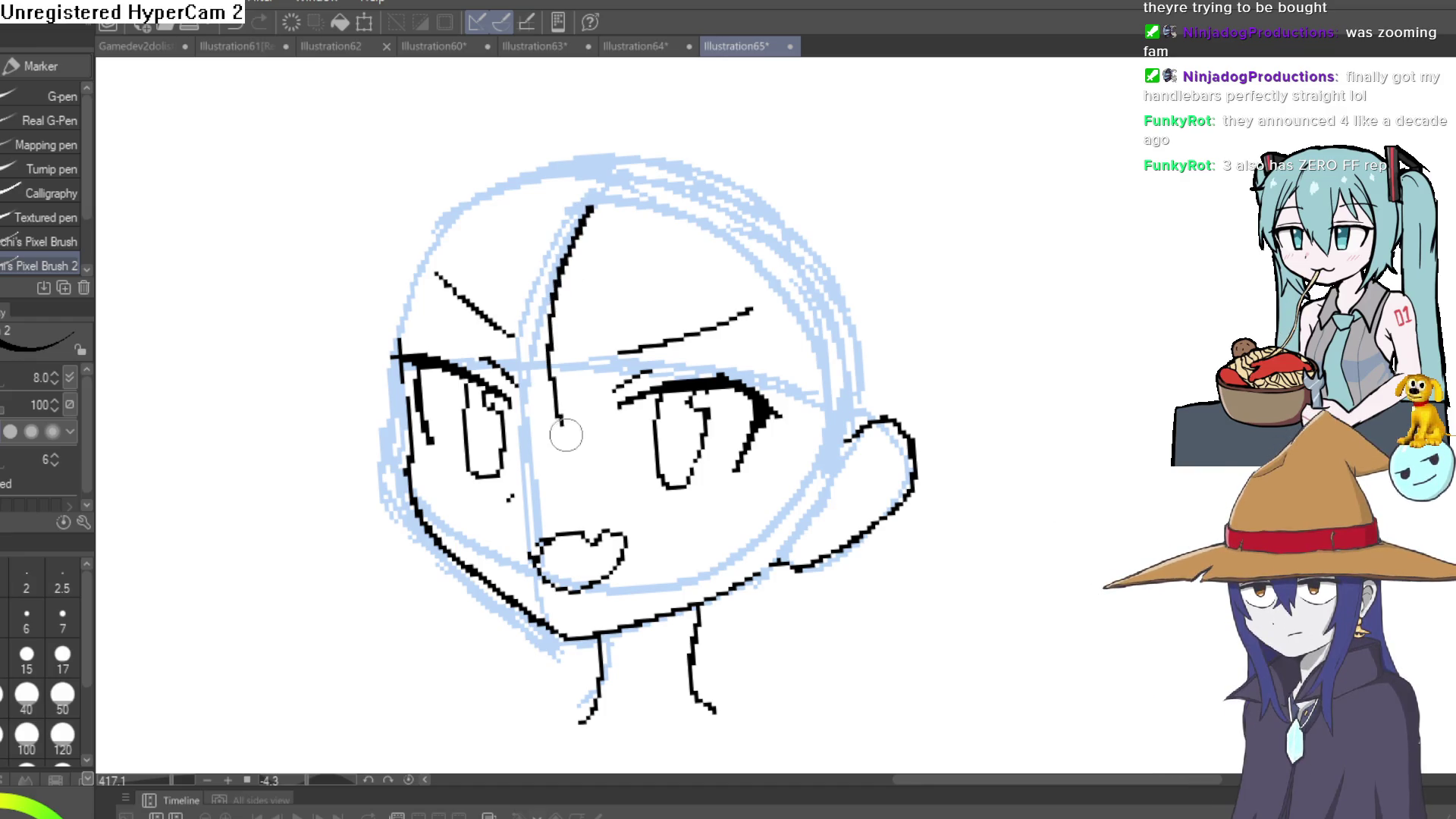
{"action": "mouse_move", "coordinate": [656, 232]}
{"action": "left_mouse_down"}
{"action": "mouse_move", "coordinate": [578, 440]}
{"action": "mouse_move", "coordinate": [580, 419]}
{"action": "mouse_move", "coordinate": [724, 360]}
{"action": "left_mouse_up"}
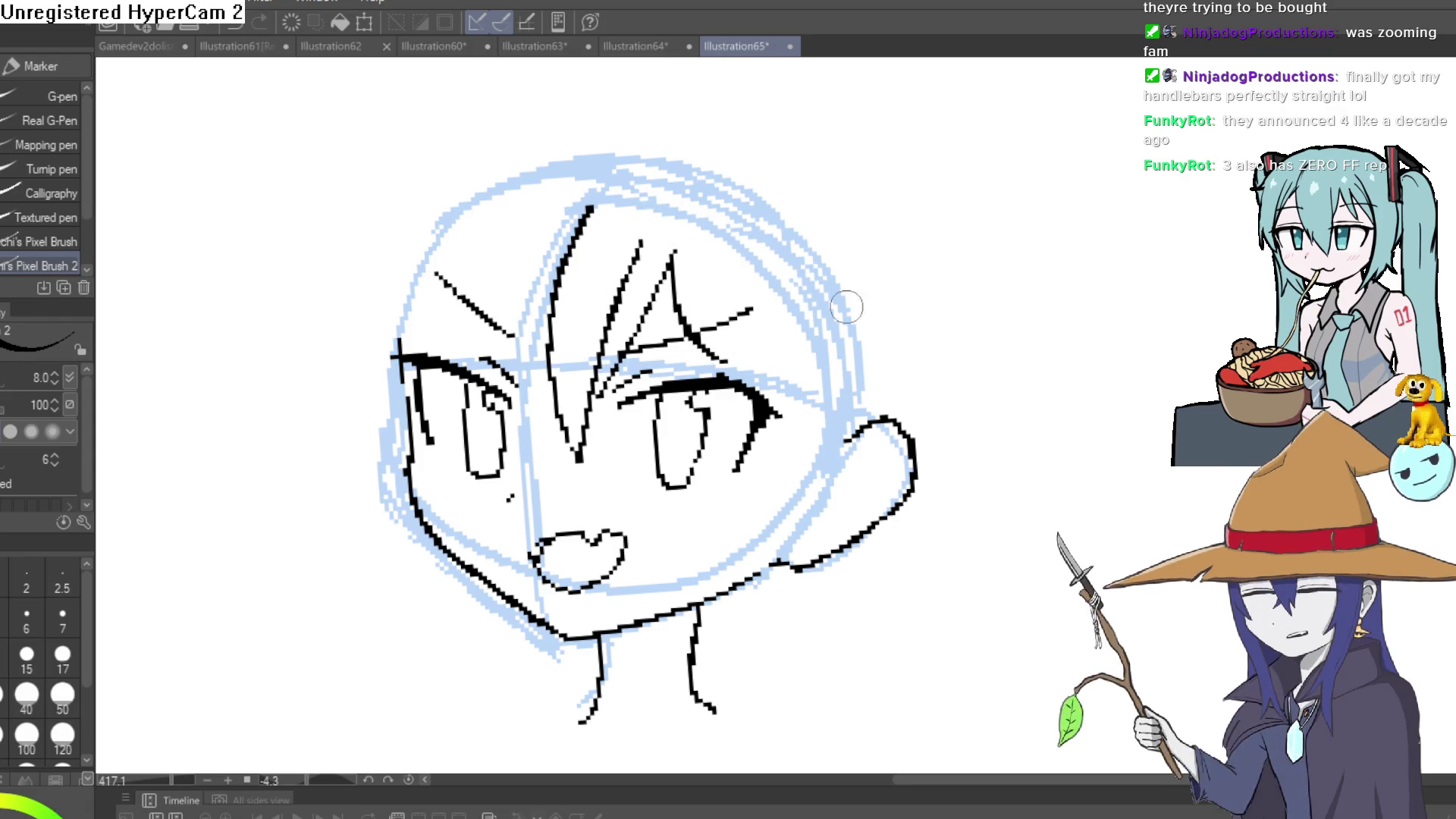
{"action": "left_click_drag", "start_coordinate": [722, 306], "coordinate": [748, 393]}
{"action": "left_click_drag", "start_coordinate": [588, 349], "coordinate": [565, 485]}
{"action": "left_click_drag", "start_coordinate": [557, 296], "coordinate": [540, 425]}
{"action": "left_click_drag", "start_coordinate": [492, 350], "coordinate": [471, 436]}
Draw a long hair line down the left side and extend it below the chin, undoing stray strokes.
{"action": "mouse_move", "coordinate": [400, 354]}
{"action": "left_mouse_down"}
{"action": "mouse_move", "coordinate": [407, 523]}
{"action": "mouse_move", "coordinate": [476, 337]}
{"action": "left_mouse_up"}
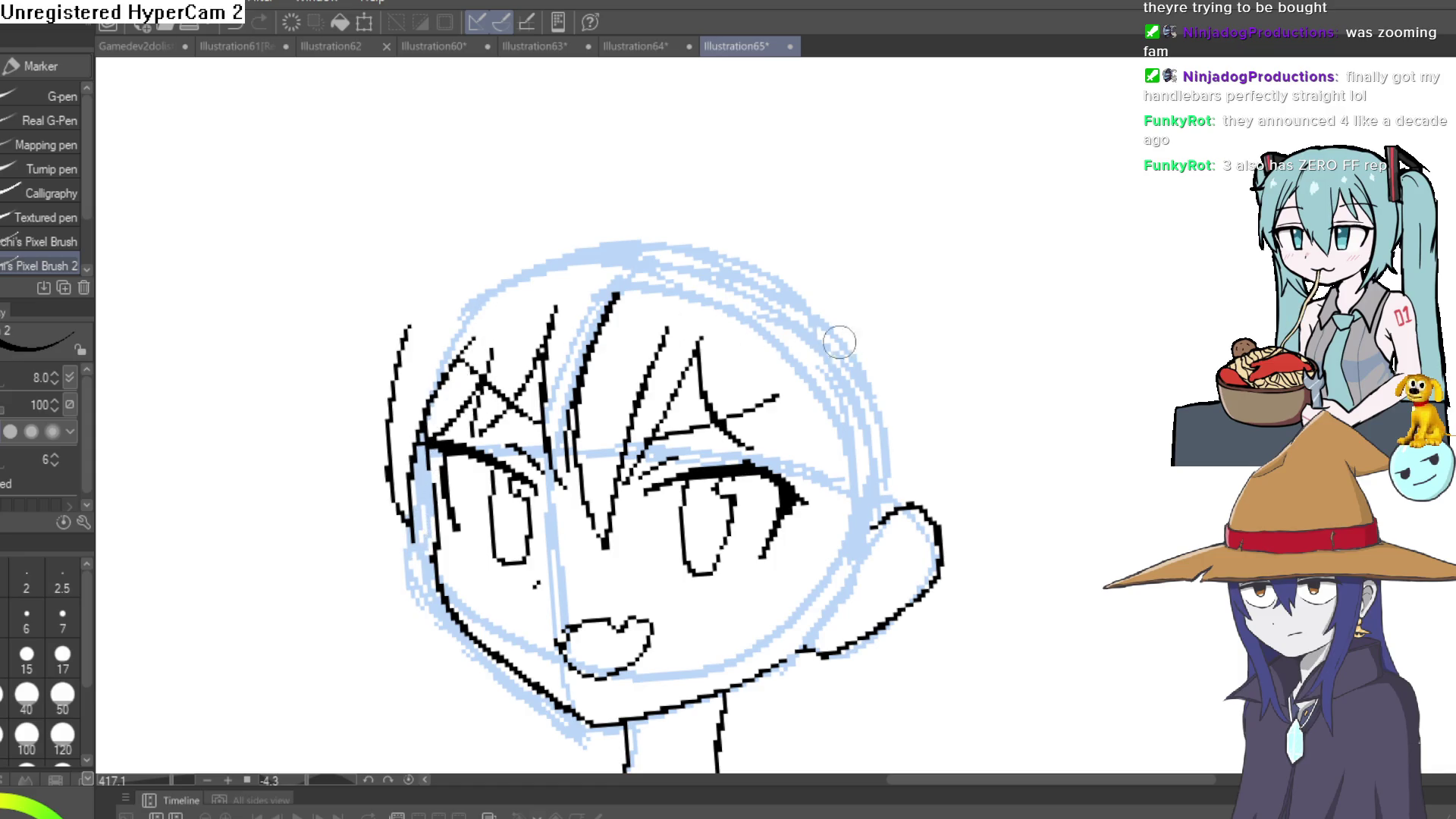
{"action": "scroll", "coordinate": [839, 343], "scroll_direction": "down", "scroll_amount": 2}
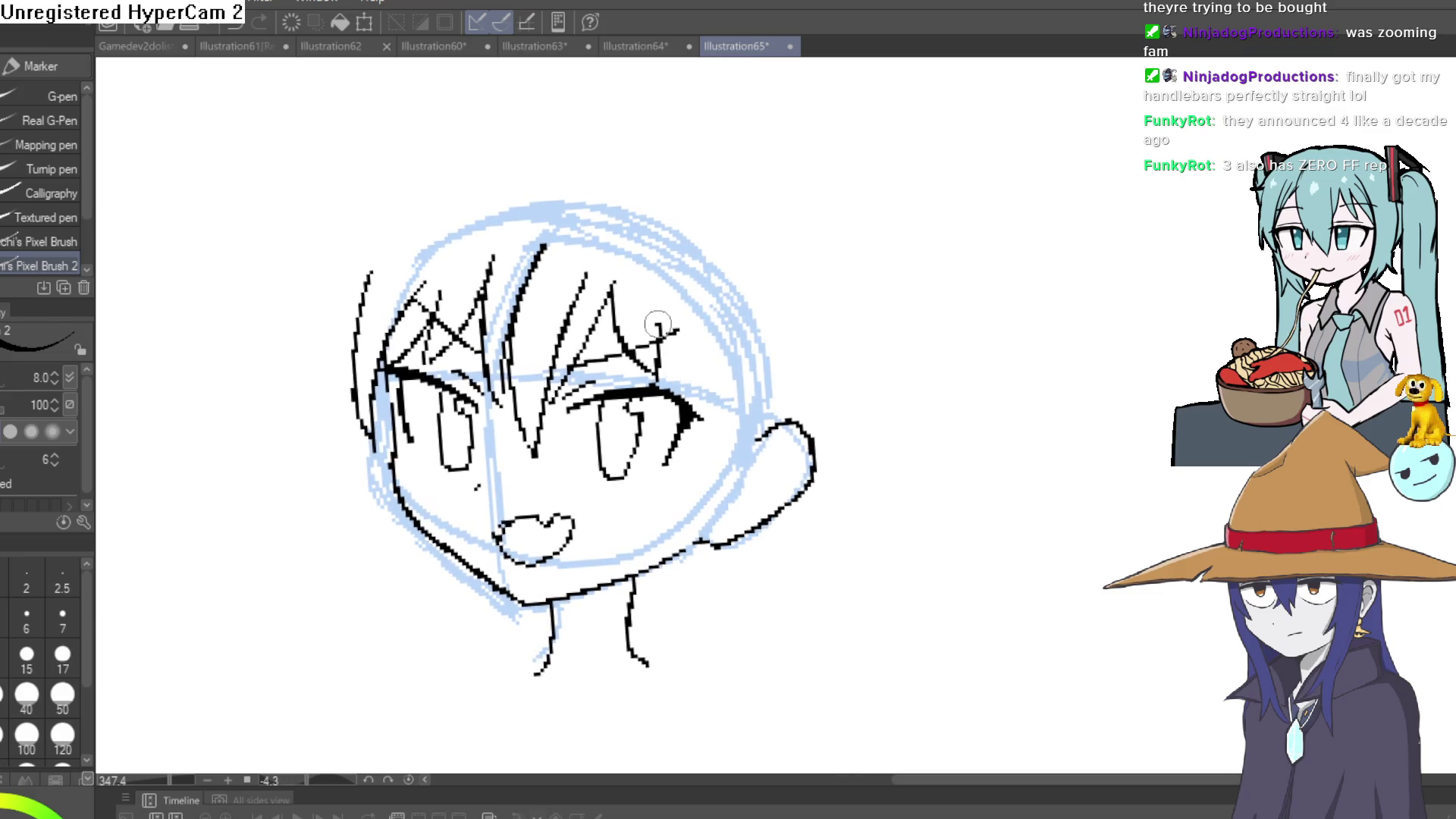
{"action": "key", "text": "ctrl+z"}
{"action": "left_click_drag", "start_coordinate": [710, 349], "coordinate": [701, 291]}
{"action": "mouse_move", "coordinate": [671, 493]}
{"action": "left_mouse_down"}
{"action": "mouse_move", "coordinate": [670, 663]}
{"action": "mouse_move", "coordinate": [635, 768]}
{"action": "left_mouse_up"}
{"action": "scroll", "coordinate": [702, 702], "scroll_direction": "down", "scroll_amount": 3}
{"action": "left_click_drag", "start_coordinate": [630, 523], "coordinate": [617, 611]}
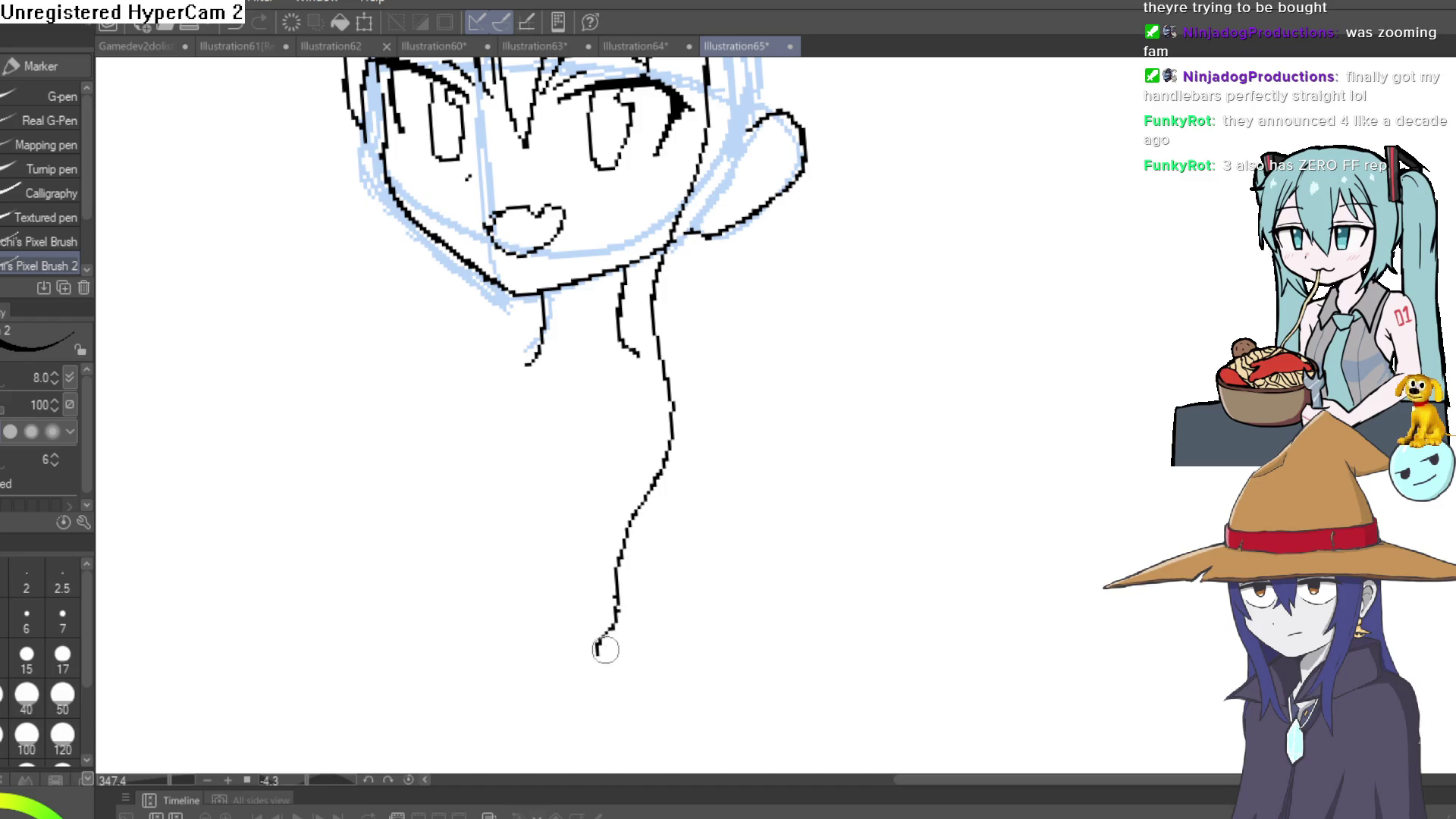
{"action": "key", "text": "ctrl+z"}
Ink the outer hair line and head outline up to the ear, plus lines down from the left jaw.
{"action": "mouse_move", "coordinate": [650, 556]}
{"action": "left_mouse_down"}
{"action": "mouse_move", "coordinate": [712, 383]}
{"action": "mouse_move", "coordinate": [739, 174]}
{"action": "left_mouse_up"}
{"action": "left_click_drag", "start_coordinate": [813, 277], "coordinate": [768, 515]}
{"action": "left_click_drag", "start_coordinate": [691, 455], "coordinate": [713, 329]}
{"action": "left_click_drag", "start_coordinate": [751, 380], "coordinate": [845, 247]}
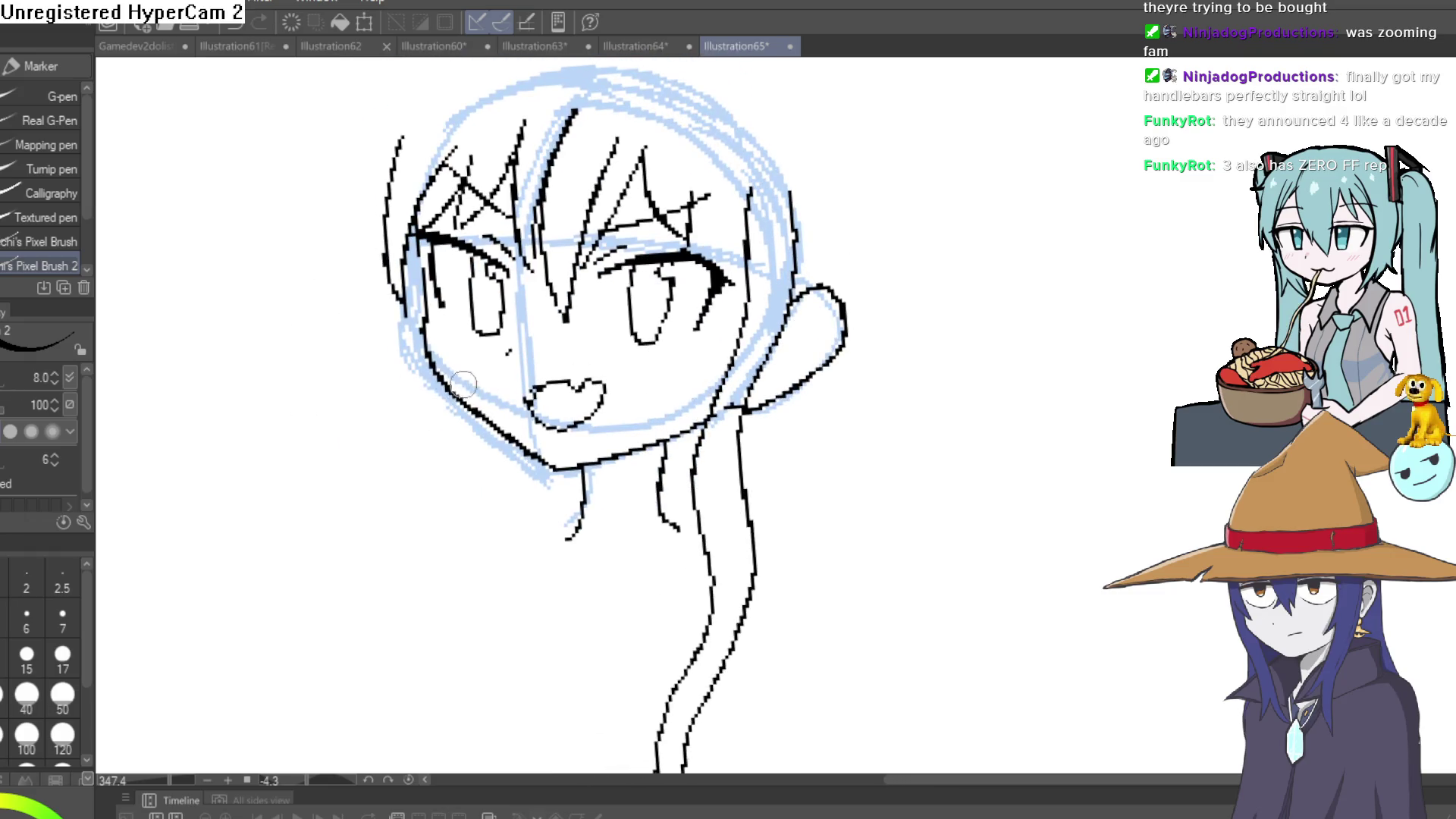
{"action": "left_click_drag", "start_coordinate": [426, 366], "coordinate": [218, 690]}
{"action": "mouse_move", "coordinate": [326, 562]}
{"action": "left_mouse_down"}
{"action": "mouse_move", "coordinate": [439, 471]}
{"action": "mouse_move", "coordinate": [438, 401]}
{"action": "left_mouse_up"}
{"action": "scroll", "coordinate": [816, 395], "scroll_direction": "down", "scroll_amount": 3}
{"action": "left_click_drag", "start_coordinate": [817, 395], "coordinate": [685, 523]}
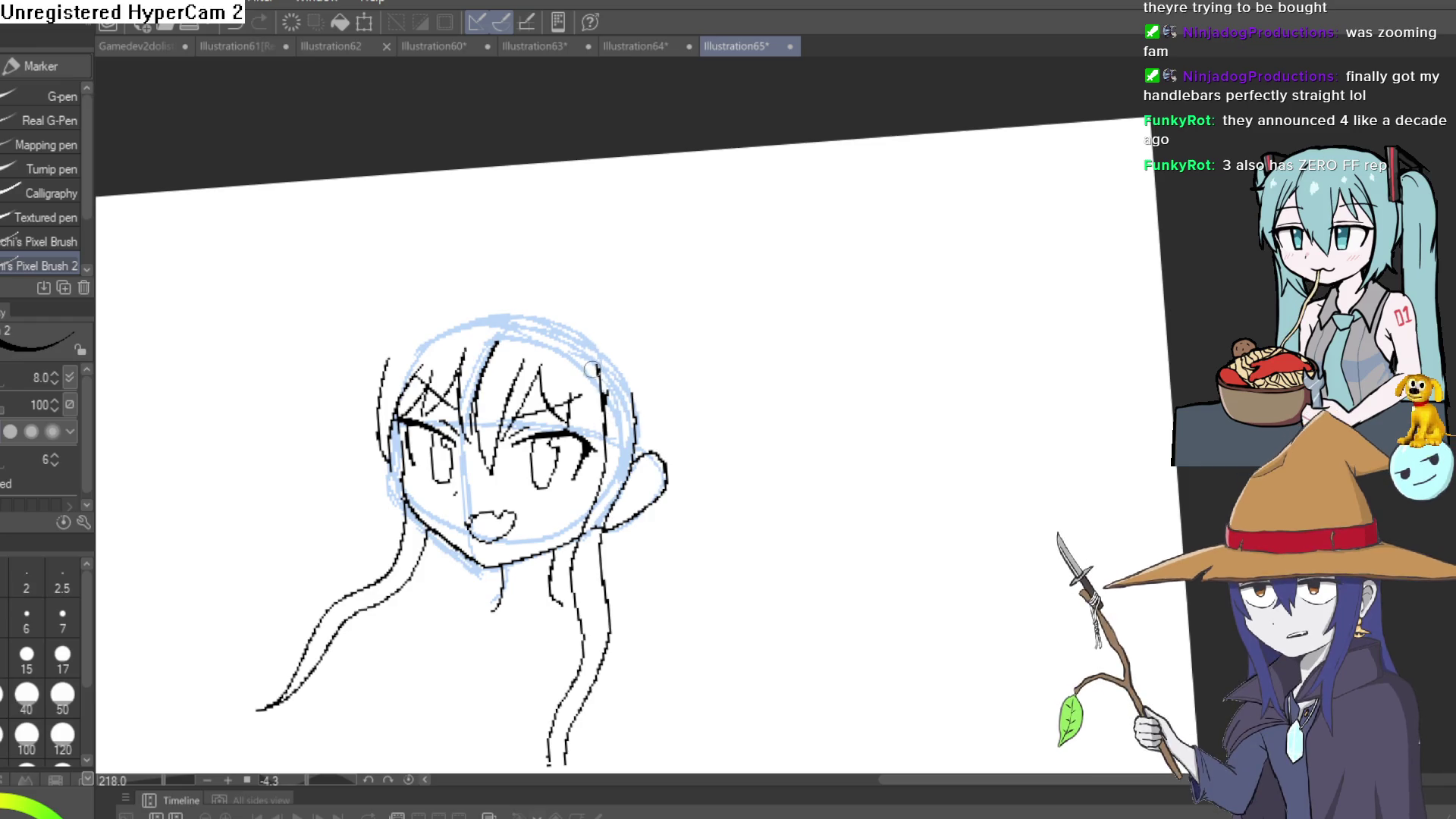
Attempt a hair outline arcing over the head, undoing both tries.
{"action": "left_click_drag", "start_coordinate": [570, 380], "coordinate": [585, 429]}
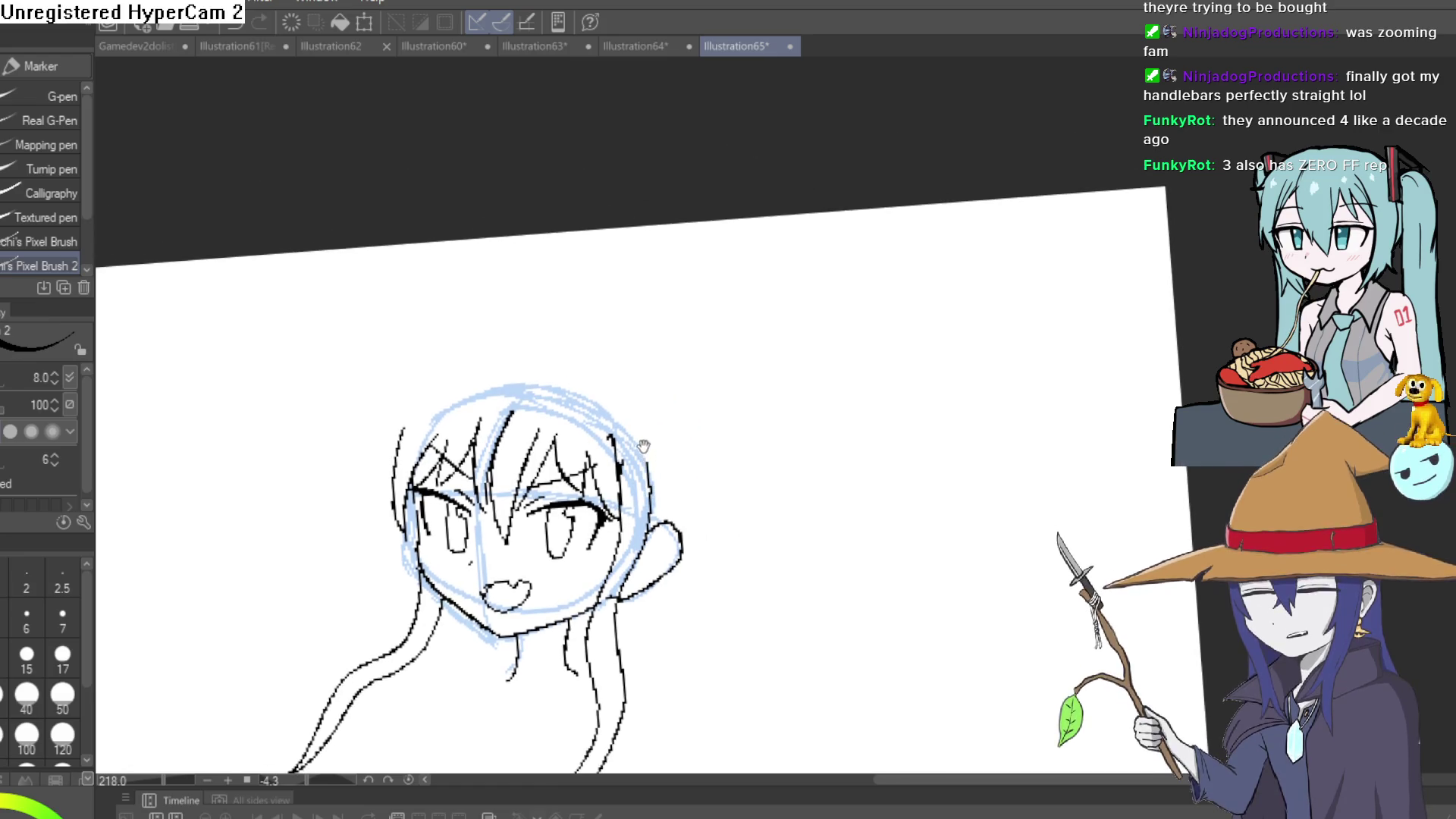
{"action": "scroll", "coordinate": [585, 429], "scroll_direction": "up", "scroll_amount": 2}
{"action": "mouse_move", "coordinate": [370, 459]}
{"action": "left_mouse_down"}
{"action": "mouse_move", "coordinate": [432, 353]}
{"action": "mouse_move", "coordinate": [521, 312]}
{"action": "mouse_move", "coordinate": [574, 309]}
{"action": "mouse_move", "coordinate": [436, 362]}
{"action": "left_mouse_up"}
{"action": "key", "text": "ctrl+z"}
{"action": "mouse_move", "coordinate": [583, 331]}
{"action": "left_mouse_down"}
{"action": "mouse_move", "coordinate": [503, 324]}
{"action": "mouse_move", "coordinate": [417, 375]}
{"action": "mouse_move", "coordinate": [578, 322]}
{"action": "left_mouse_up"}
{"action": "key", "text": "ctrl+z"}
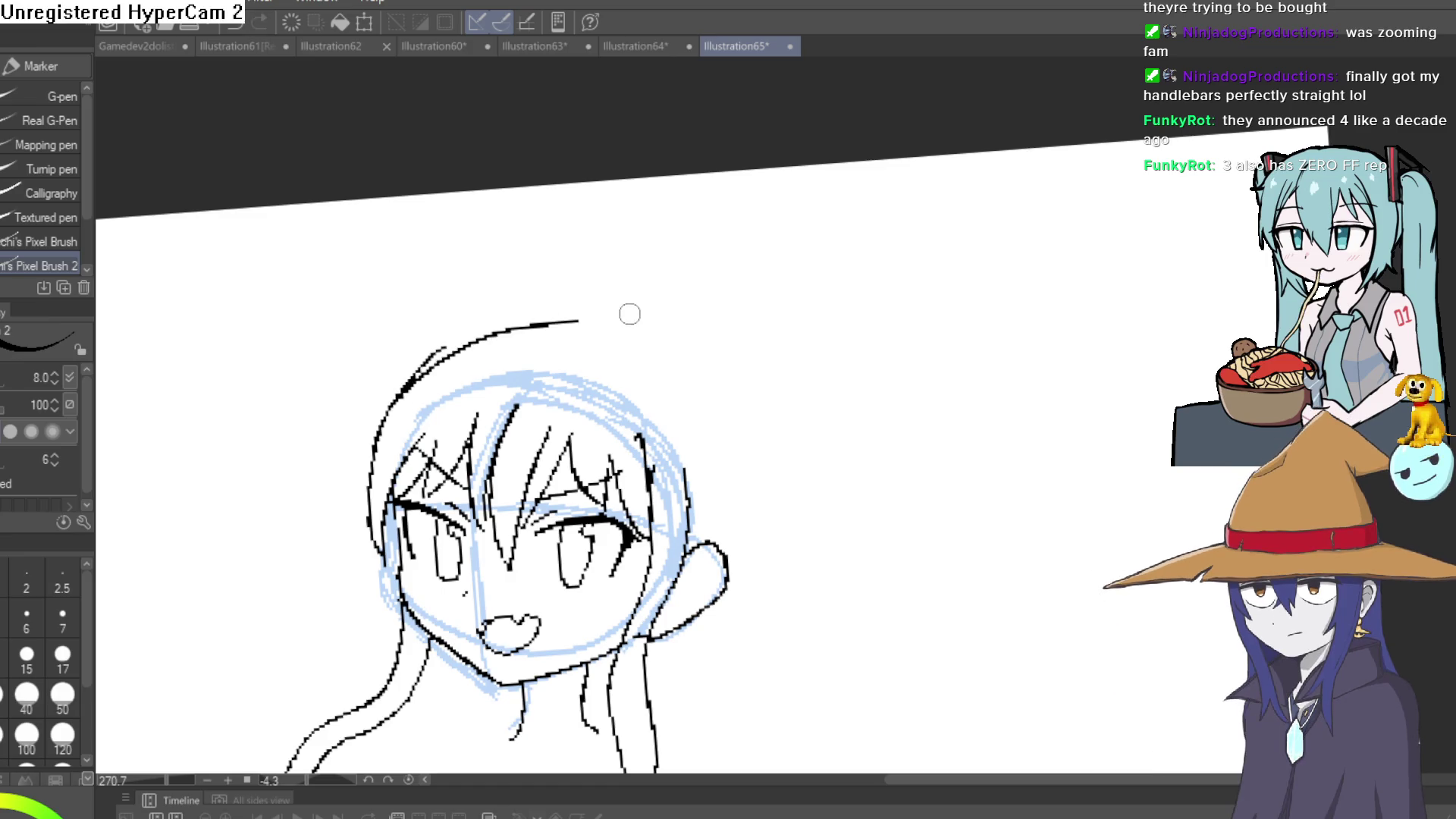
{"action": "scroll", "coordinate": [728, 367], "scroll_direction": "down", "scroll_amount": 3}
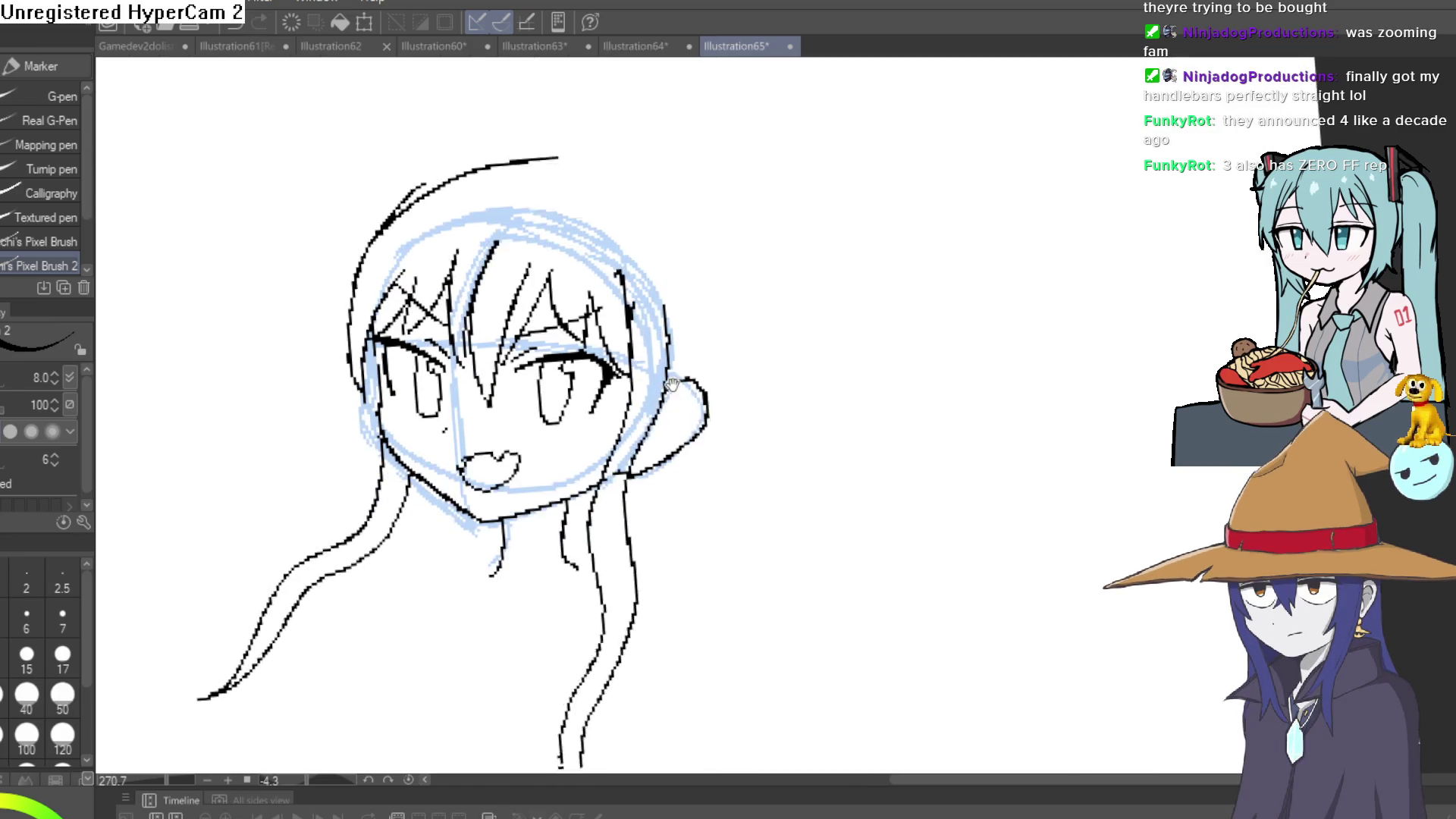
{"action": "scroll", "coordinate": [510, 525], "scroll_direction": "up", "scroll_amount": 4}
Thicken the neck line and rework the strand above the head, undoing the unwanted strokes.
{"action": "left_click_drag", "start_coordinate": [510, 525], "coordinate": [517, 460]}
{"action": "scroll", "coordinate": [518, 460], "scroll_direction": "down", "scroll_amount": 3}
{"action": "mouse_move", "coordinate": [715, 274]}
{"action": "left_mouse_down"}
{"action": "mouse_move", "coordinate": [653, 436]}
{"action": "mouse_move", "coordinate": [697, 610]}
{"action": "left_mouse_up"}
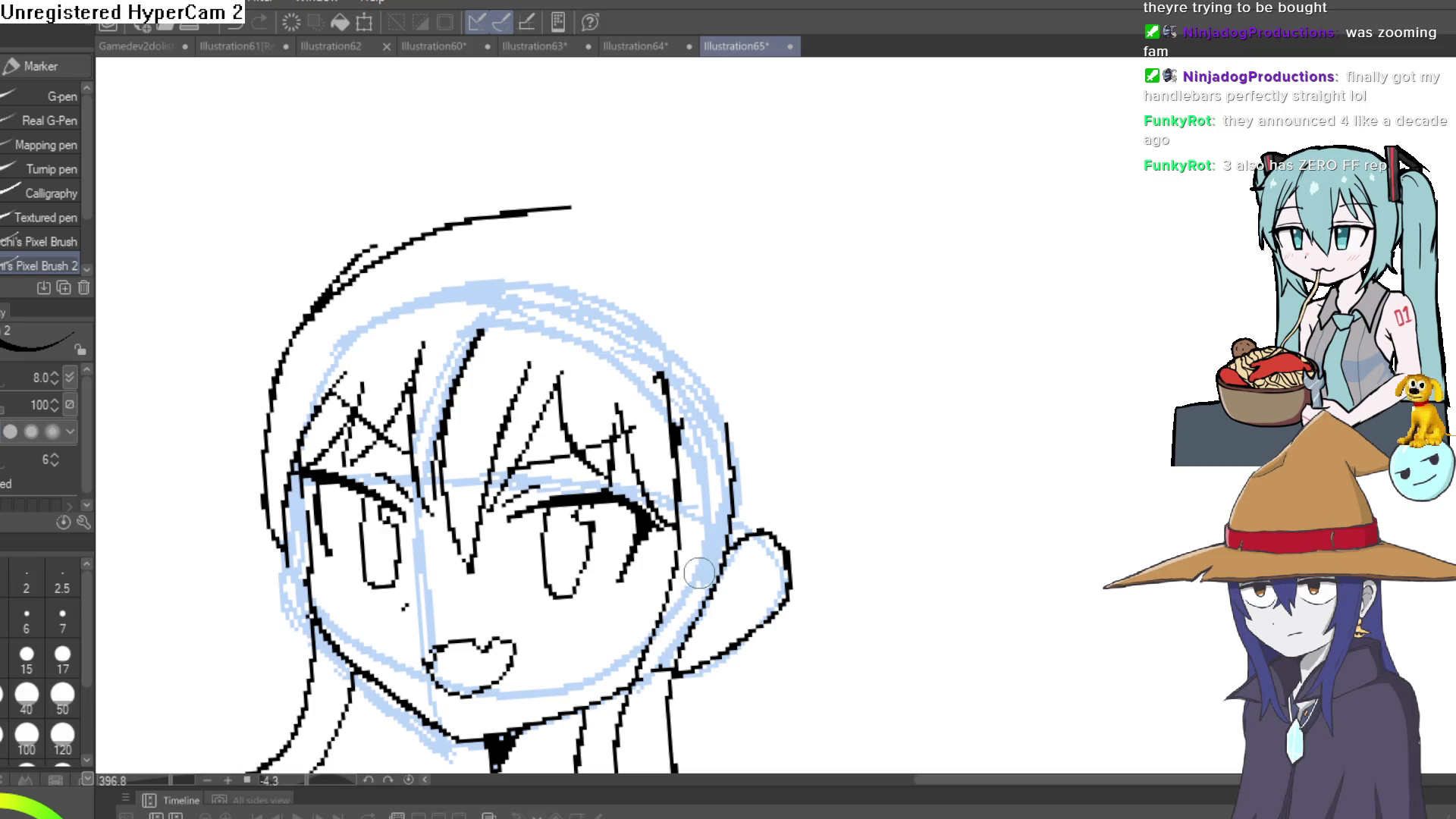
{"action": "scroll", "coordinate": [789, 510], "scroll_direction": "down", "scroll_amount": 5}
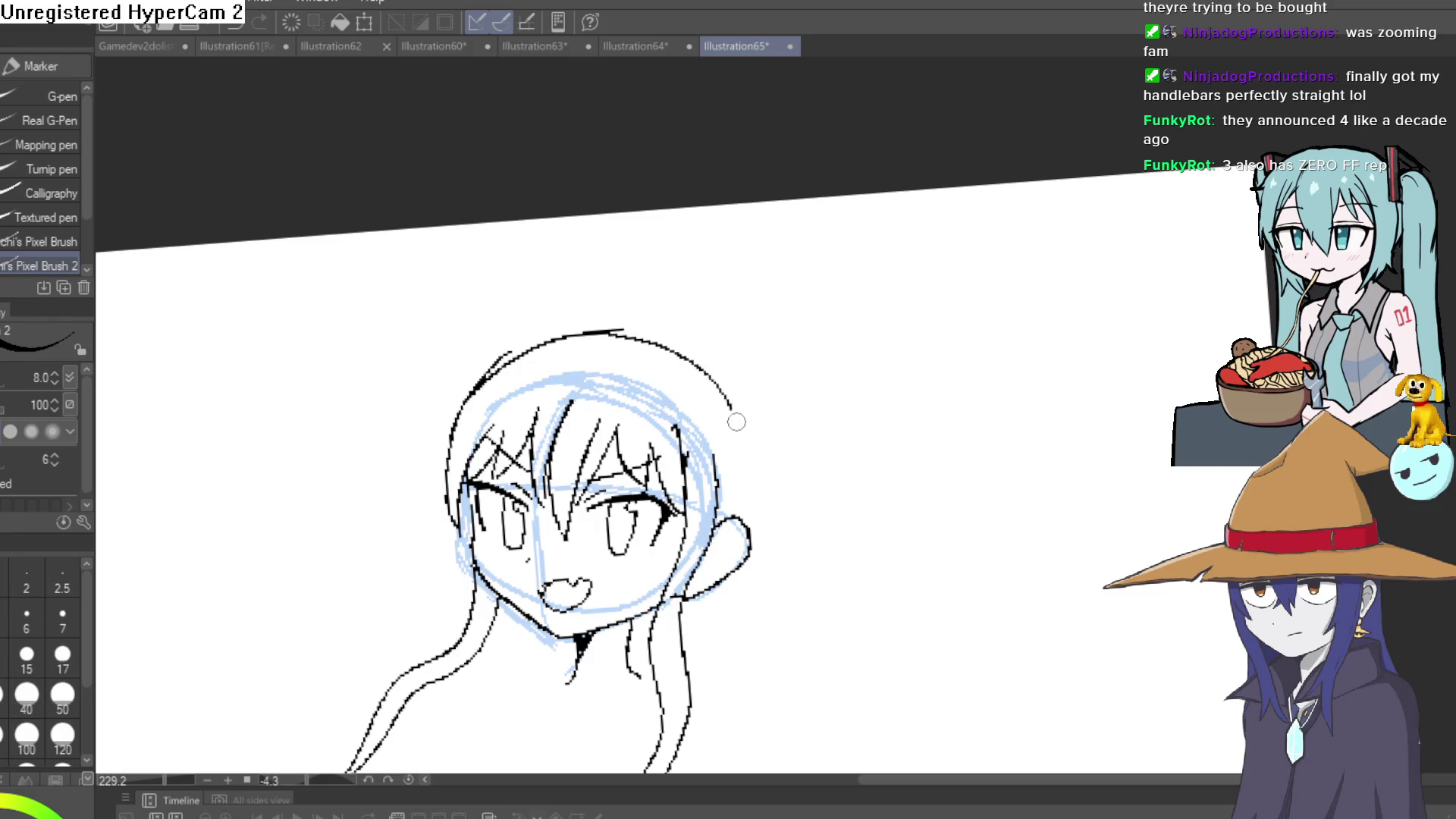
{"action": "key", "text": "ctrl+z"}
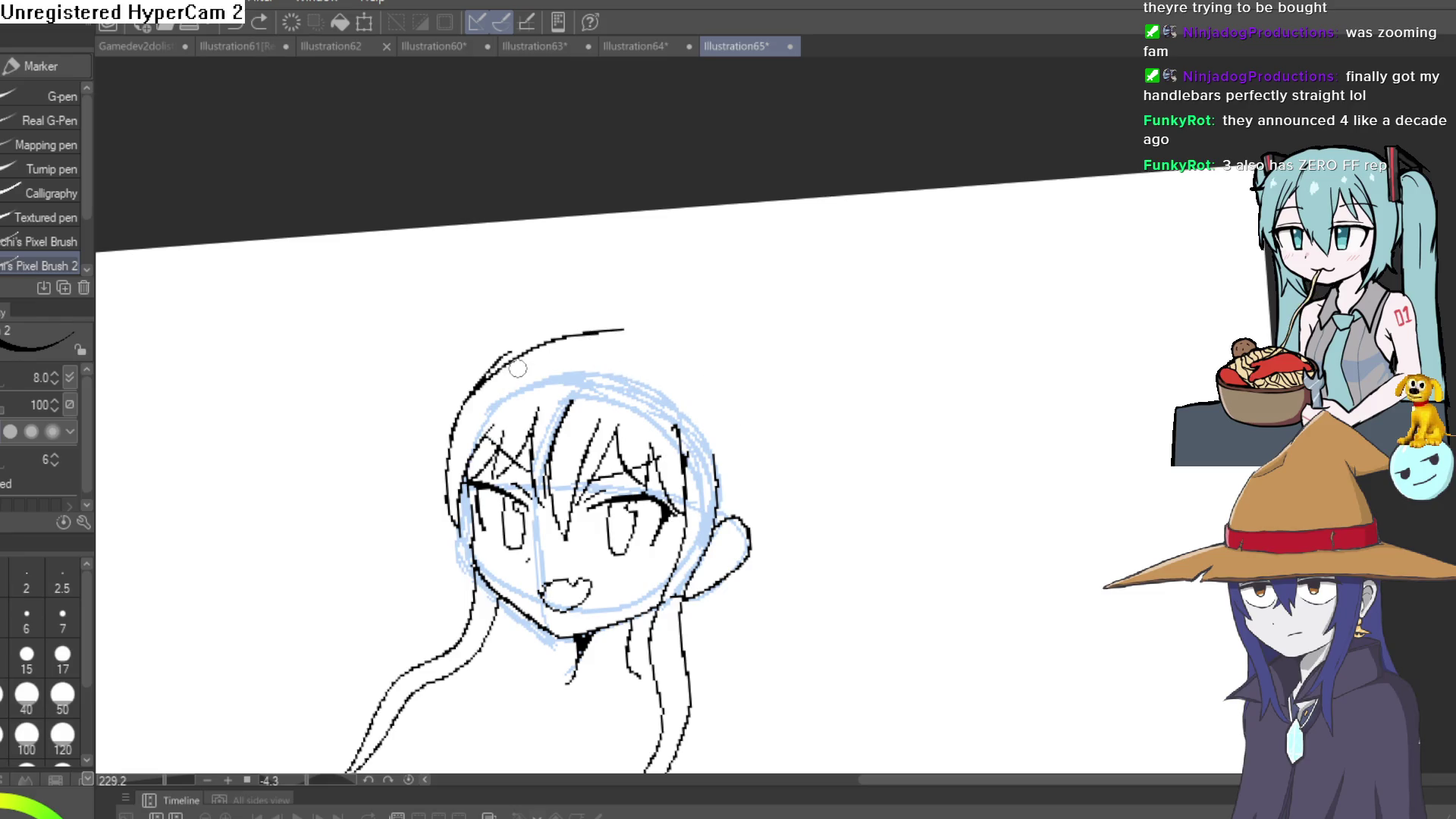
{"action": "key", "text": "ctrl+z"}
{"action": "left_click_drag", "start_coordinate": [451, 319], "coordinate": [495, 363]}
{"action": "key", "text": "ctrl+z"}
Extend the brow line, then draw the right and left shoulder lines from the neck.
{"action": "scroll", "coordinate": [652, 365], "scroll_direction": "up", "scroll_amount": 3}
{"action": "left_click_drag", "start_coordinate": [657, 441], "coordinate": [728, 402]}
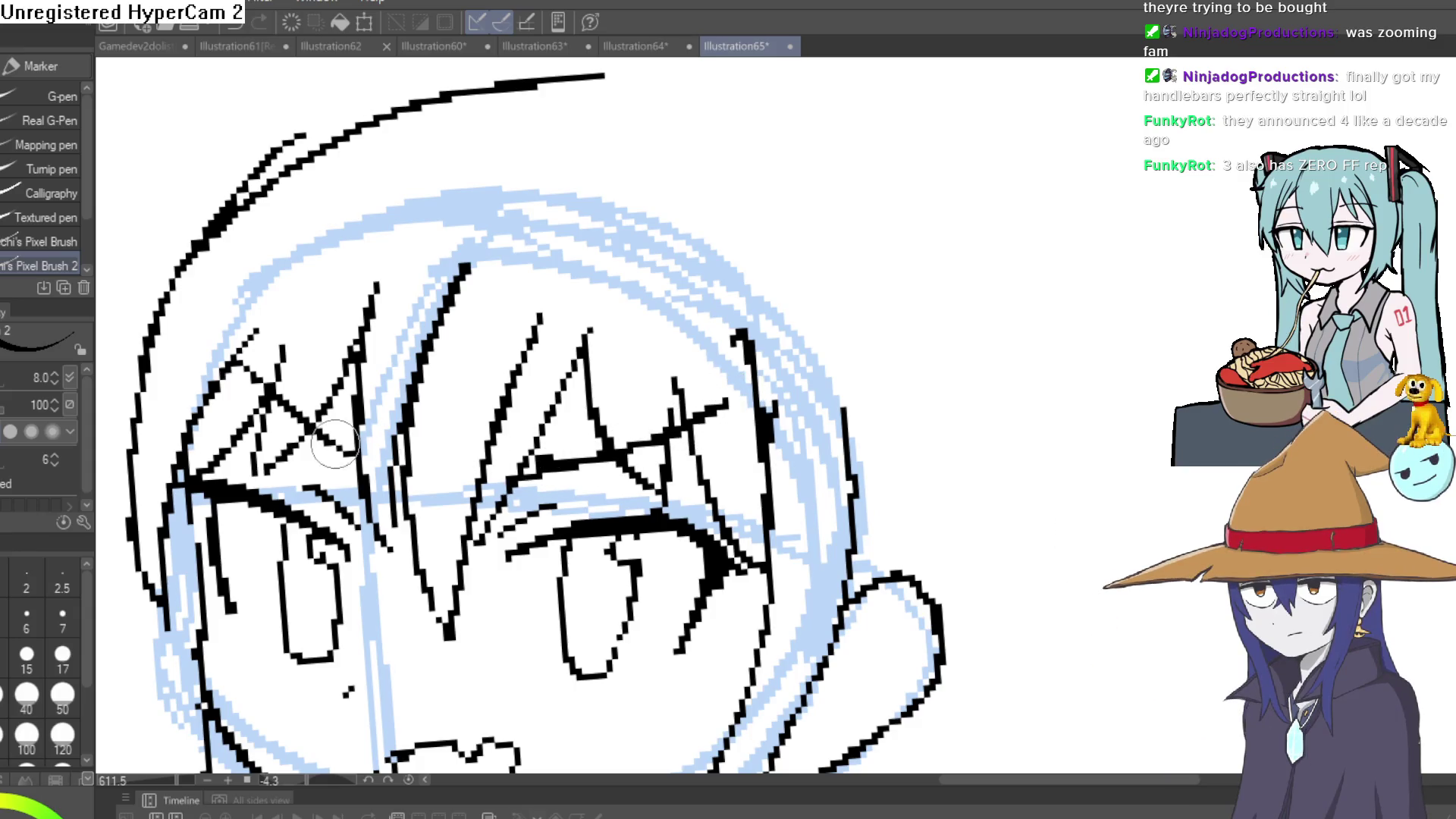
{"action": "scroll", "coordinate": [659, 380], "scroll_direction": "down", "scroll_amount": 3}
{"action": "left_click_drag", "start_coordinate": [661, 413], "coordinate": [655, 392]}
{"action": "key", "text": "ctrl+z"}
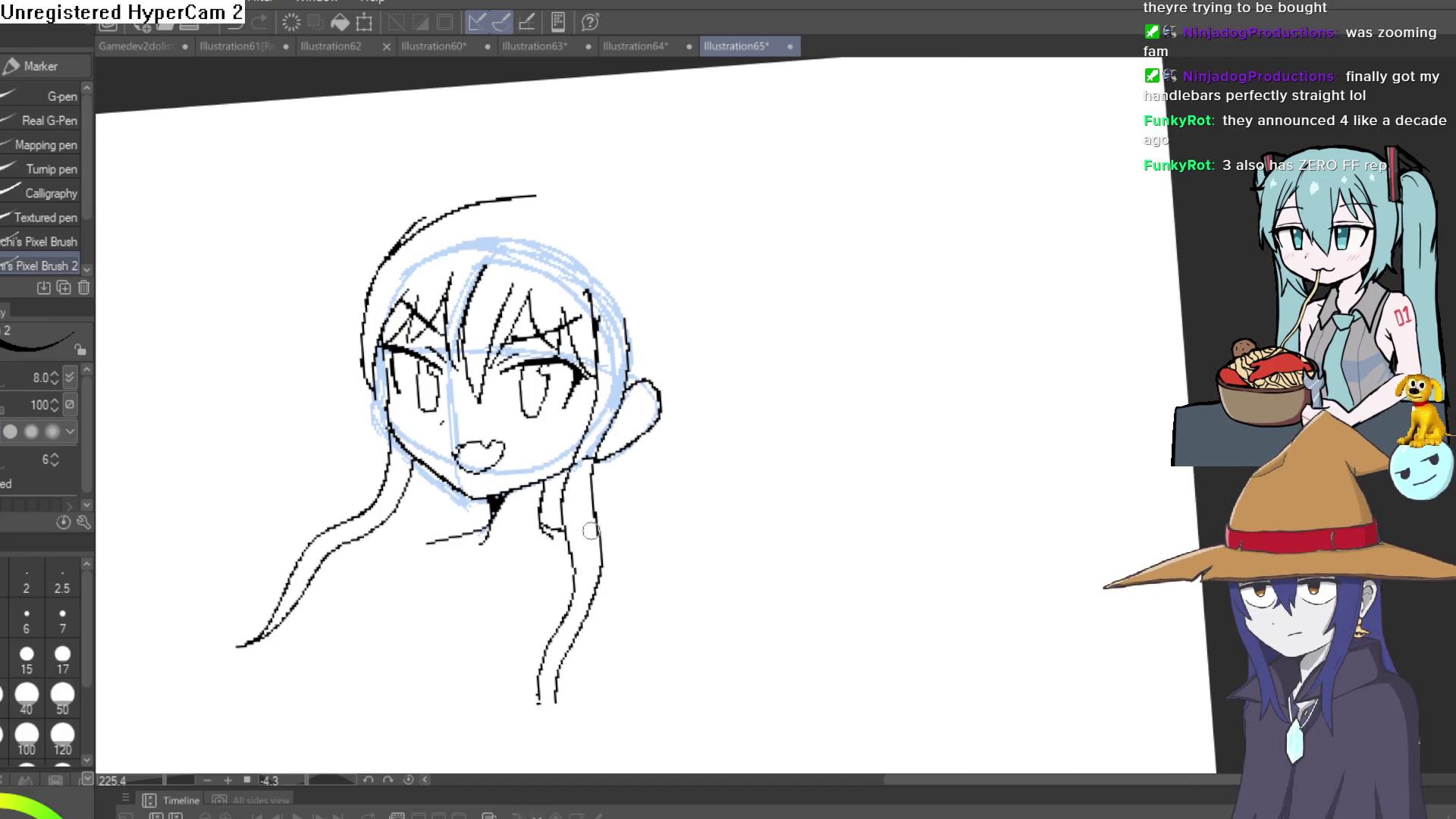
{"action": "left_click_drag", "start_coordinate": [631, 539], "coordinate": [645, 614]}
{"action": "mouse_move", "coordinate": [496, 523]}
{"action": "left_mouse_down"}
{"action": "mouse_move", "coordinate": [451, 537]}
{"action": "mouse_move", "coordinate": [402, 587]}
{"action": "left_mouse_up"}
{"action": "mouse_move", "coordinate": [705, 479]}
{"action": "left_mouse_down"}
{"action": "mouse_move", "coordinate": [796, 480]}
{"action": "mouse_move", "coordinate": [750, 530]}
{"action": "mouse_move", "coordinate": [797, 431]}
{"action": "mouse_move", "coordinate": [788, 364]}
{"action": "left_mouse_up"}
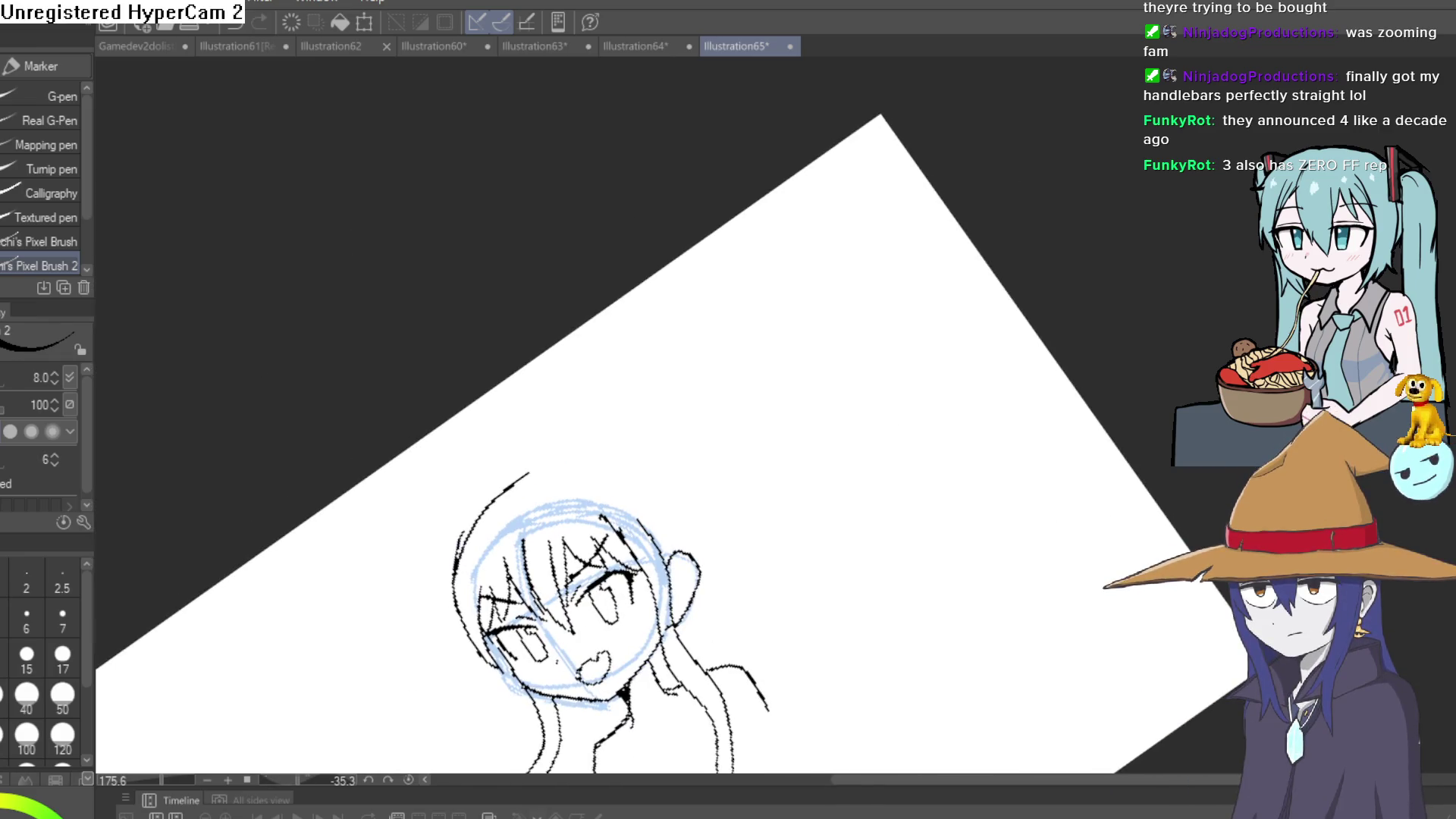
Reset the canvas rotation to upright and zoom to 100%, then recenter the drawing.
{"action": "key", "text": "ctrl+asciicircum"}
{"action": "key", "text": "ctrl+alt+0"}
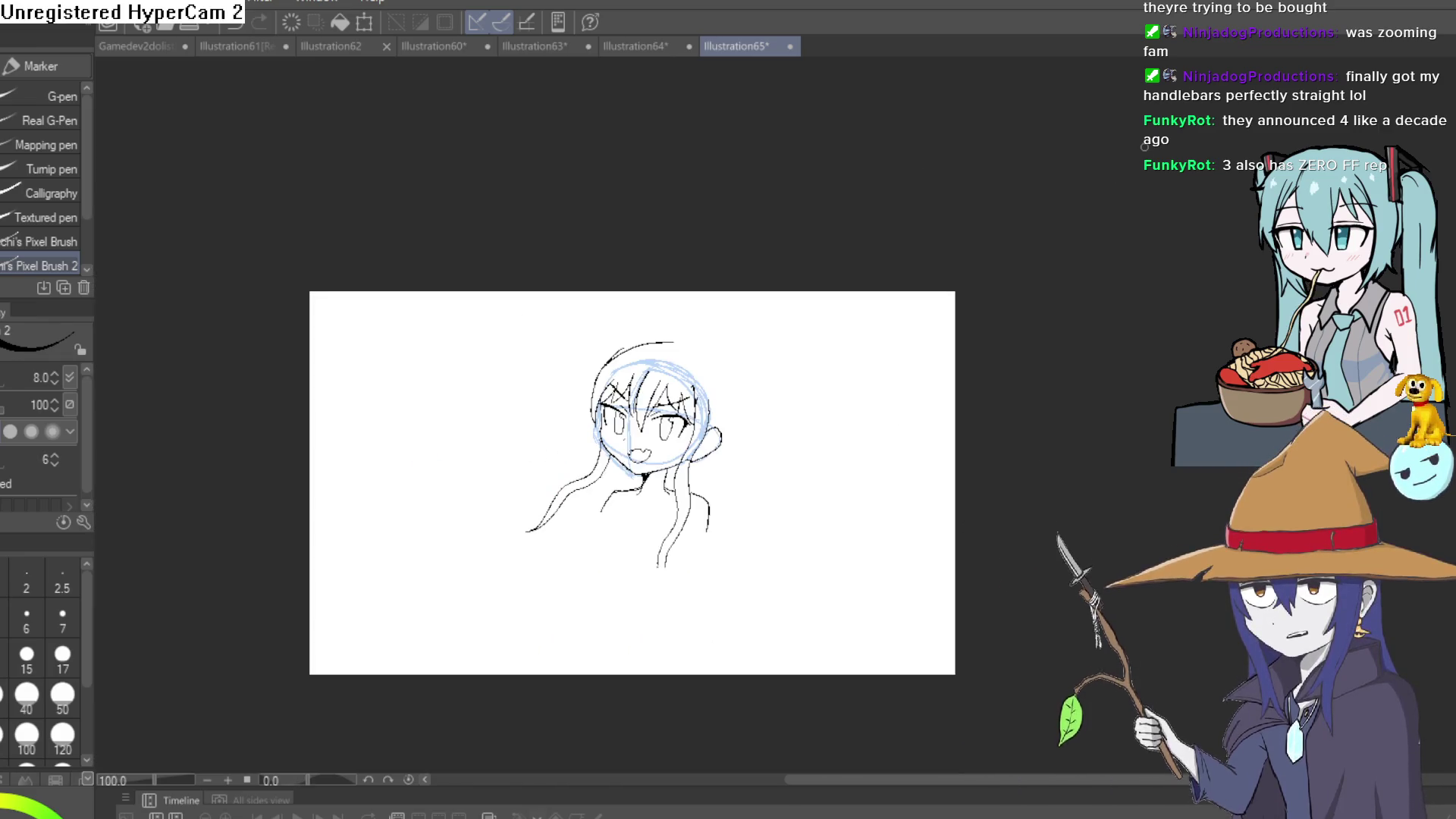
{"action": "left_click_drag", "start_coordinate": [647, 455], "coordinate": [613, 408]}
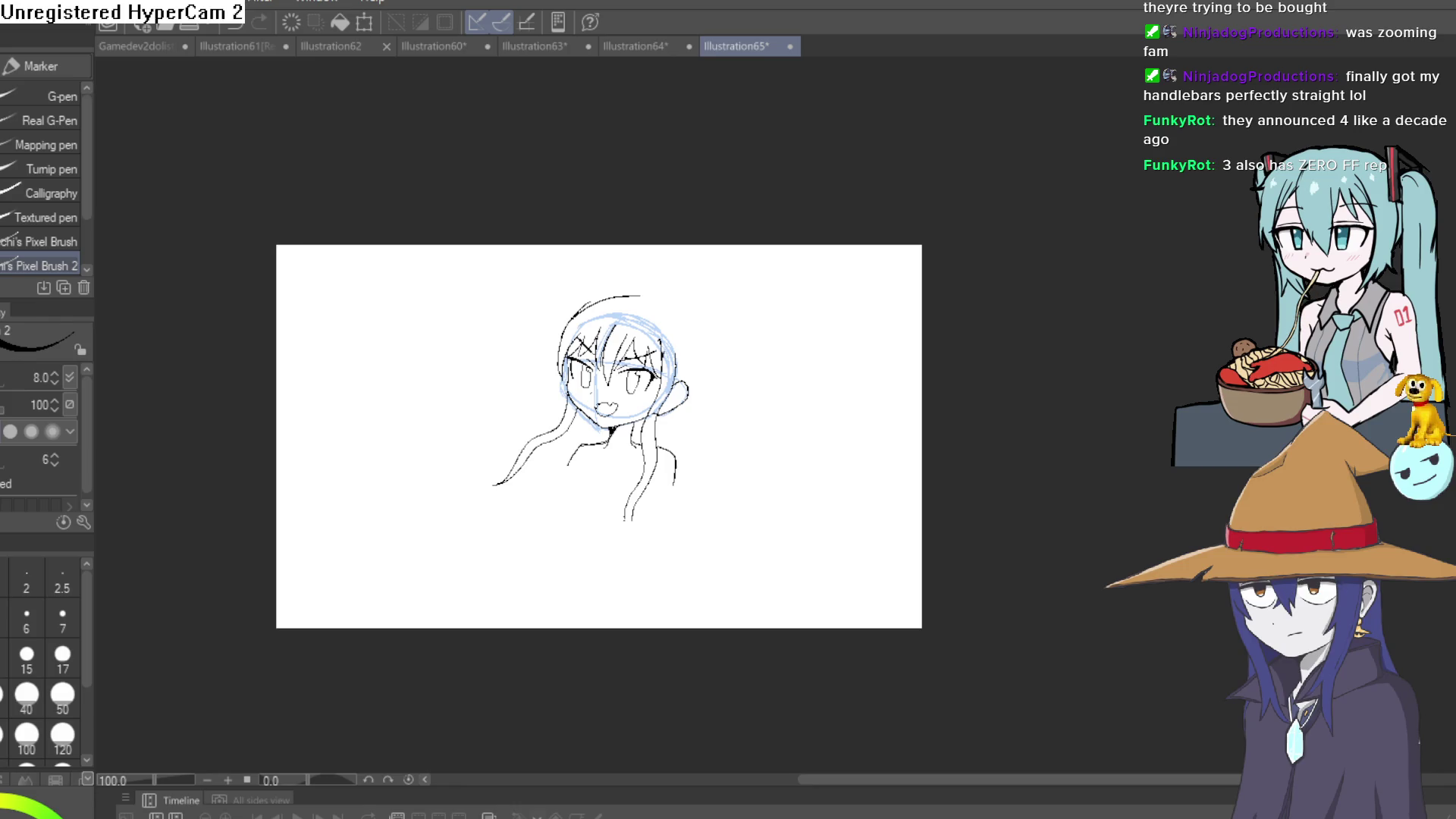
{"action": "left_click_drag", "start_coordinate": [780, 421], "coordinate": [849, 364]}
Undo the stray squiggle beside the face, then draw the left and right curved horns.
{"action": "key", "text": "ctrl+z"}
{"action": "scroll", "coordinate": [645, 383], "scroll_direction": "up", "scroll_amount": 5}
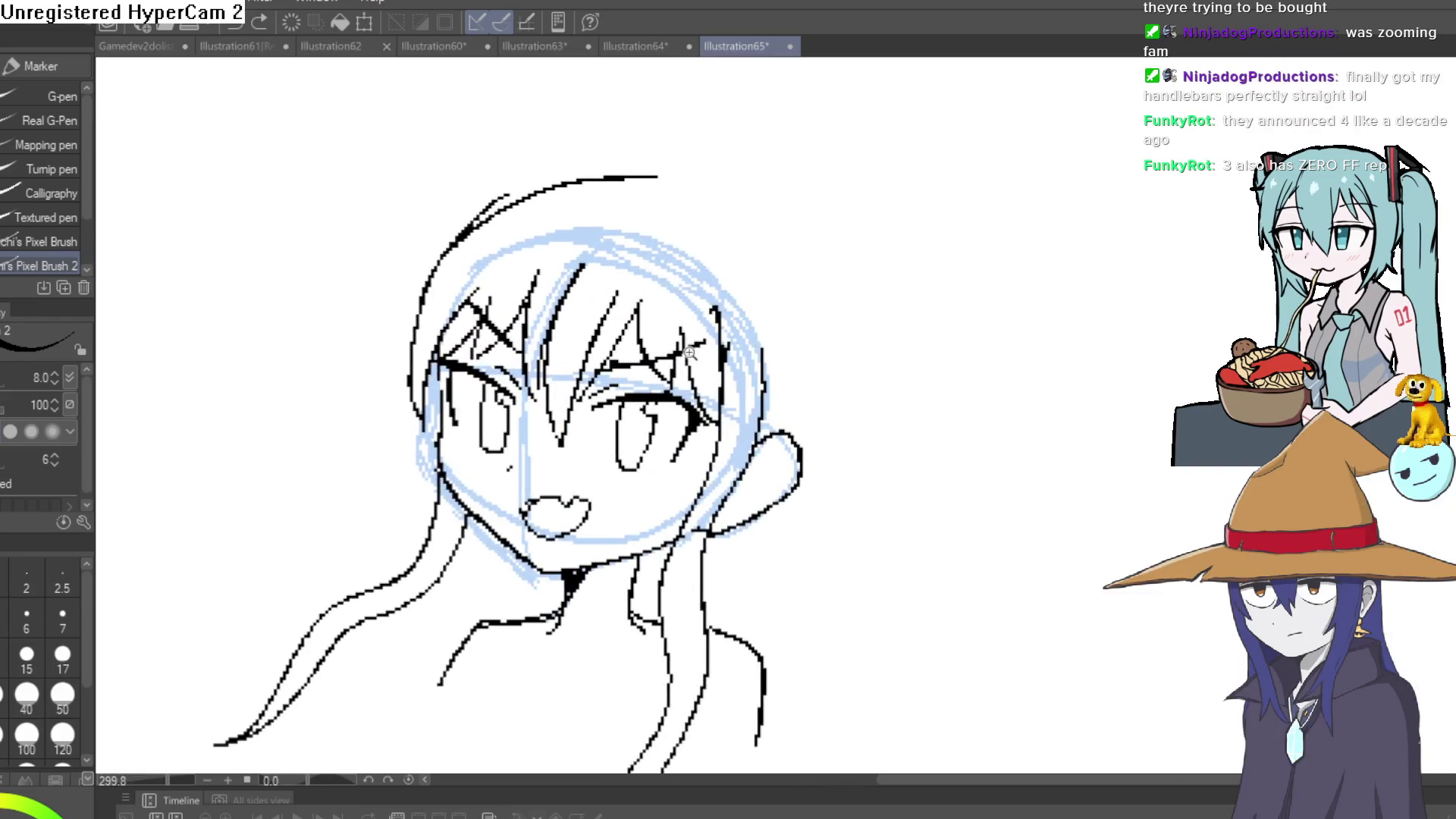
{"action": "scroll", "coordinate": [630, 291], "scroll_direction": "down", "scroll_amount": 3}
{"action": "scroll", "coordinate": [510, 250], "scroll_direction": "up", "scroll_amount": 5}
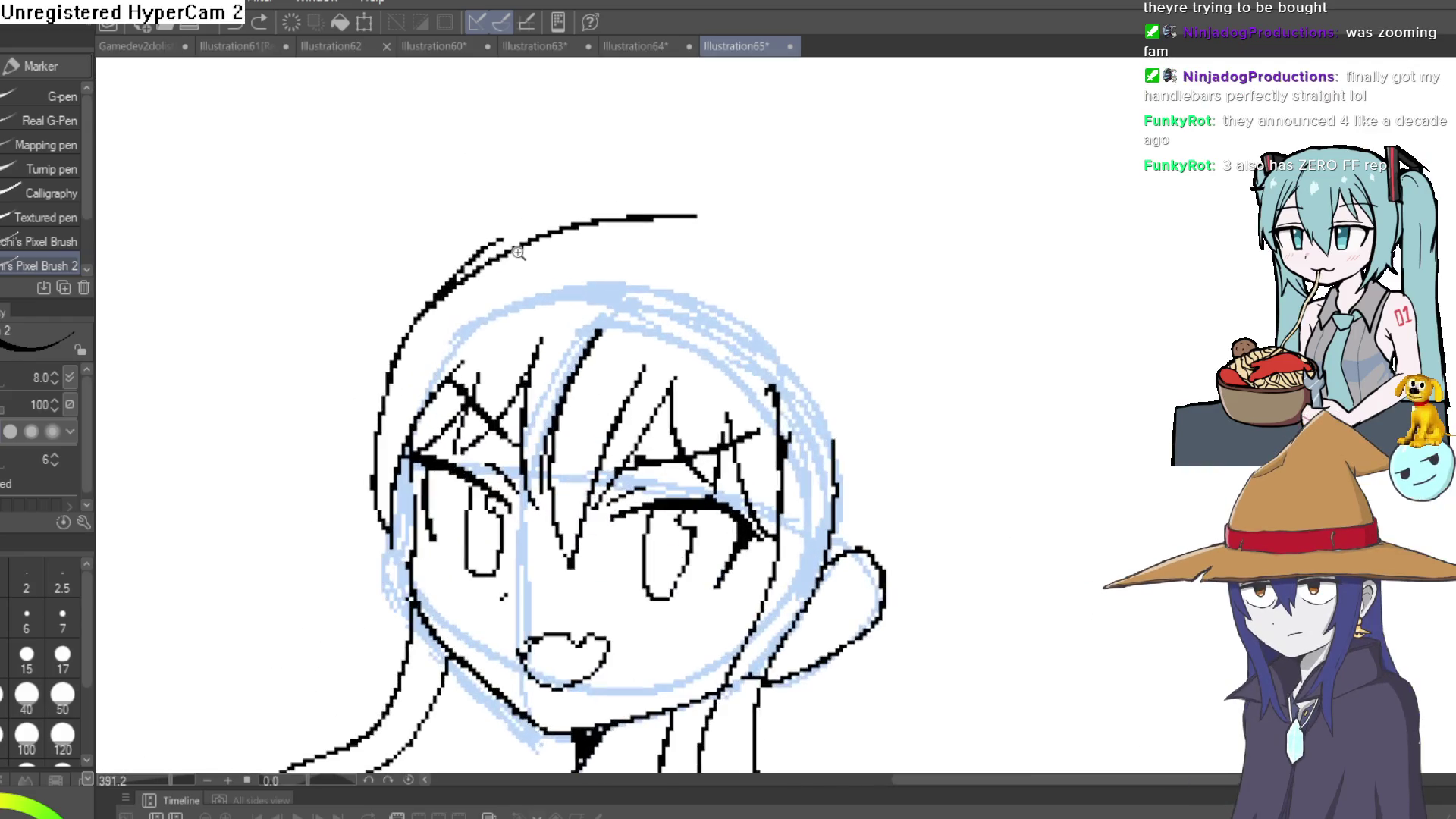
{"action": "mouse_move", "coordinate": [507, 246]}
{"action": "left_mouse_down"}
{"action": "mouse_move", "coordinate": [455, 178]}
{"action": "mouse_move", "coordinate": [530, 71]}
{"action": "mouse_move", "coordinate": [432, 121]}
{"action": "mouse_move", "coordinate": [444, 279]}
{"action": "left_mouse_up"}
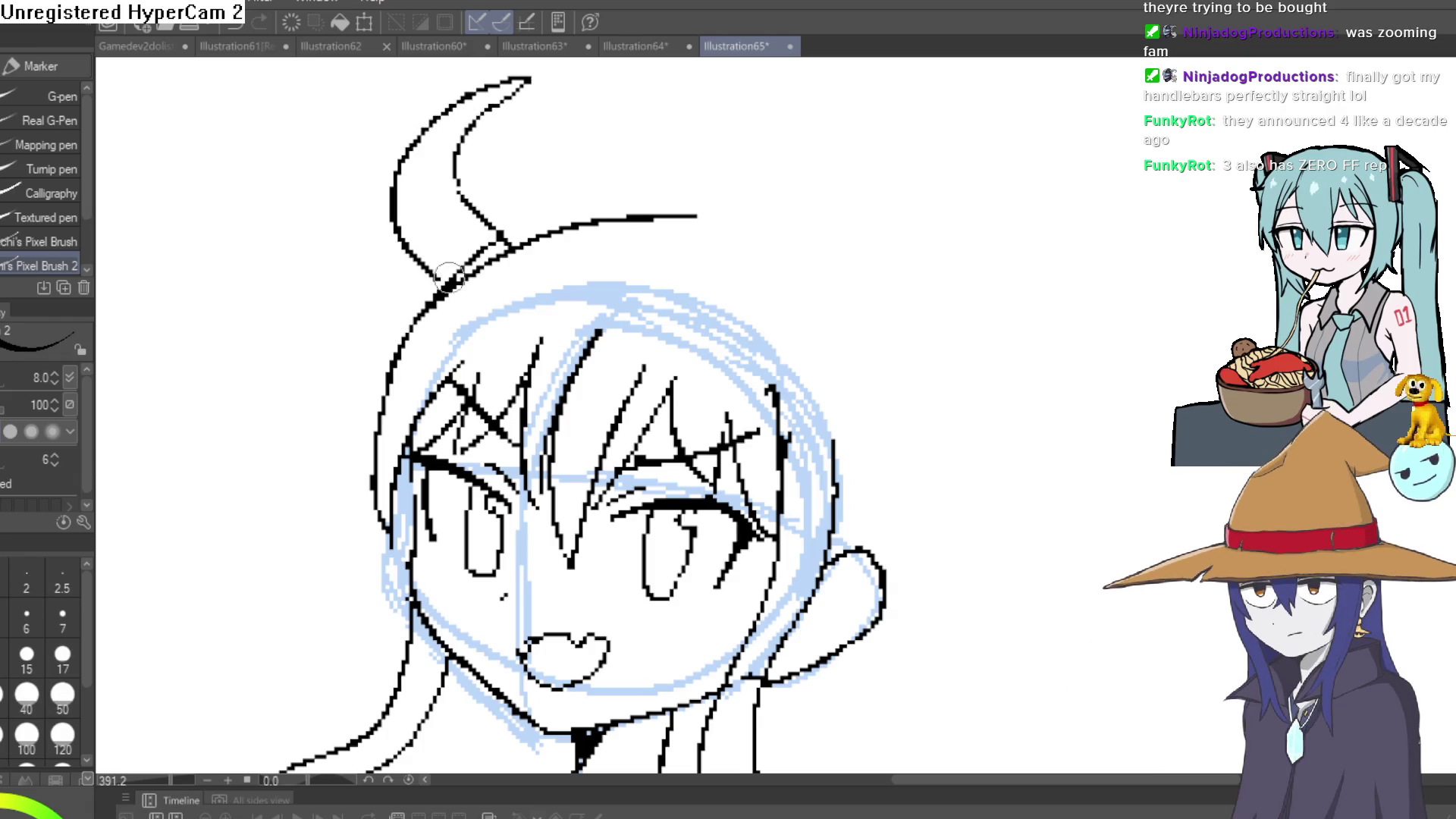
{"action": "mouse_move", "coordinate": [851, 265]}
{"action": "left_mouse_down"}
{"action": "mouse_move", "coordinate": [858, 319]}
{"action": "mouse_move", "coordinate": [773, 357]}
{"action": "mouse_move", "coordinate": [705, 326]}
{"action": "mouse_move", "coordinate": [659, 231]}
{"action": "mouse_move", "coordinate": [728, 169]}
{"action": "mouse_move", "coordinate": [617, 236]}
{"action": "mouse_move", "coordinate": [679, 383]}
{"action": "mouse_move", "coordinate": [701, 379]}
{"action": "mouse_move", "coordinate": [708, 328]}
{"action": "mouse_move", "coordinate": [710, 362]}
{"action": "mouse_move", "coordinate": [729, 322]}
{"action": "mouse_move", "coordinate": [709, 375]}
{"action": "mouse_move", "coordinate": [679, 400]}
{"action": "left_mouse_up"}
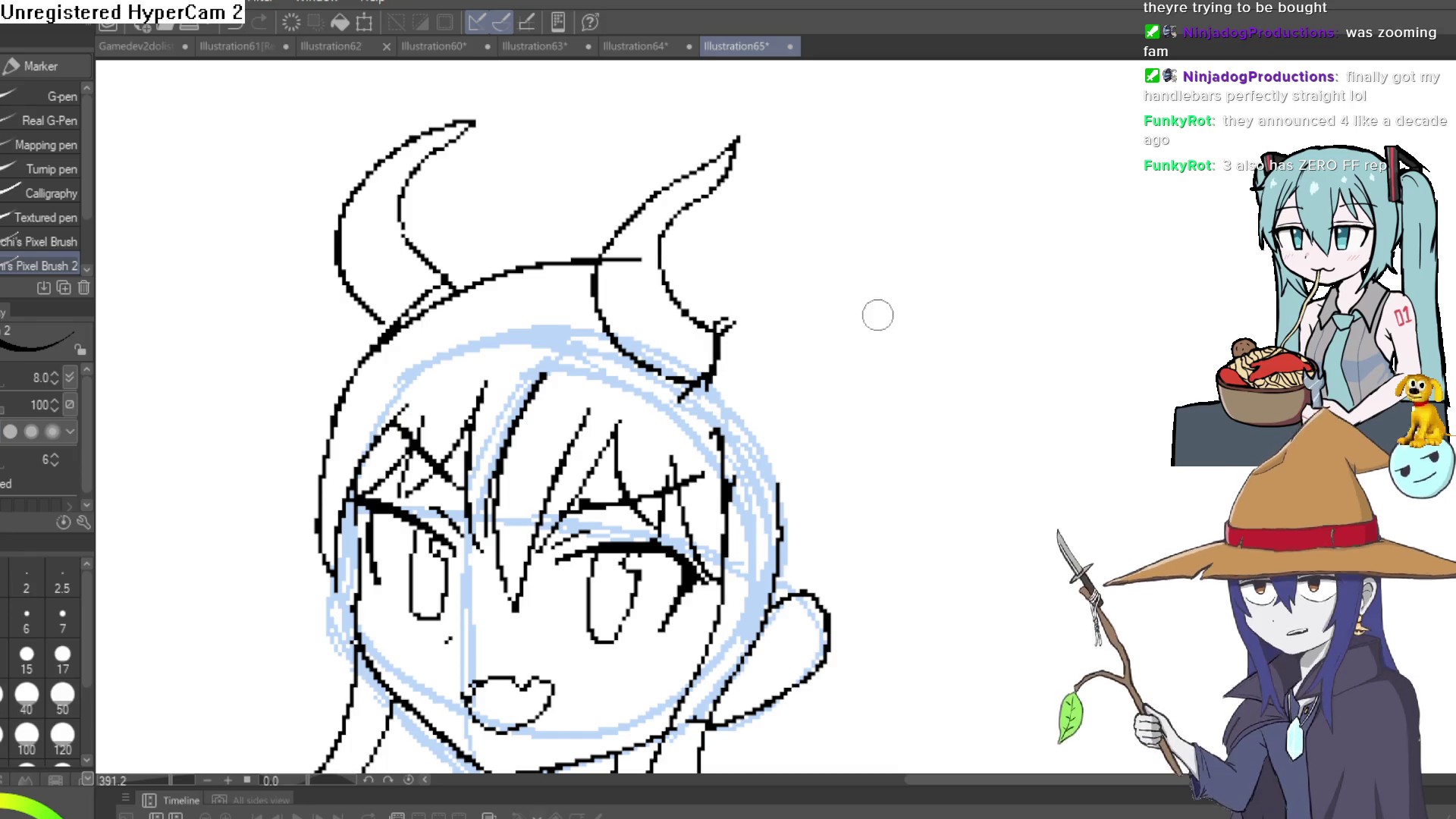
Tilt the view onto the horns and erase the stray line at the right horn's base.
{"action": "mouse_move", "coordinate": [812, 367]}
{"action": "left_mouse_down"}
{"action": "mouse_move", "coordinate": [942, 276]}
{"action": "mouse_move", "coordinate": [593, 326]}
{"action": "left_mouse_up"}
{"action": "scroll", "coordinate": [487, 422], "scroll_direction": "up", "scroll_amount": 3}
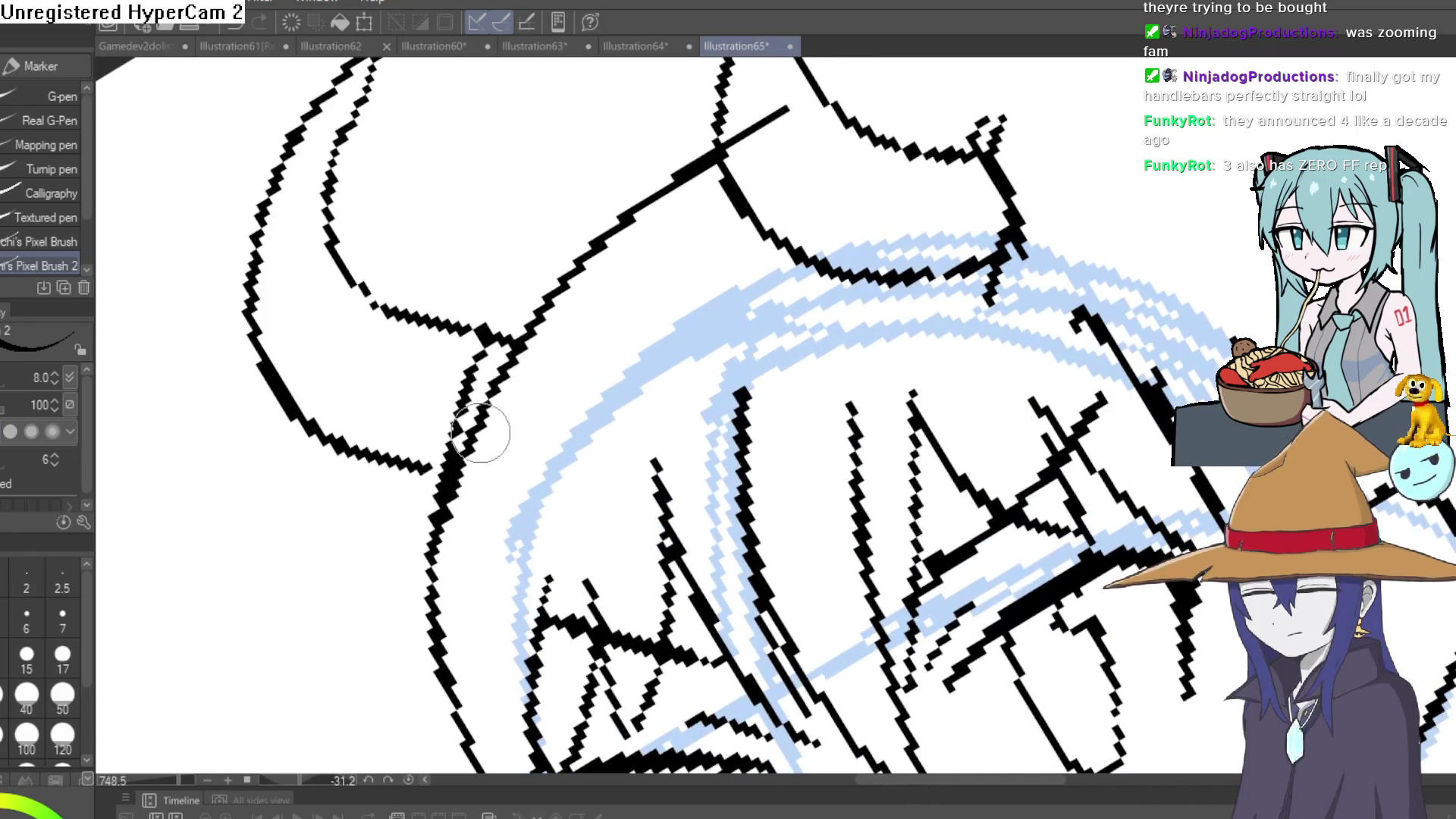
{"action": "scroll", "coordinate": [740, 221], "scroll_direction": "down", "scroll_amount": 4}
{"action": "mouse_move", "coordinate": [741, 221]}
{"action": "left_mouse_down"}
{"action": "mouse_move", "coordinate": [1210, 271]}
{"action": "mouse_move", "coordinate": [1062, 316]}
{"action": "left_mouse_up"}
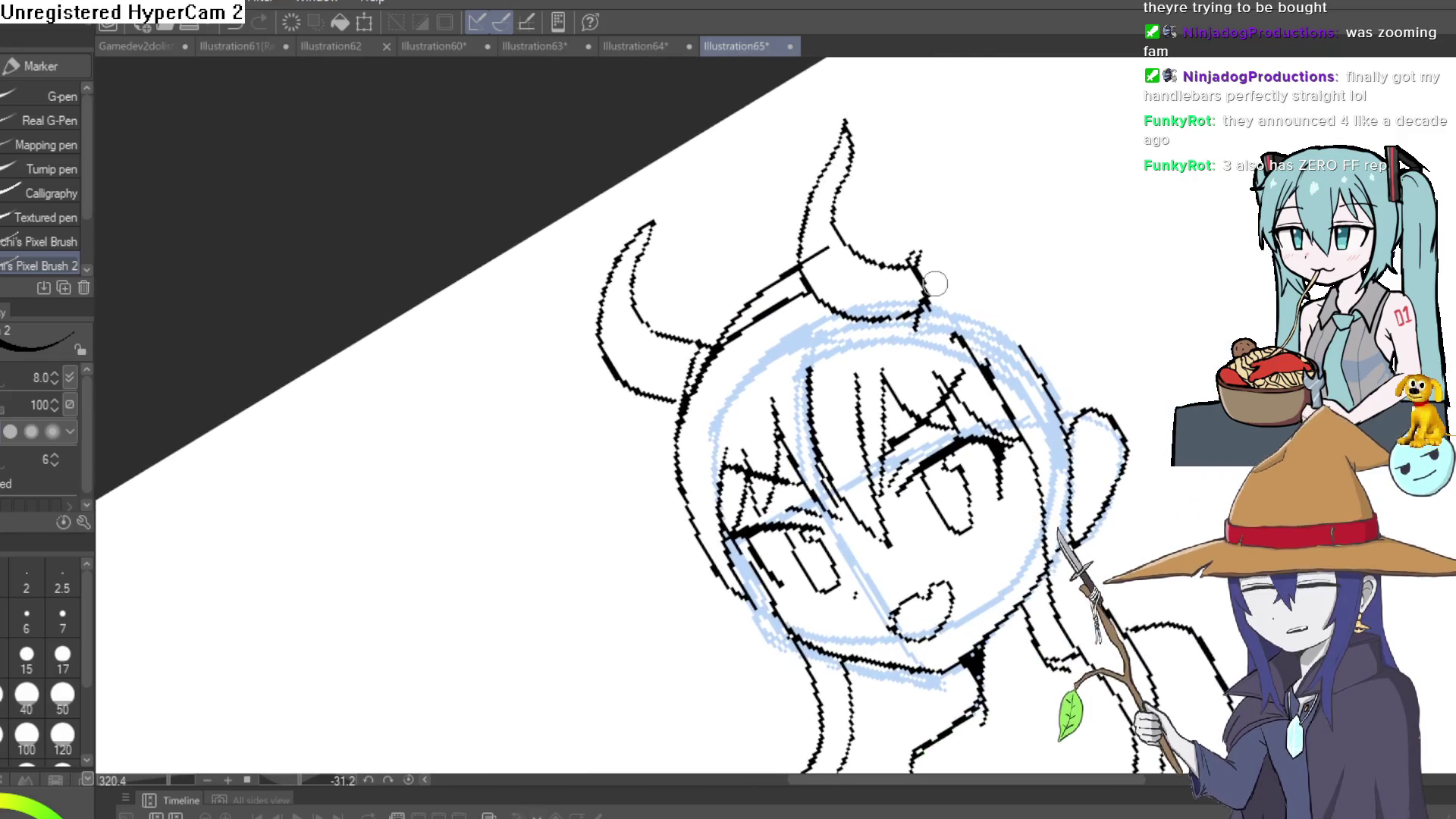
{"action": "key", "text": "e"}
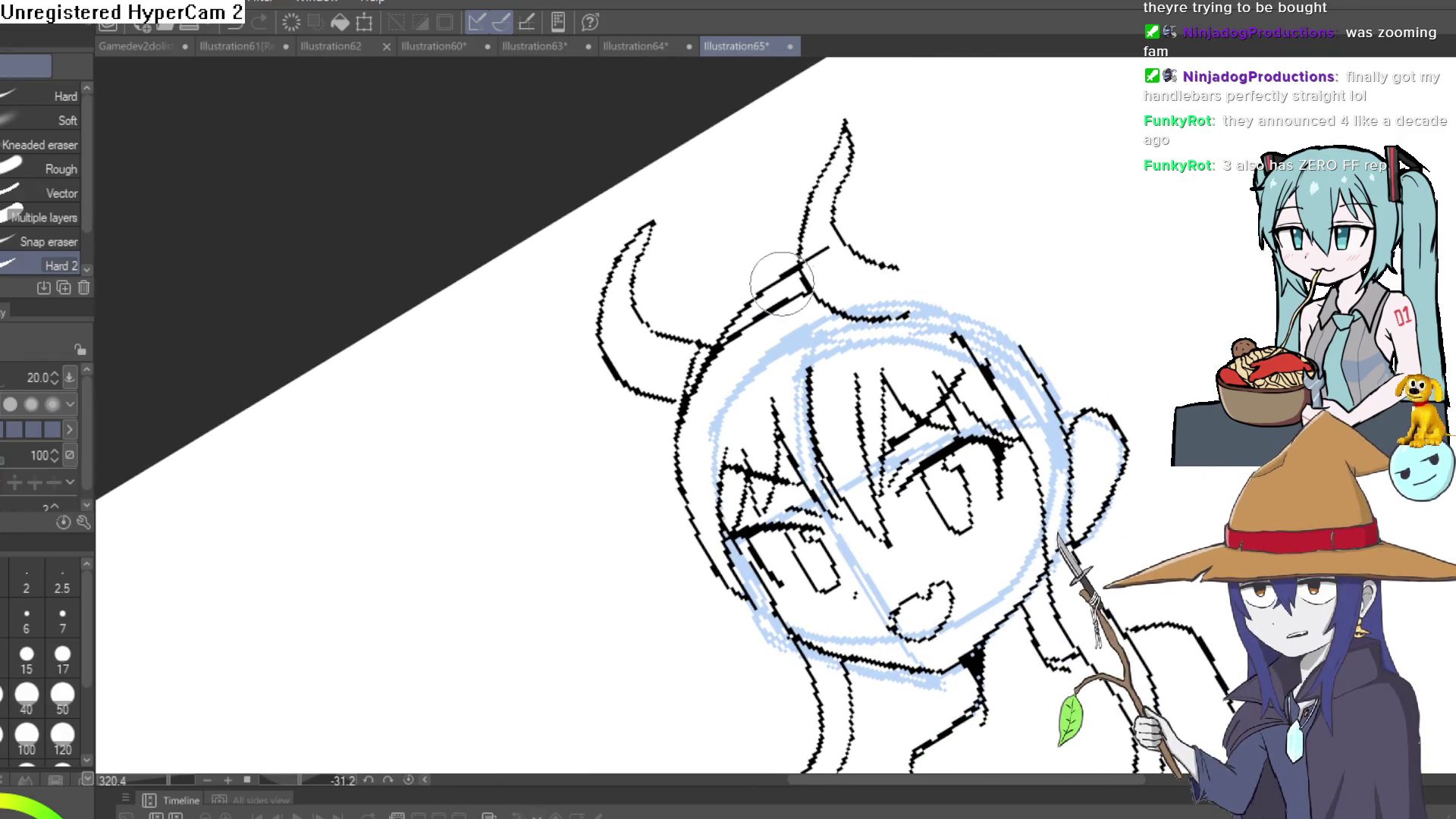
{"action": "mouse_move", "coordinate": [827, 273]}
{"action": "left_mouse_down"}
{"action": "mouse_move", "coordinate": [780, 253]}
{"action": "mouse_move", "coordinate": [793, 273]}
{"action": "left_mouse_up"}
Extend the right horn into the head, draw the hairline across, and erase the doubled line.
{"action": "key", "text": "p"}
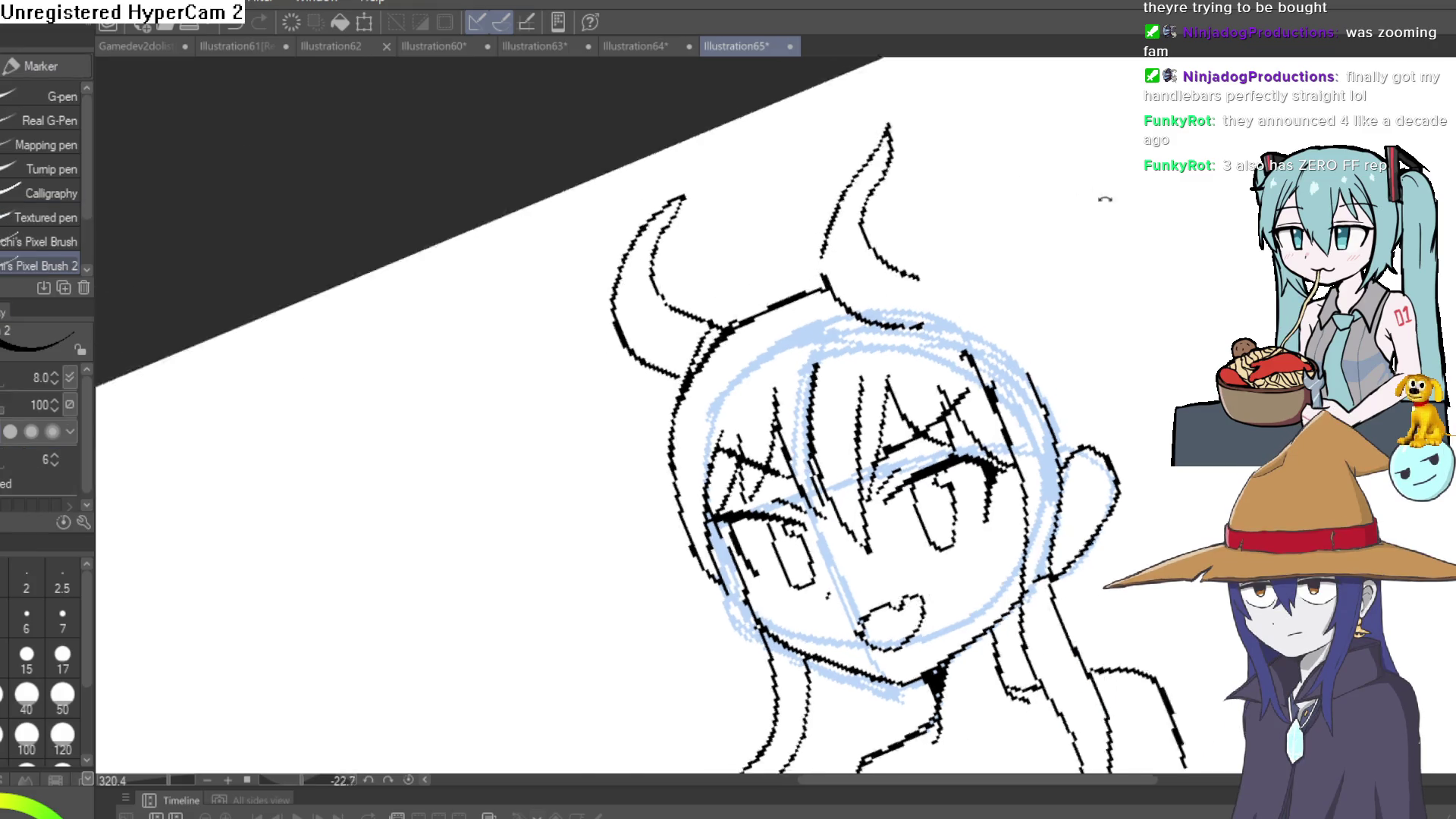
{"action": "left_click_drag", "start_coordinate": [1105, 202], "coordinate": [932, 311]}
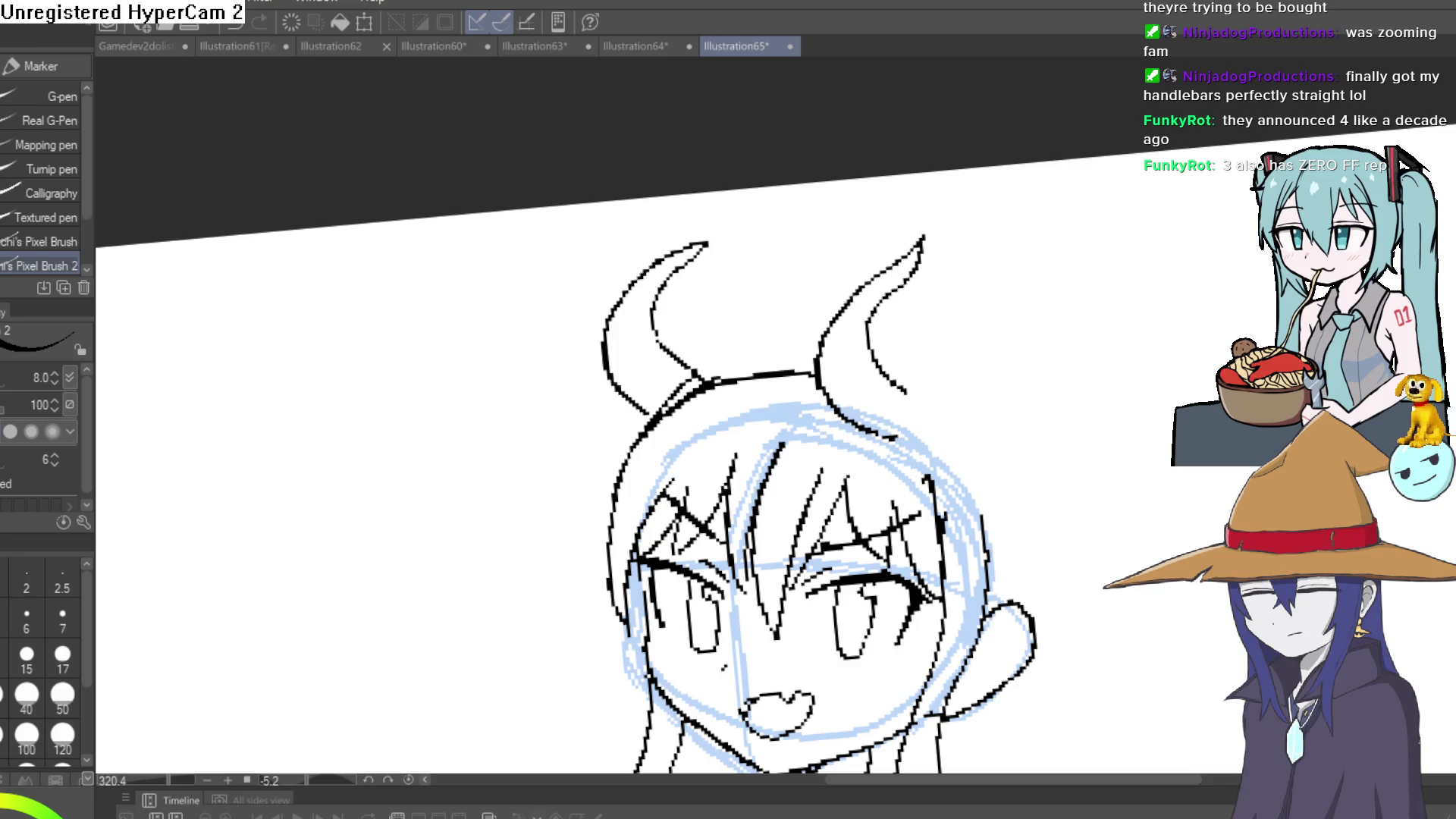
{"action": "mouse_move", "coordinate": [902, 389]}
{"action": "left_mouse_down"}
{"action": "mouse_move", "coordinate": [932, 442]}
{"action": "mouse_move", "coordinate": [895, 437]}
{"action": "left_mouse_up"}
{"action": "mouse_move", "coordinate": [817, 377]}
{"action": "left_mouse_down"}
{"action": "mouse_move", "coordinate": [664, 419]}
{"action": "mouse_move", "coordinate": [558, 580]}
{"action": "left_mouse_up"}
{"action": "mouse_move", "coordinate": [891, 380]}
{"action": "left_mouse_down"}
{"action": "mouse_move", "coordinate": [947, 402]}
{"action": "mouse_move", "coordinate": [1037, 595]}
{"action": "mouse_move", "coordinate": [1031, 514]}
{"action": "mouse_move", "coordinate": [907, 379]}
{"action": "left_mouse_up"}
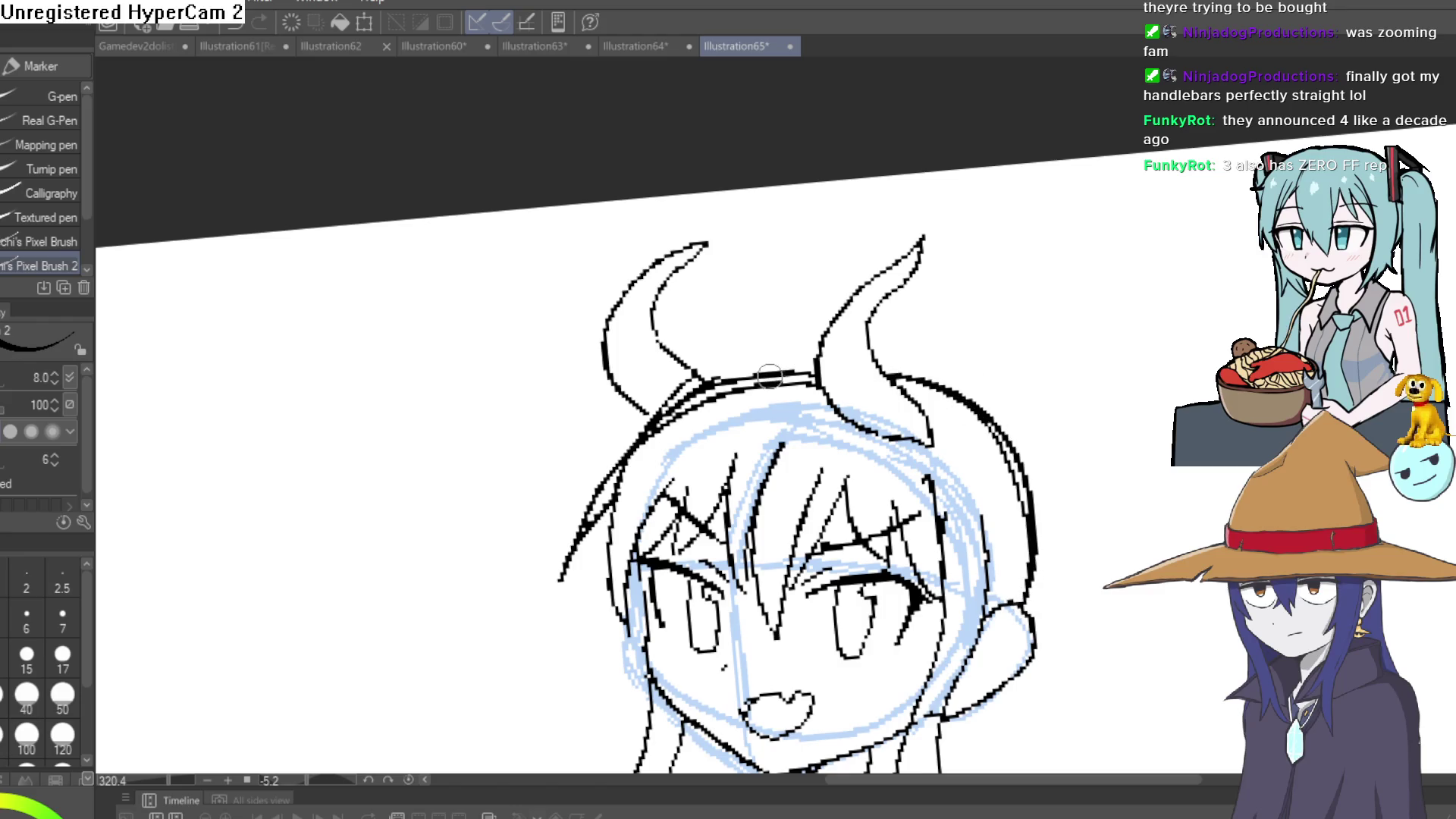
{"action": "key", "text": "e"}
{"action": "mouse_move", "coordinate": [788, 375]}
{"action": "left_mouse_down"}
{"action": "mouse_move", "coordinate": [682, 394]}
{"action": "mouse_move", "coordinate": [607, 470]}
{"action": "mouse_move", "coordinate": [614, 493]}
{"action": "mouse_move", "coordinate": [750, 379]}
{"action": "mouse_move", "coordinate": [796, 389]}
{"action": "left_mouse_up"}
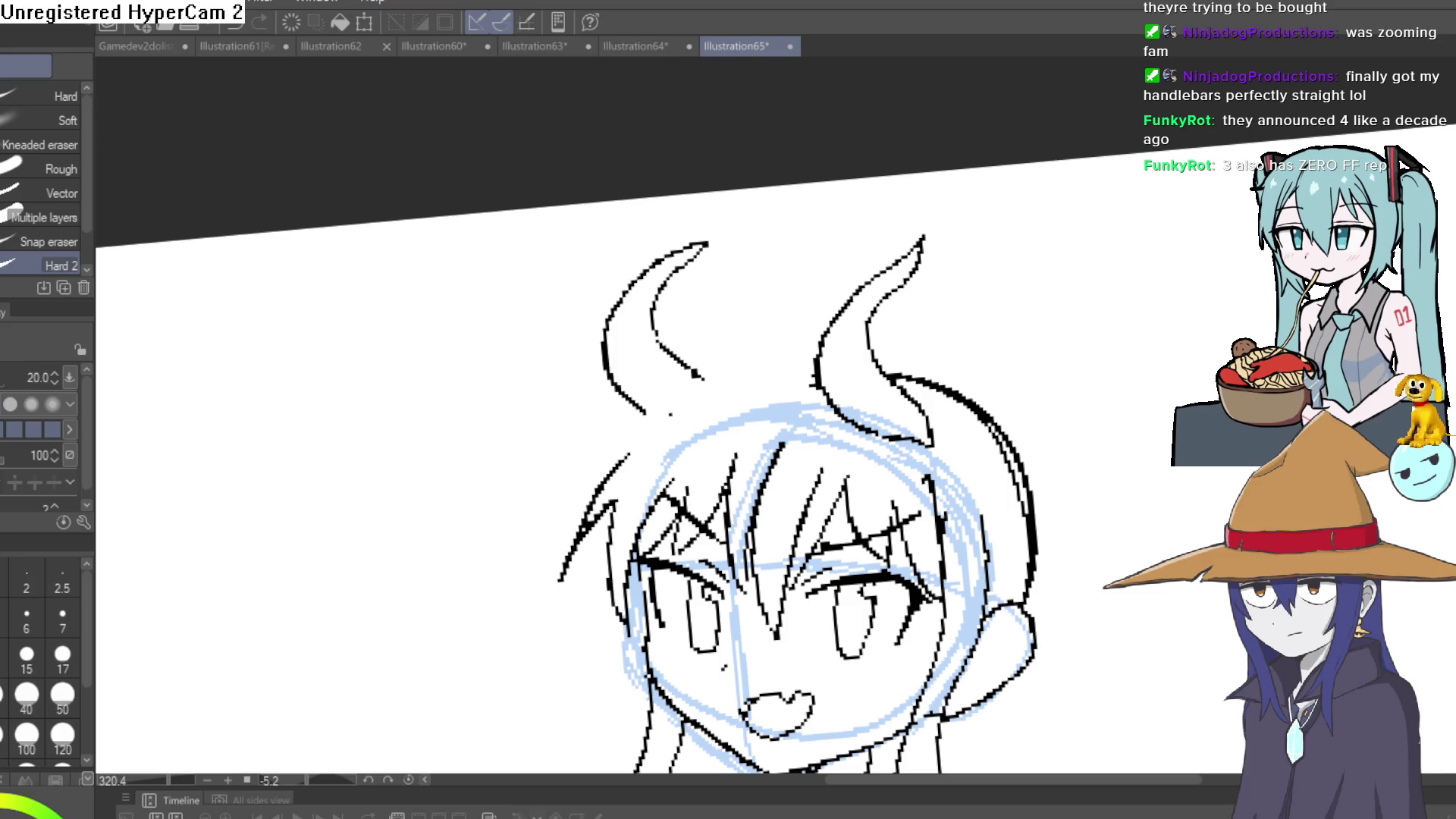
Redraw a thick hair outline down the head and erase the stray lower-left line.
{"action": "key", "text": "p"}
{"action": "mouse_move", "coordinate": [384, 238]}
{"action": "left_mouse_down"}
{"action": "mouse_move", "coordinate": [607, 212]}
{"action": "mouse_move", "coordinate": [809, 353]}
{"action": "mouse_move", "coordinate": [673, 277]}
{"action": "left_mouse_up"}
{"action": "scroll", "coordinate": [651, 399], "scroll_direction": "up", "scroll_amount": 3}
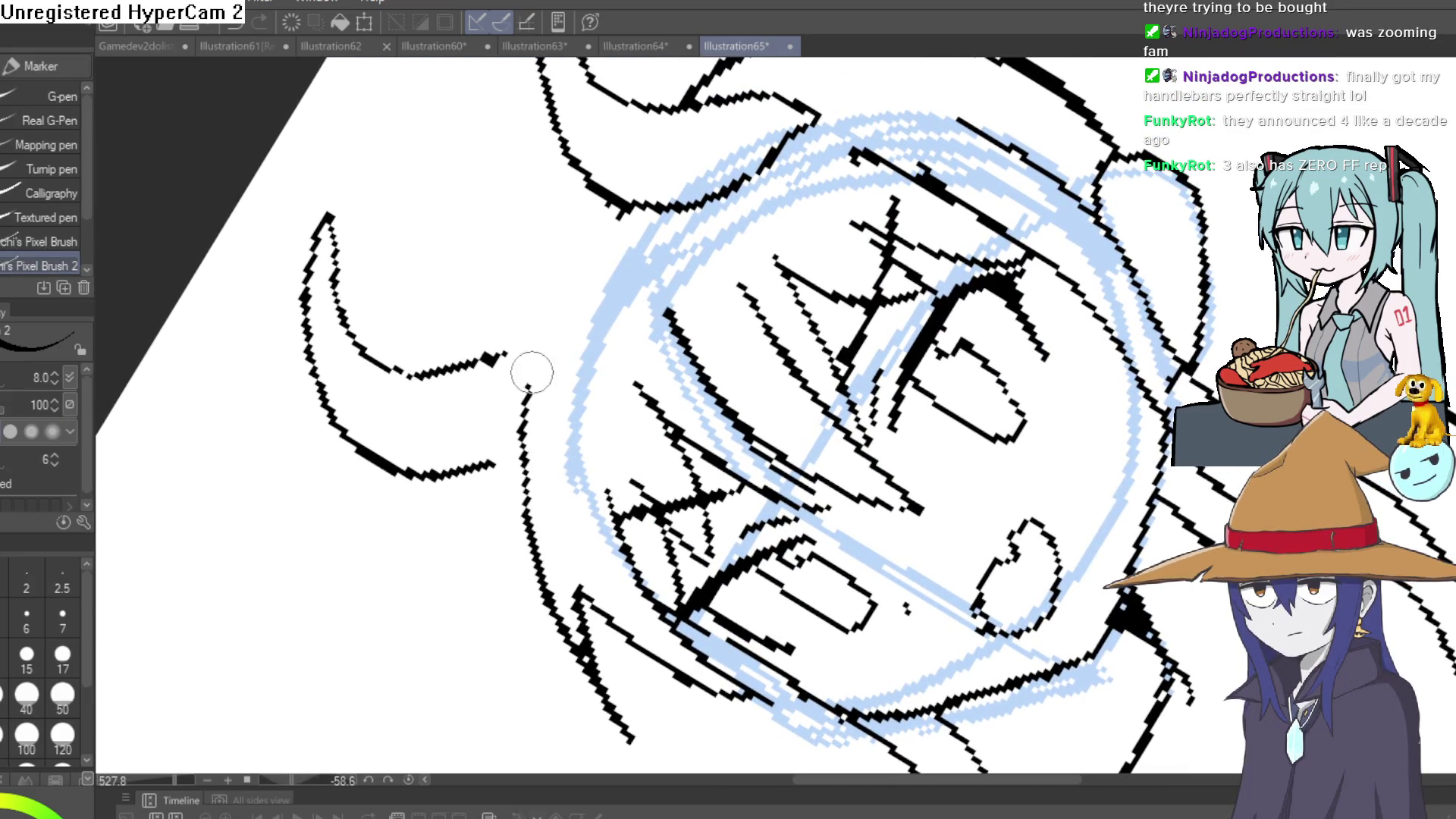
{"action": "mouse_move", "coordinate": [764, 196]}
{"action": "left_mouse_down"}
{"action": "mouse_move", "coordinate": [1023, 425]}
{"action": "mouse_move", "coordinate": [1054, 516]}
{"action": "mouse_move", "coordinate": [1050, 485]}
{"action": "left_mouse_up"}
{"action": "mouse_move", "coordinate": [850, 171]}
{"action": "left_mouse_down"}
{"action": "mouse_move", "coordinate": [936, 138]}
{"action": "mouse_move", "coordinate": [766, 114]}
{"action": "mouse_move", "coordinate": [607, 170]}
{"action": "mouse_move", "coordinate": [523, 284]}
{"action": "mouse_move", "coordinate": [485, 402]}
{"action": "left_mouse_up"}
{"action": "key", "text": "e"}
{"action": "mouse_move", "coordinate": [561, 254]}
{"action": "left_mouse_down"}
{"action": "mouse_move", "coordinate": [481, 394]}
{"action": "mouse_move", "coordinate": [474, 304]}
{"action": "mouse_move", "coordinate": [531, 228]}
{"action": "mouse_move", "coordinate": [648, 167]}
{"action": "mouse_move", "coordinate": [732, 136]}
{"action": "mouse_move", "coordinate": [947, 155]}
{"action": "left_mouse_up"}
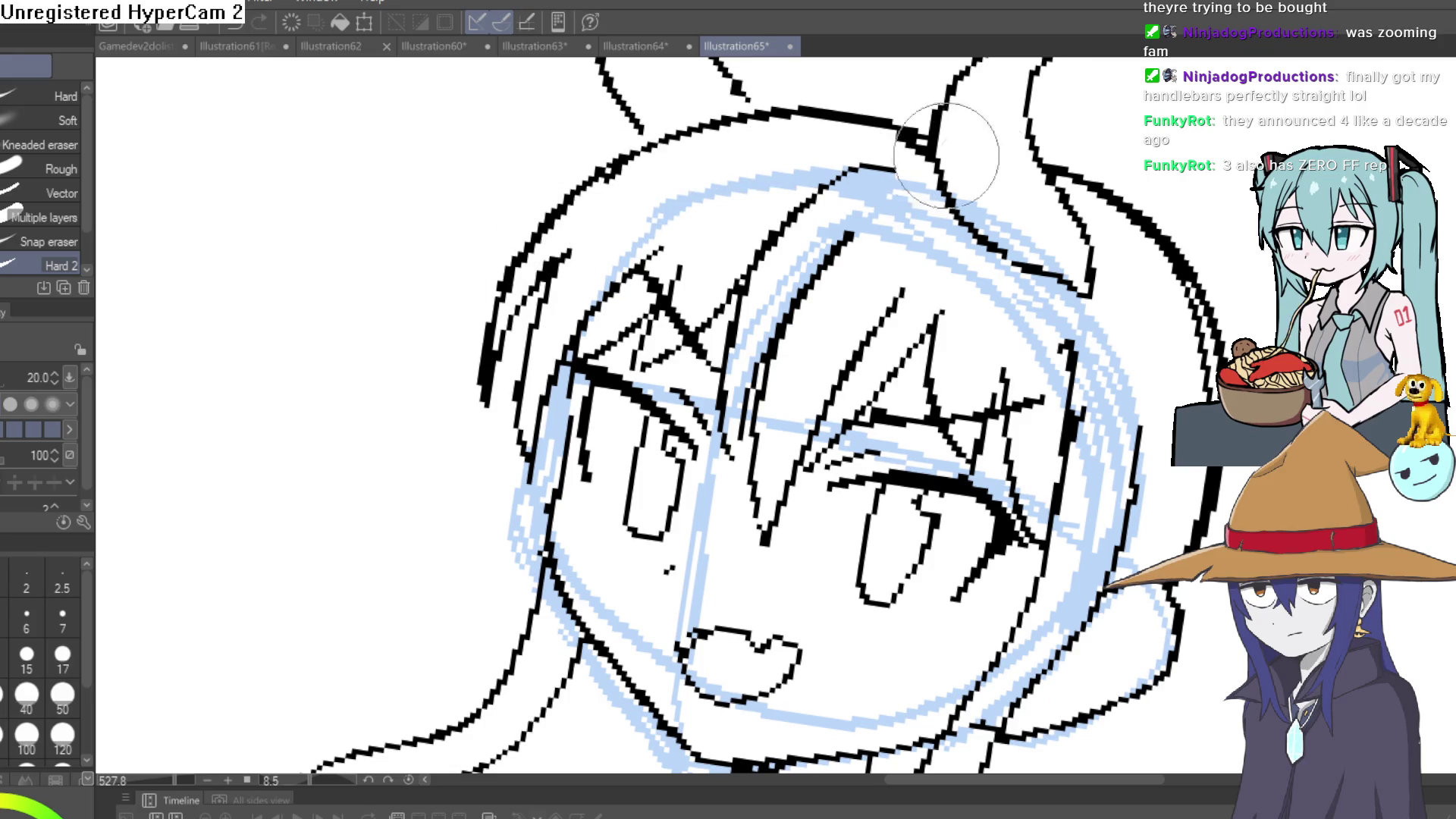
{"action": "scroll", "coordinate": [946, 155], "scroll_direction": "down", "scroll_amount": 5}
{"action": "mouse_move", "coordinate": [1121, 234]}
{"action": "left_mouse_down"}
{"action": "mouse_move", "coordinate": [991, 302]}
{"action": "mouse_move", "coordinate": [901, 273]}
{"action": "left_mouse_up"}
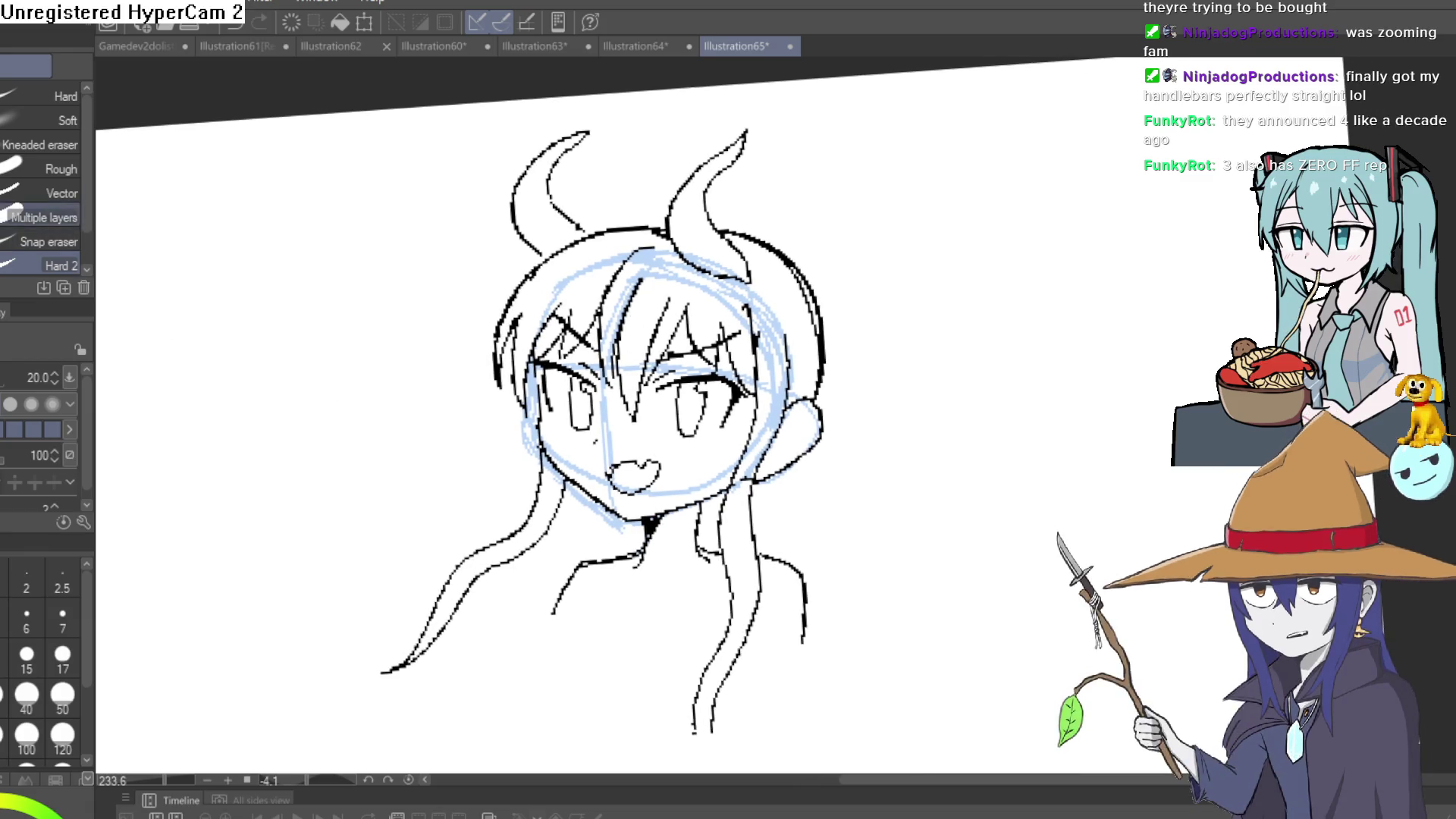
{"action": "key", "text": "p"}
{"action": "left_click_drag", "start_coordinate": [872, 429], "coordinate": [672, 326]}
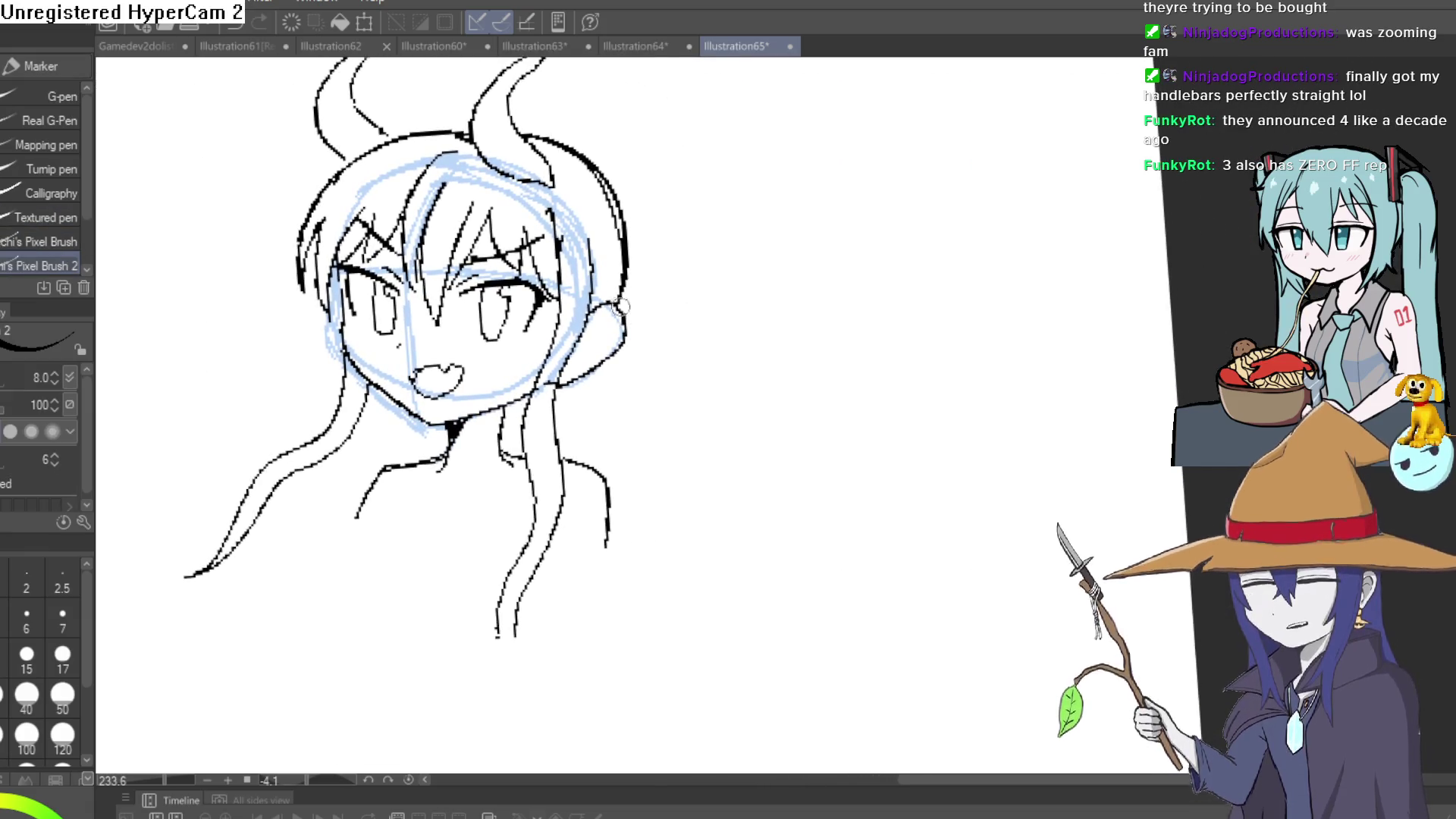
{"action": "left_click_drag", "start_coordinate": [620, 252], "coordinate": [626, 306]}
{"action": "scroll", "coordinate": [876, 528], "scroll_direction": "up", "scroll_amount": 5}
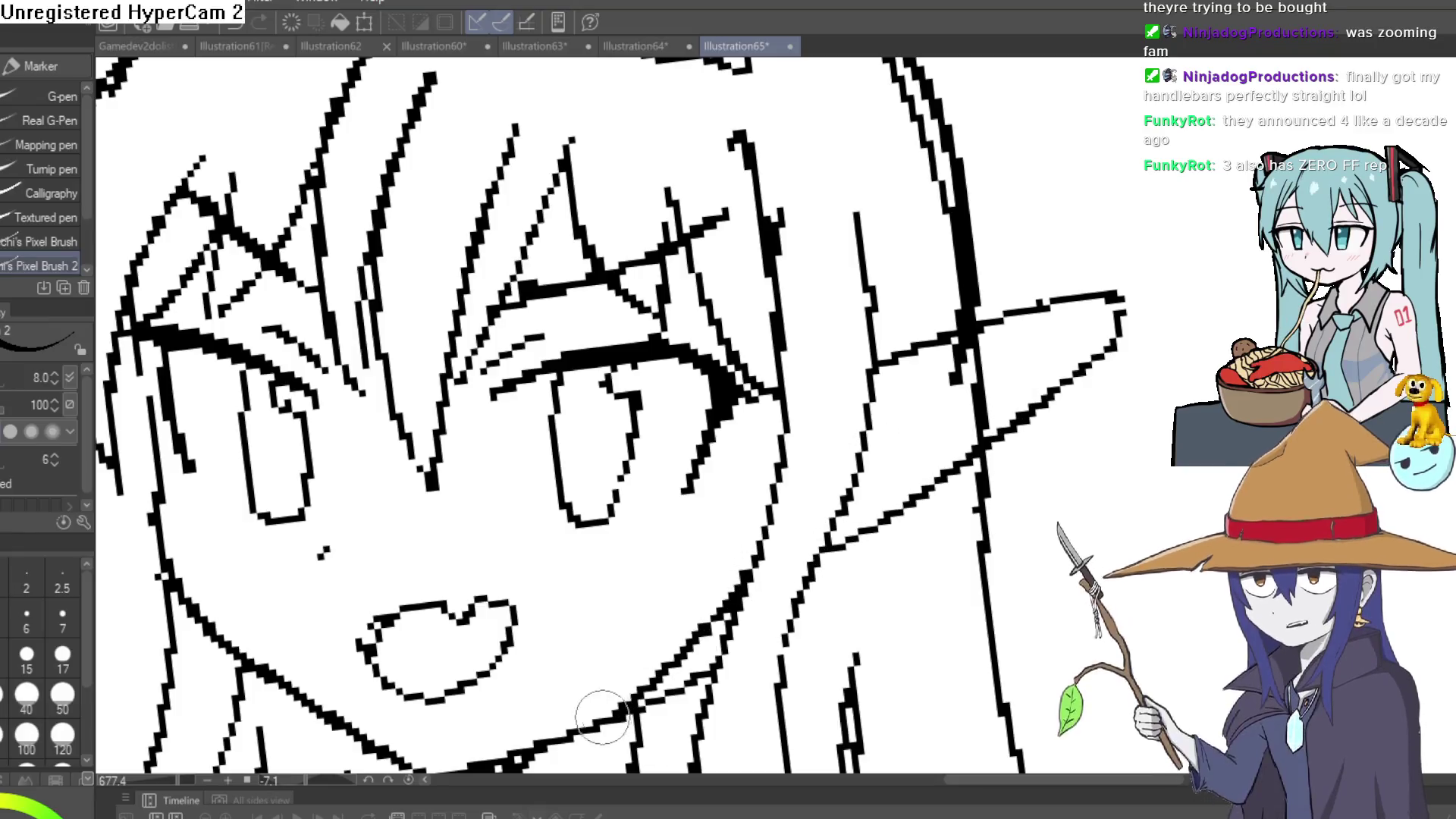
{"action": "scroll", "coordinate": [756, 591], "scroll_direction": "down", "scroll_amount": 4}
{"action": "scroll", "coordinate": [940, 455], "scroll_direction": "up", "scroll_amount": 2}
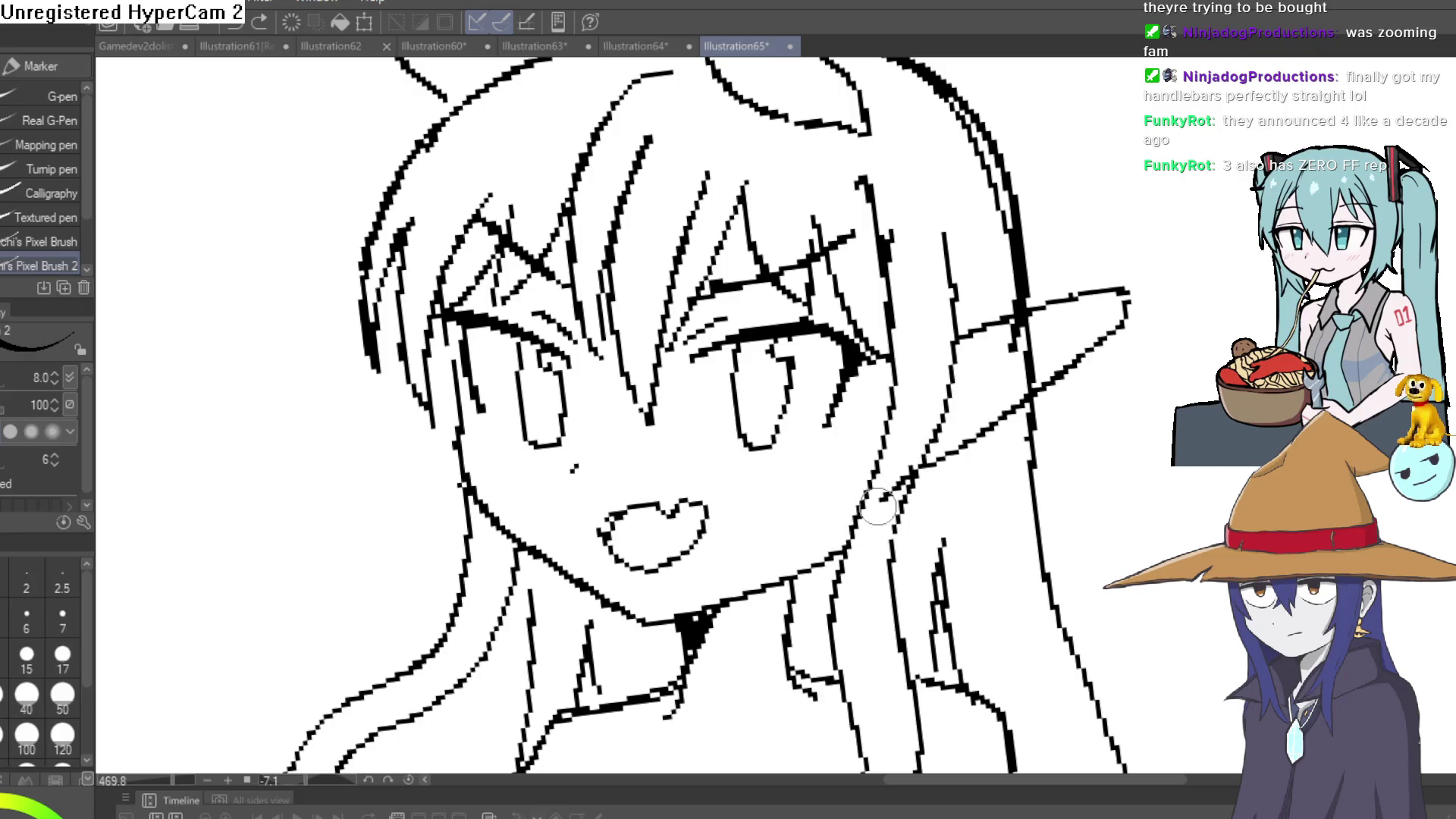
{"action": "key", "text": "e"}
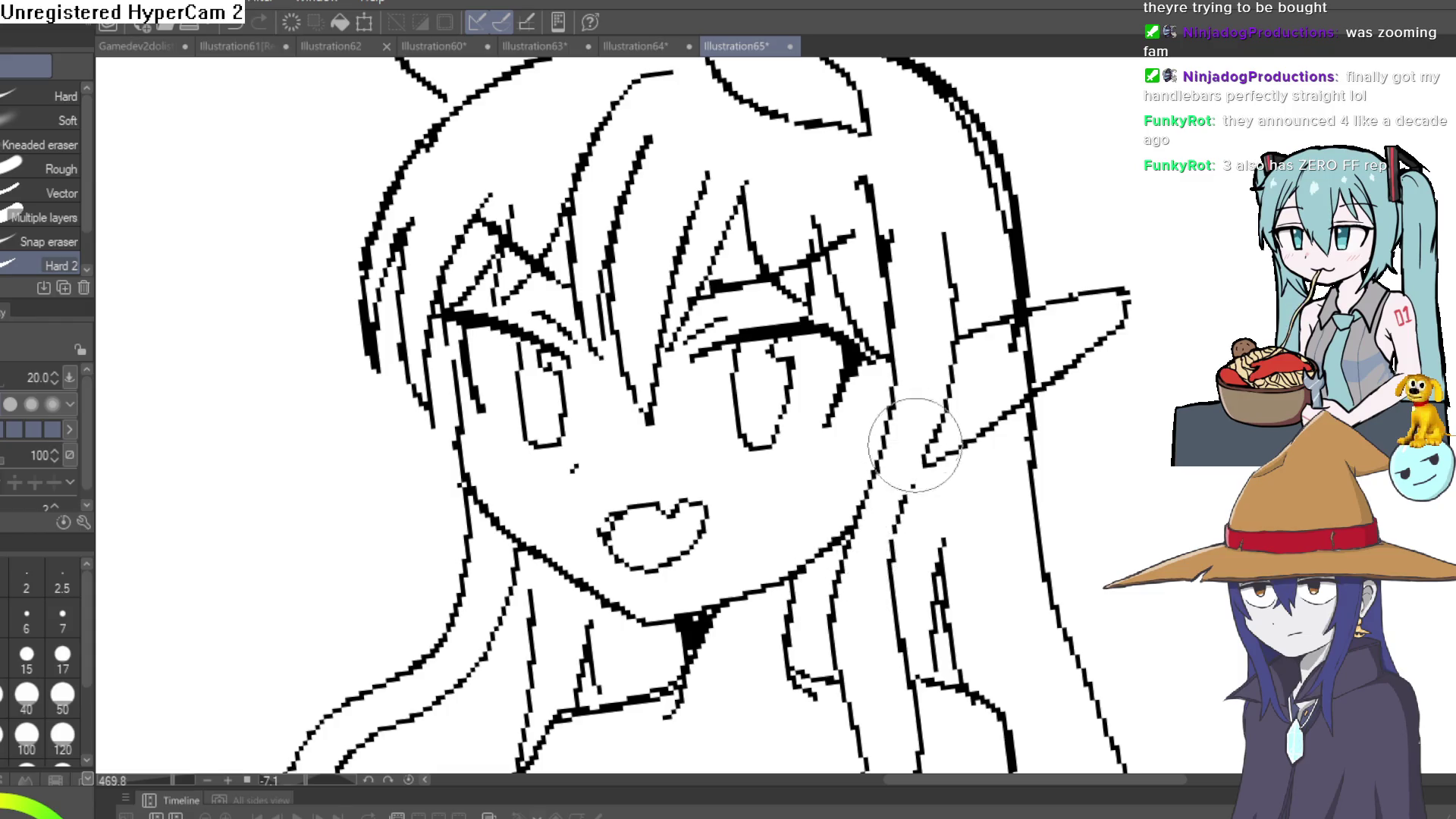
{"action": "scroll", "coordinate": [1016, 413], "scroll_direction": "down", "scroll_amount": 3}
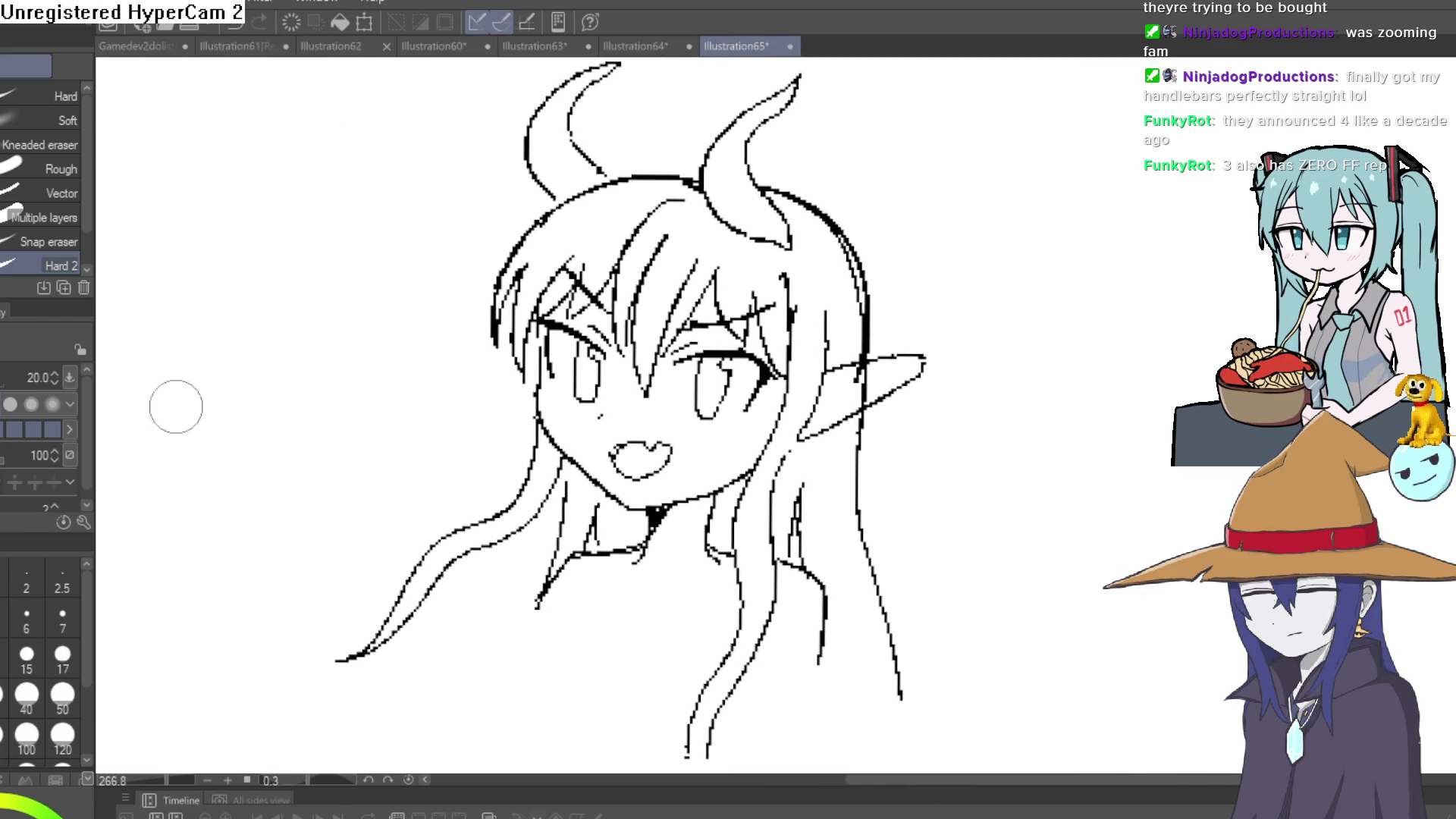
{"action": "key", "text": "p"}
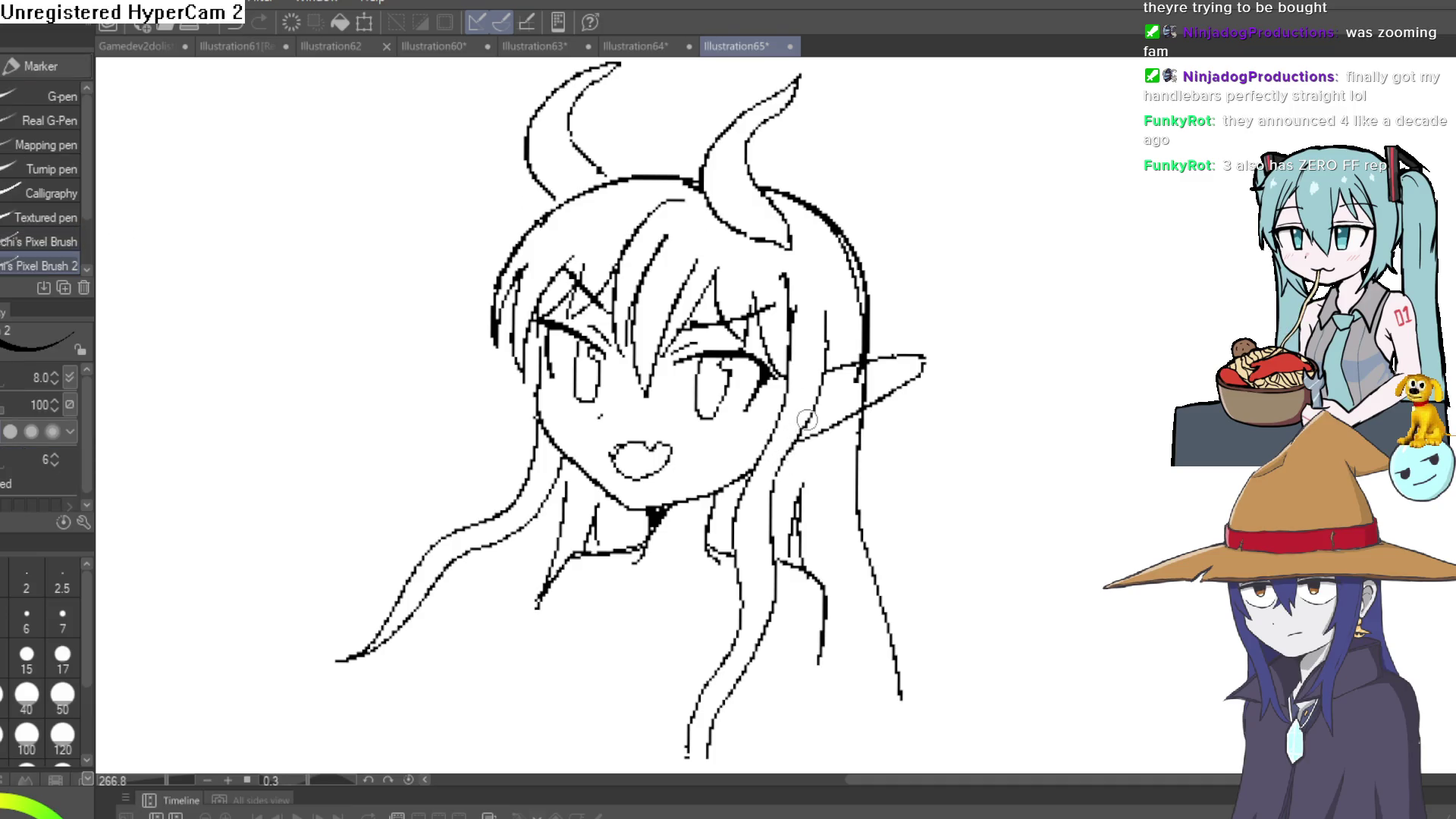
{"action": "scroll", "coordinate": [955, 245], "scroll_direction": "down", "scroll_amount": 2}
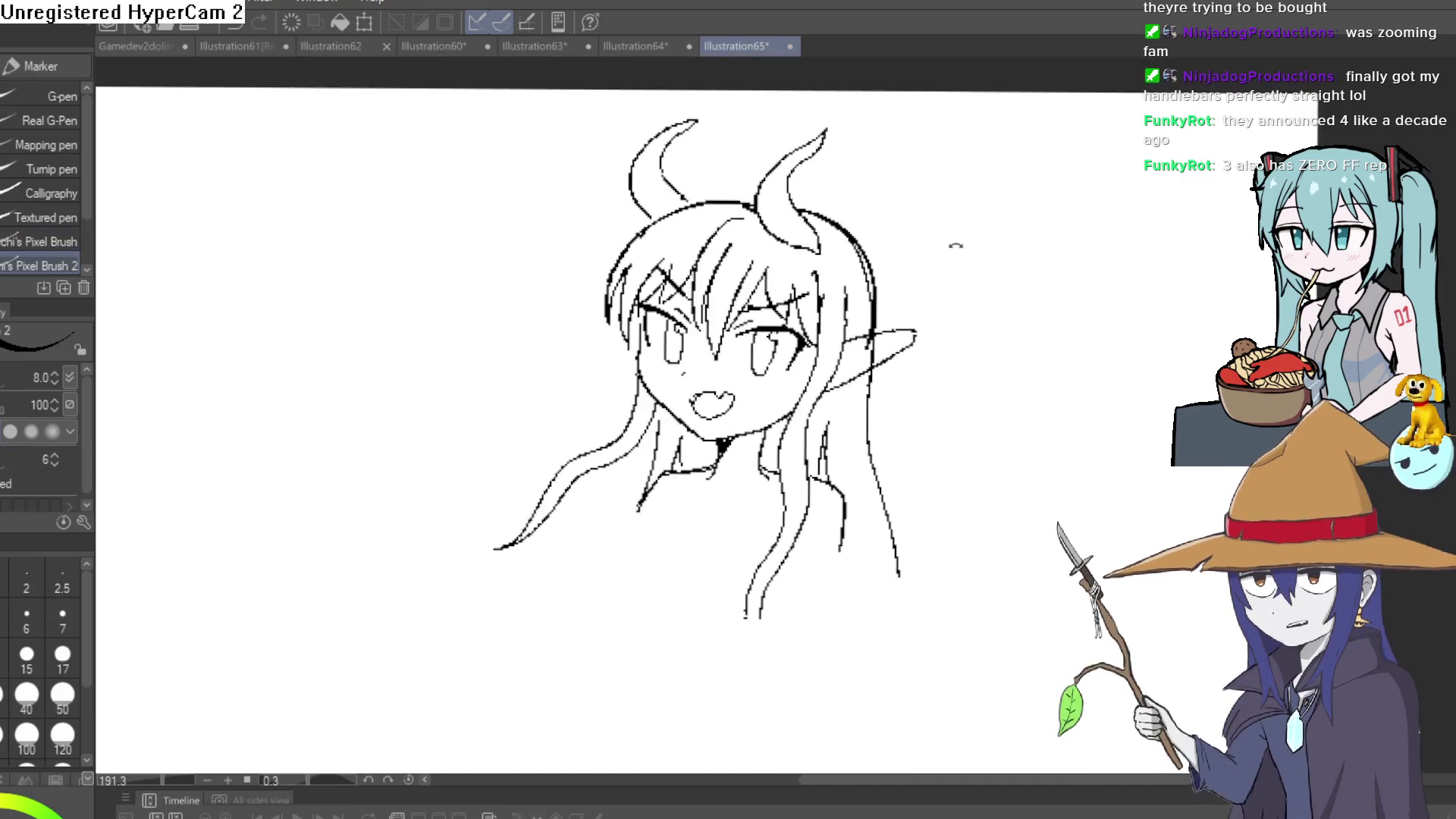
Draw an inner fold line and a small hatch stroke inside the pointed ear.
{"action": "left_click_drag", "start_coordinate": [955, 245], "coordinate": [903, 344]}
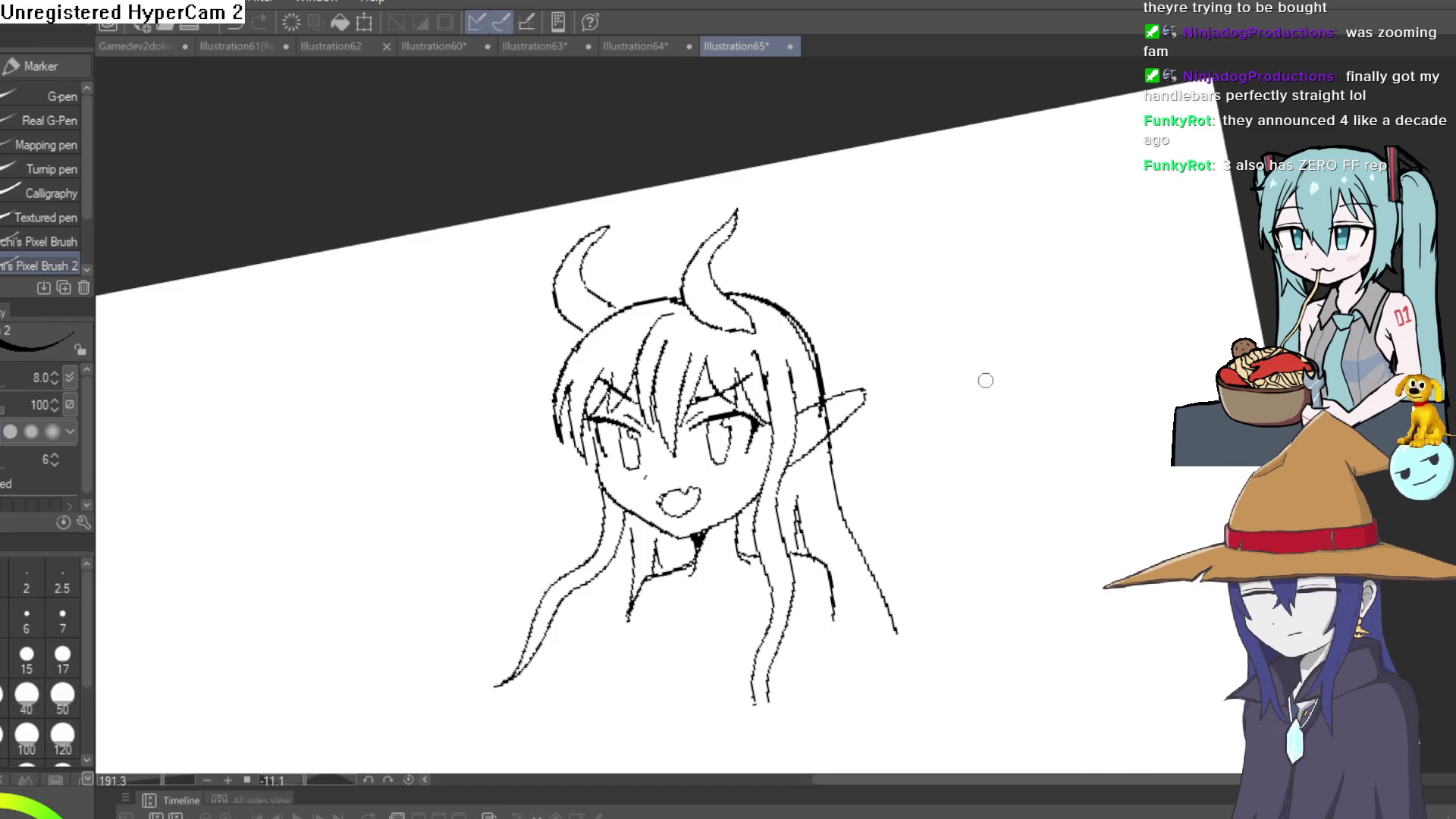
{"action": "scroll", "coordinate": [819, 420], "scroll_direction": "up", "scroll_amount": 3}
{"action": "key", "text": "e"}
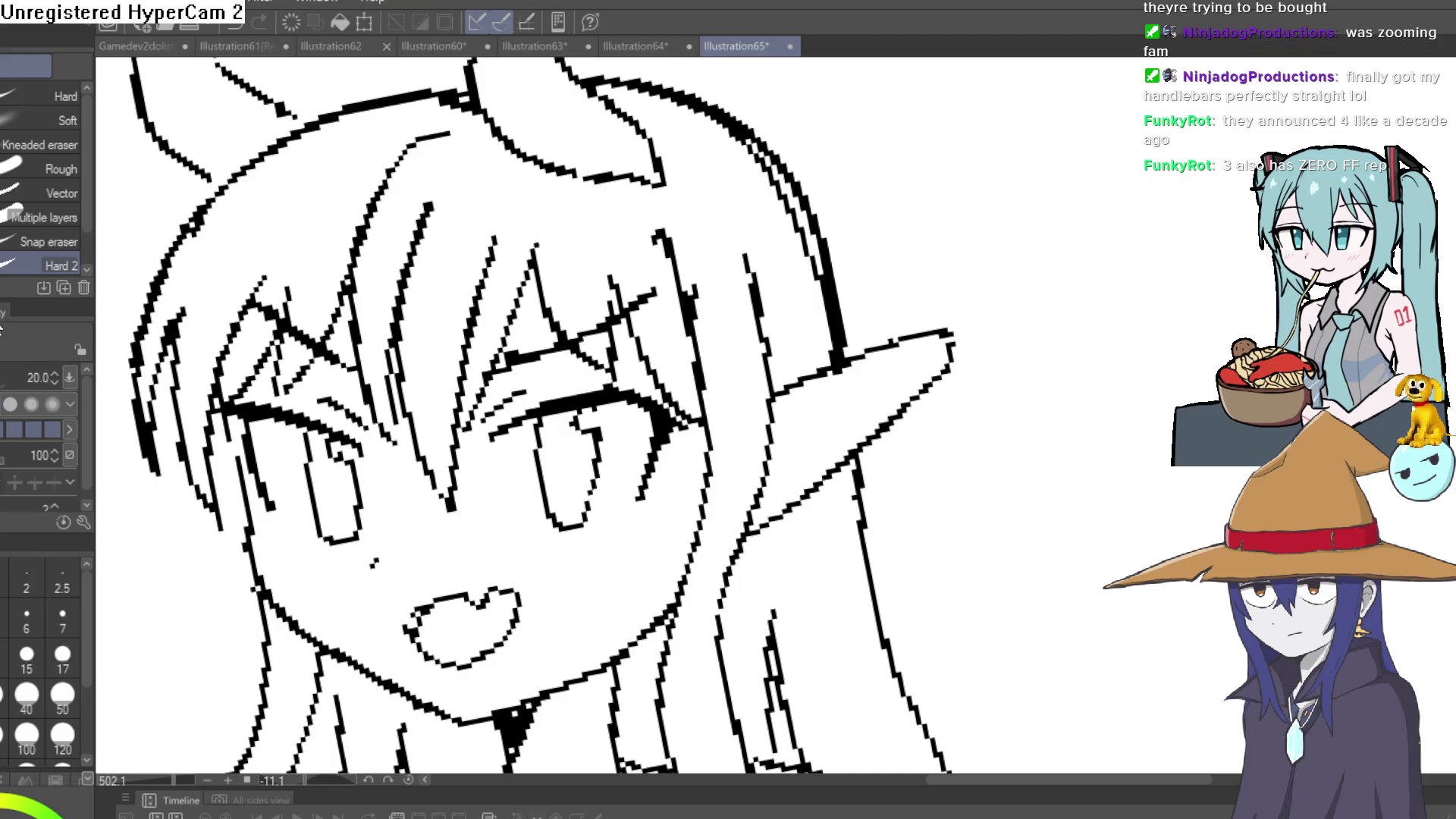
{"action": "key", "text": "p"}
{"action": "scroll", "coordinate": [803, 442], "scroll_direction": "up", "scroll_amount": 2}
{"action": "mouse_move", "coordinate": [754, 397]}
{"action": "left_mouse_down"}
{"action": "mouse_move", "coordinate": [903, 324]}
{"action": "mouse_move", "coordinate": [1007, 341]}
{"action": "mouse_move", "coordinate": [968, 335]}
{"action": "left_mouse_up"}
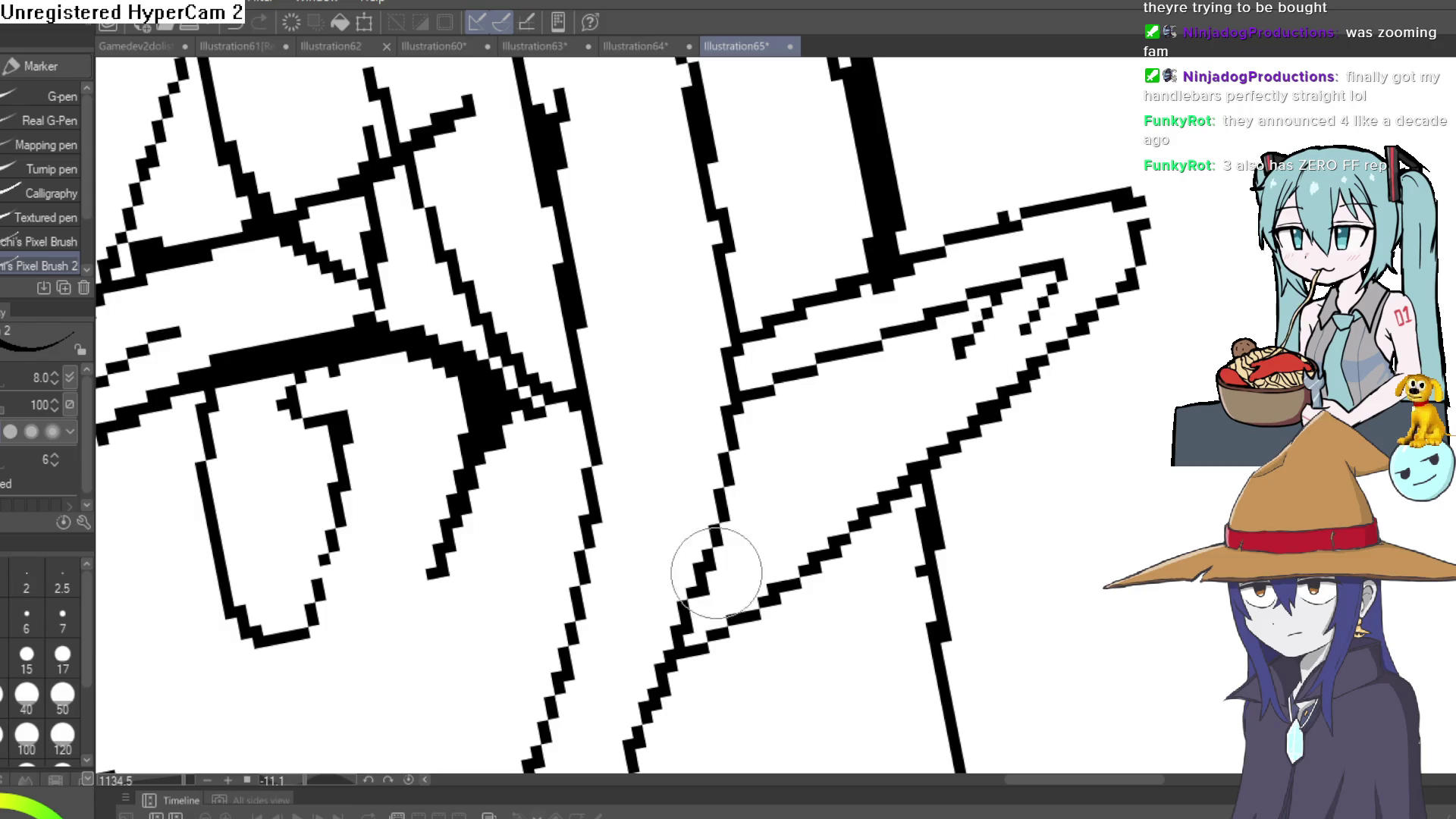
{"action": "mouse_move", "coordinate": [858, 379]}
{"action": "left_mouse_down"}
{"action": "mouse_move", "coordinate": [849, 393]}
{"action": "mouse_move", "coordinate": [1082, 445]}
{"action": "mouse_move", "coordinate": [1056, 402]}
{"action": "left_mouse_up"}
{"action": "scroll", "coordinate": [887, 390], "scroll_direction": "down", "scroll_amount": 3}
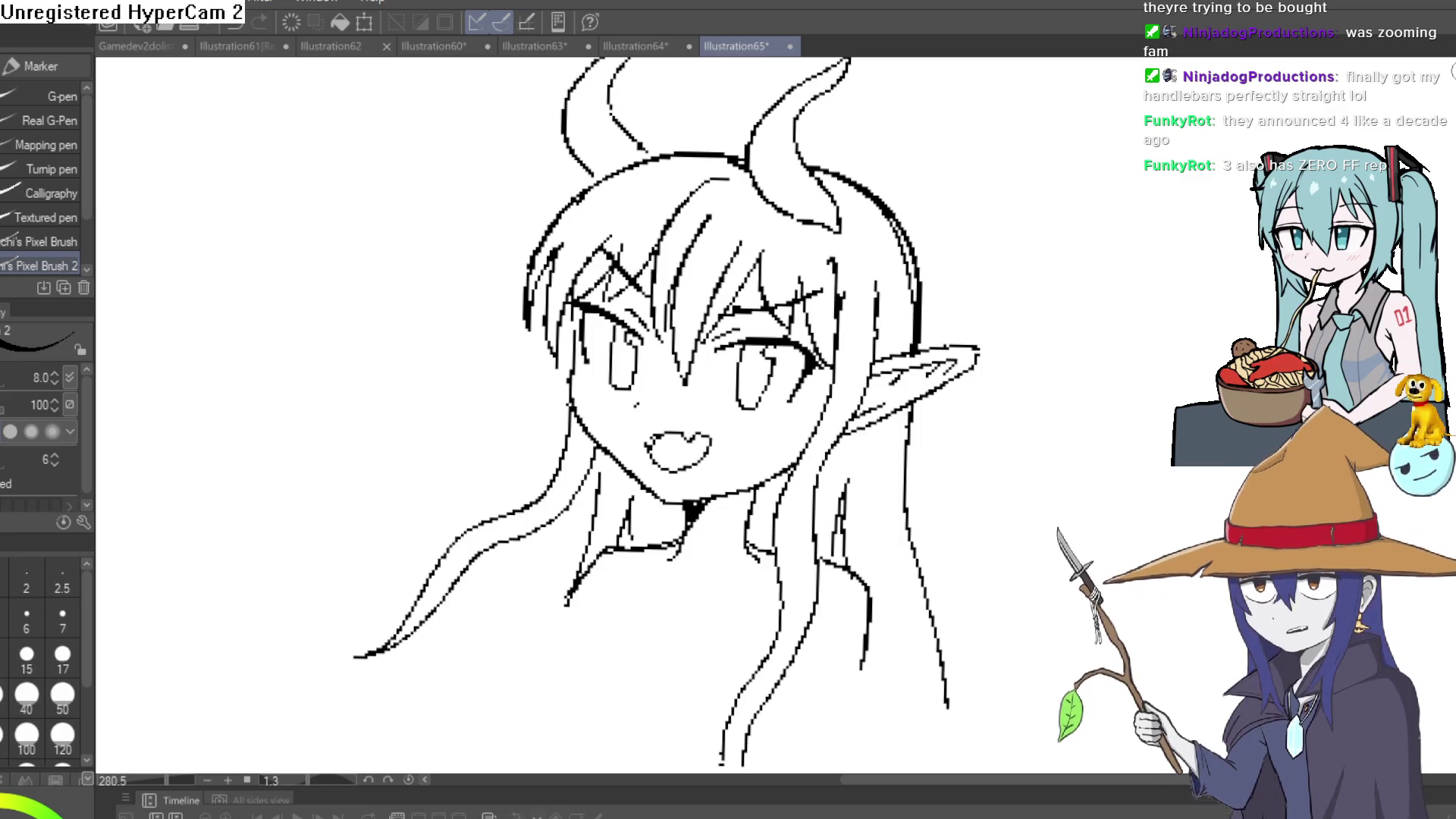
Draw small black pupils in the right and left eyes, undoing a stray stroke beside the ear.
{"action": "left_click_drag", "start_coordinate": [1089, 391], "coordinate": [1153, 384]}
{"action": "key", "text": "ctrl+z"}
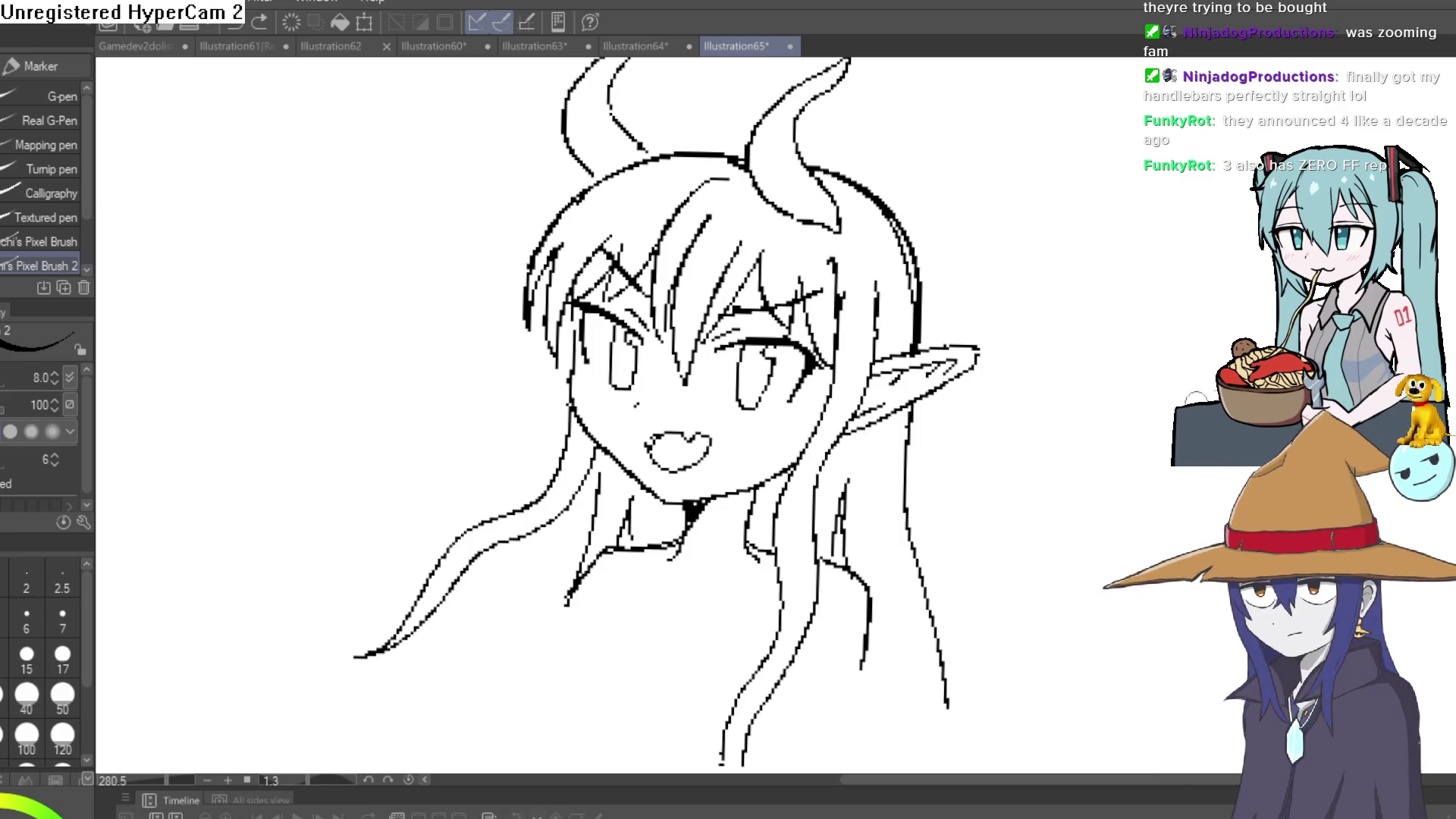
{"action": "scroll", "coordinate": [1097, 396], "scroll_direction": "down", "scroll_amount": 3}
{"action": "scroll", "coordinate": [1076, 398], "scroll_direction": "up", "scroll_amount": 6}
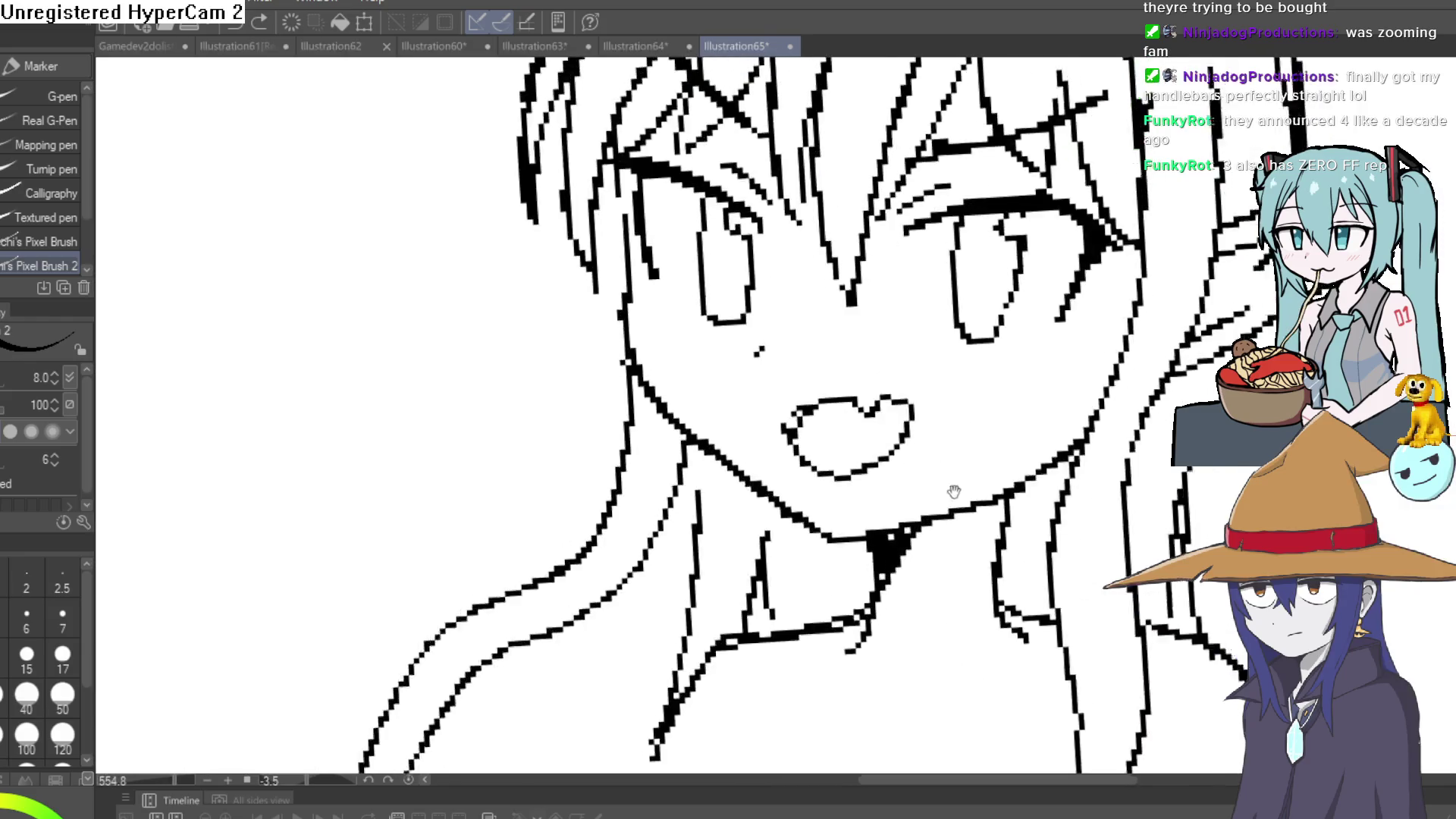
{"action": "left_click_drag", "start_coordinate": [1034, 413], "coordinate": [1018, 437]}
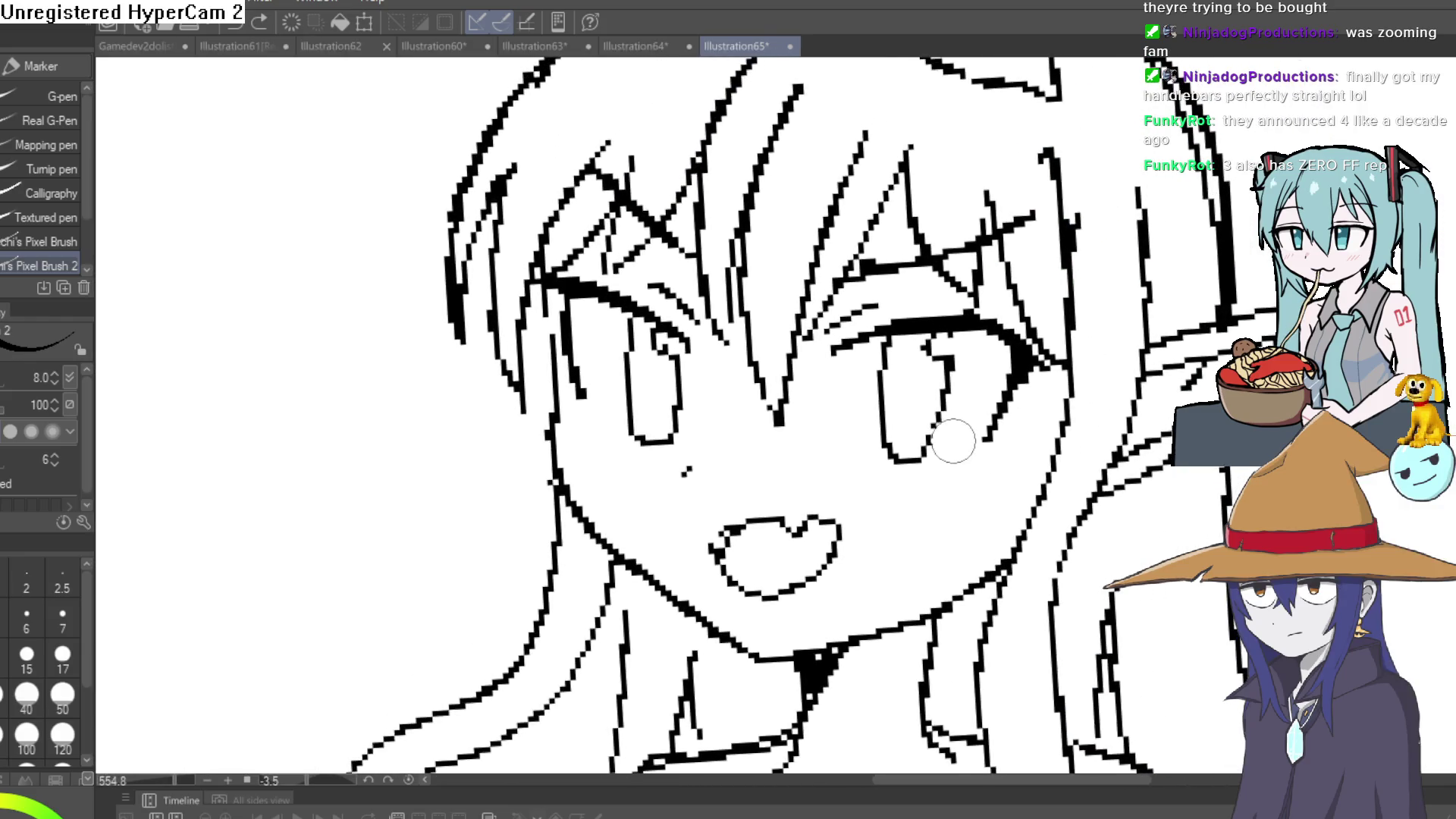
{"action": "scroll", "coordinate": [905, 380], "scroll_direction": "up", "scroll_amount": 3}
{"action": "mouse_move", "coordinate": [920, 390]}
{"action": "left_mouse_down"}
{"action": "mouse_move", "coordinate": [919, 407]}
{"action": "mouse_move", "coordinate": [919, 384]}
{"action": "left_mouse_up"}
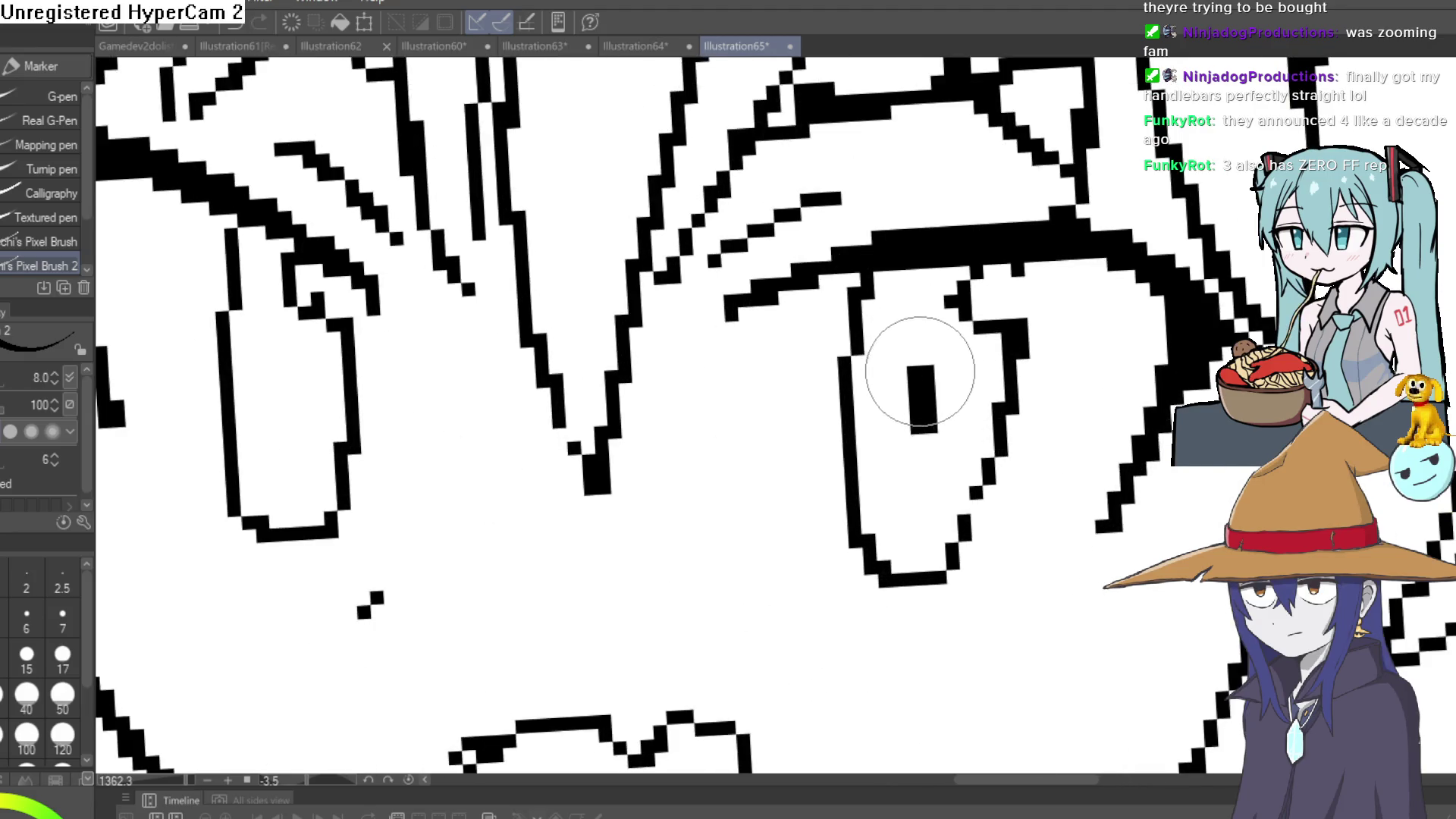
{"action": "left_click_drag", "start_coordinate": [286, 353], "coordinate": [289, 396]}
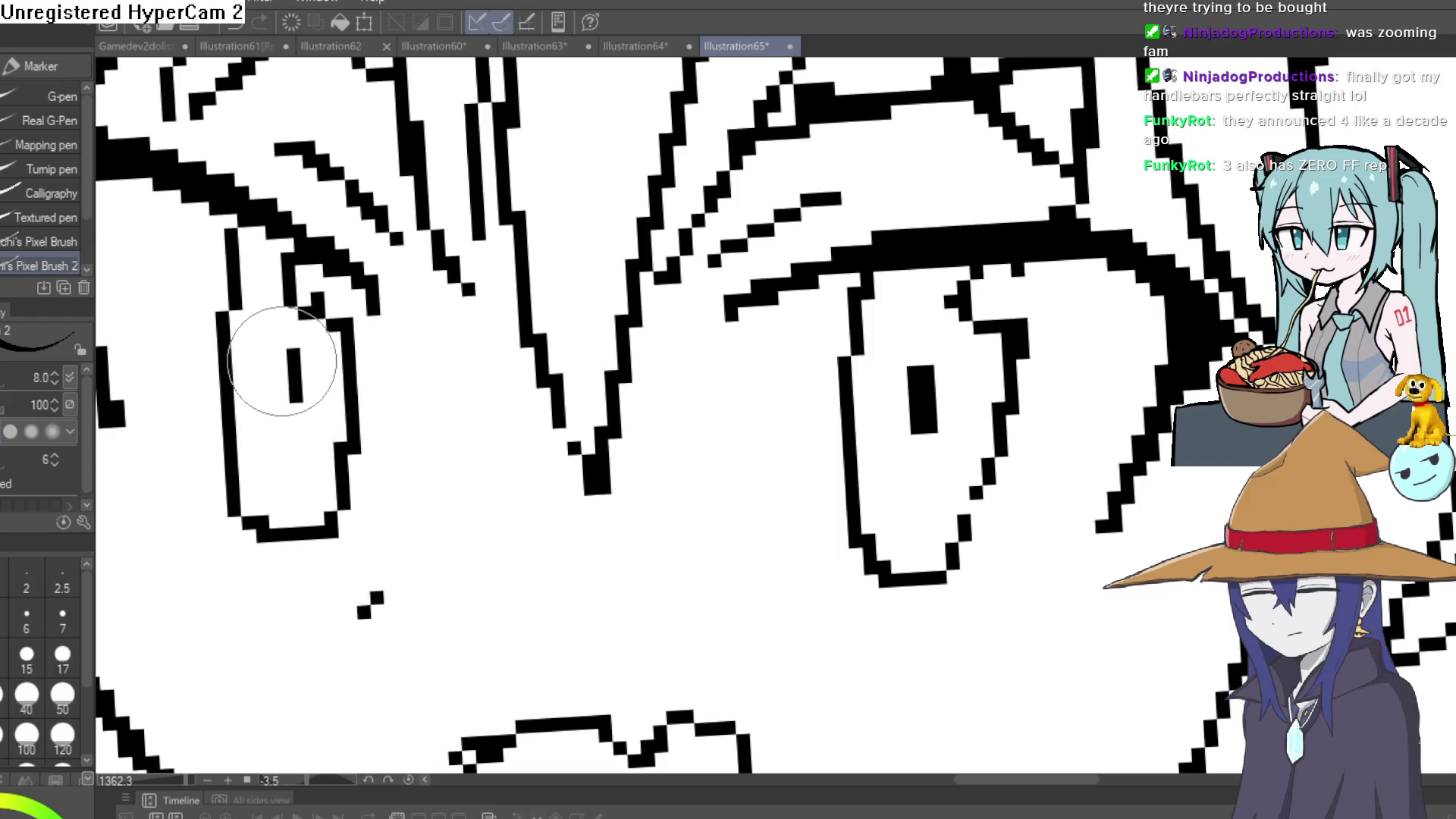
{"action": "scroll", "coordinate": [1135, 338], "scroll_direction": "down", "scroll_amount": 5}
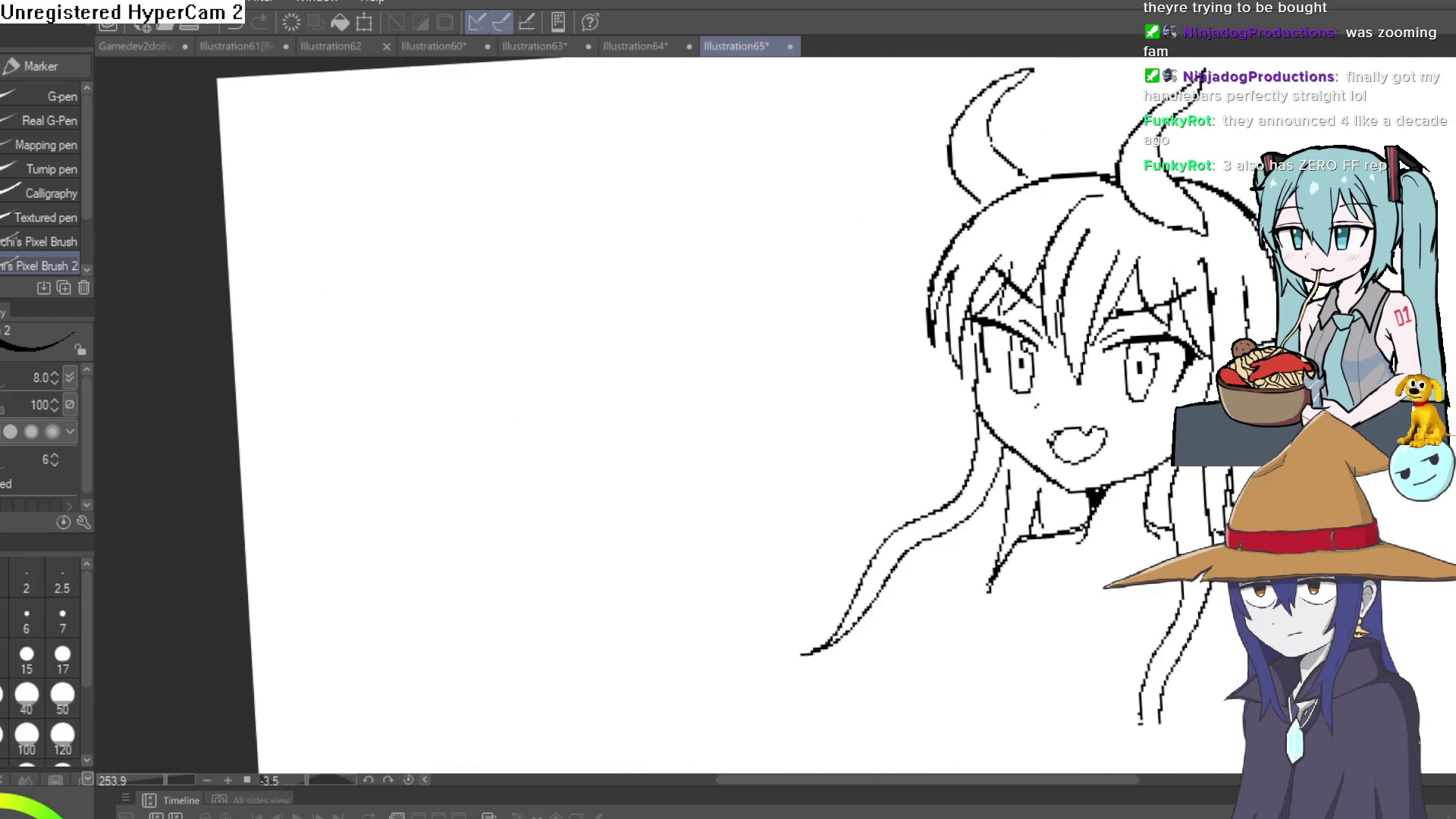
{"action": "scroll", "coordinate": [982, 329], "scroll_direction": "up", "scroll_amount": 5}
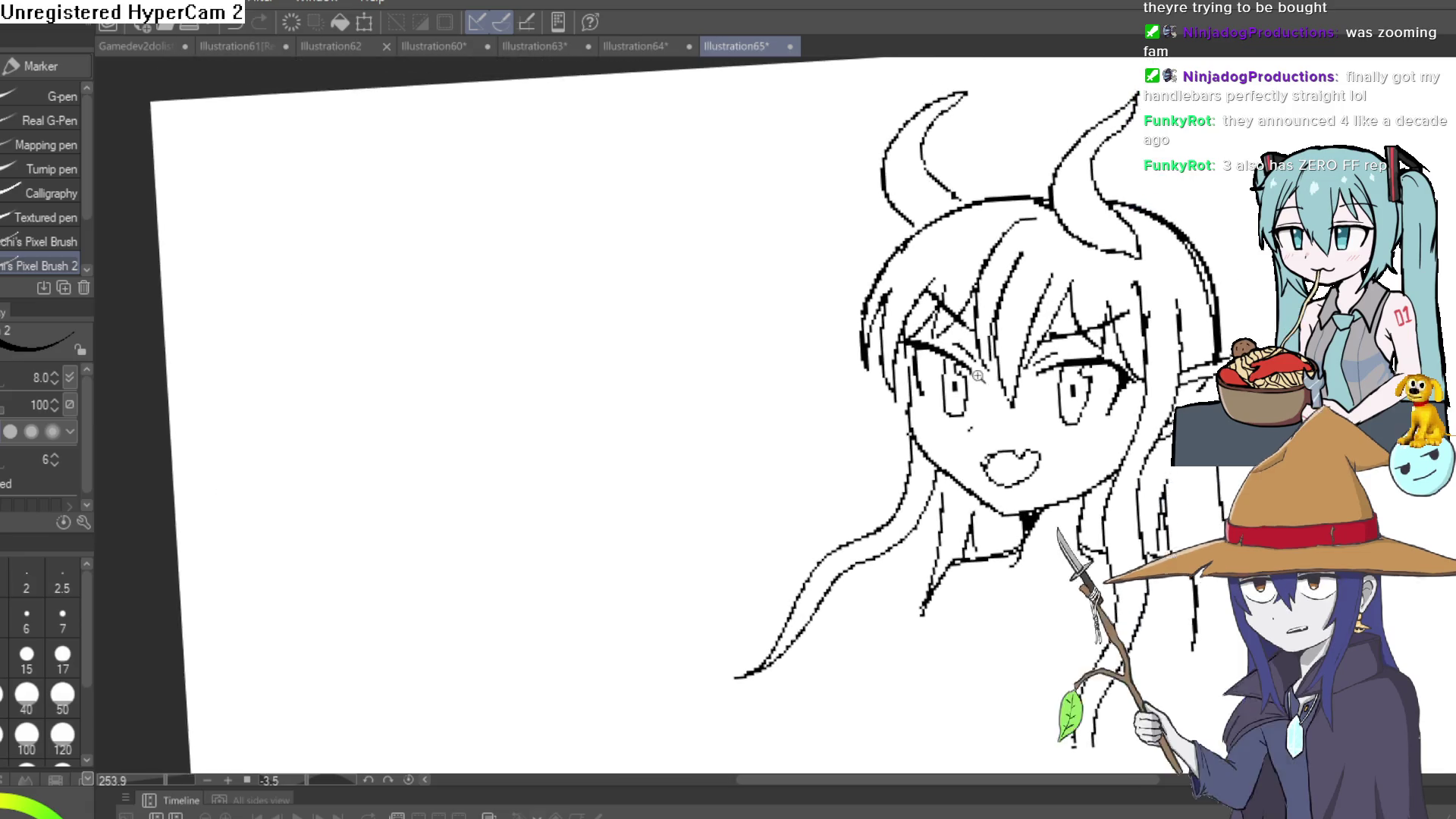
Draw an inner contour line down the right horn and the left horn.
{"action": "key", "text": "e"}
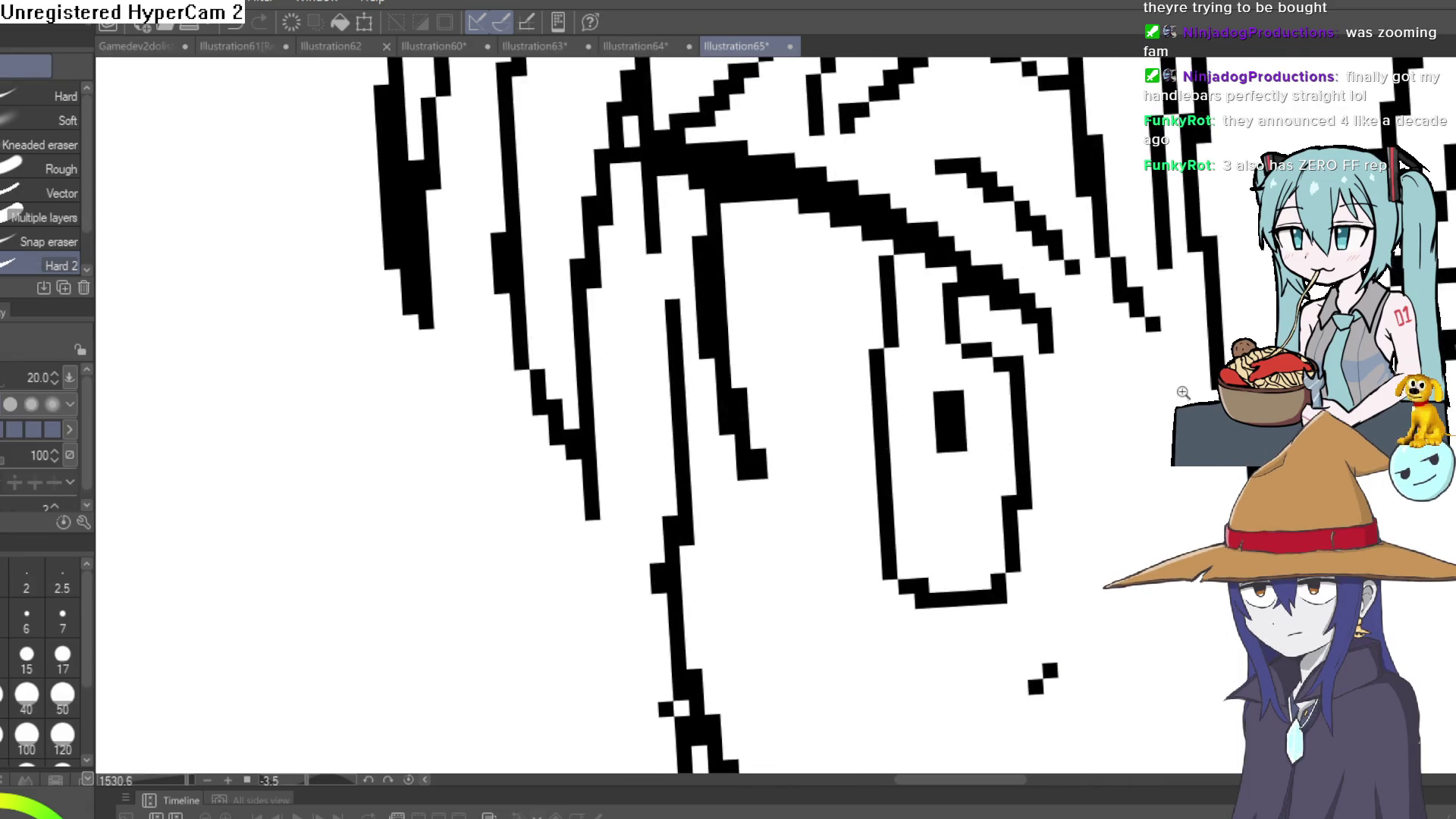
{"action": "scroll", "coordinate": [978, 341], "scroll_direction": "down", "scroll_amount": 4}
{"action": "scroll", "coordinate": [965, 426], "scroll_direction": "down", "scroll_amount": 4}
{"action": "scroll", "coordinate": [965, 426], "scroll_direction": "up", "scroll_amount": 2}
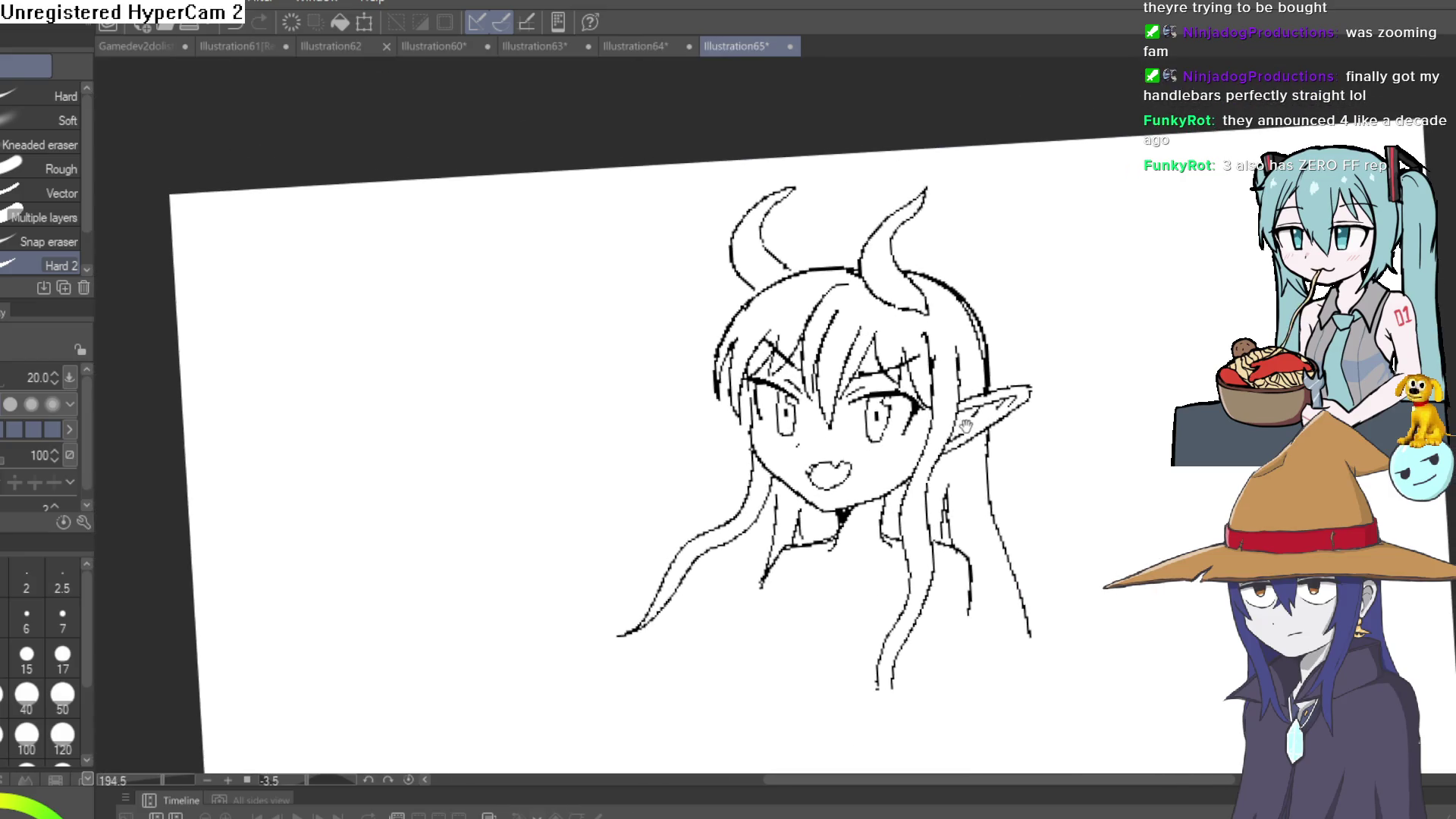
{"action": "key", "text": "p"}
{"action": "scroll", "coordinate": [951, 344], "scroll_direction": "up", "scroll_amount": 3}
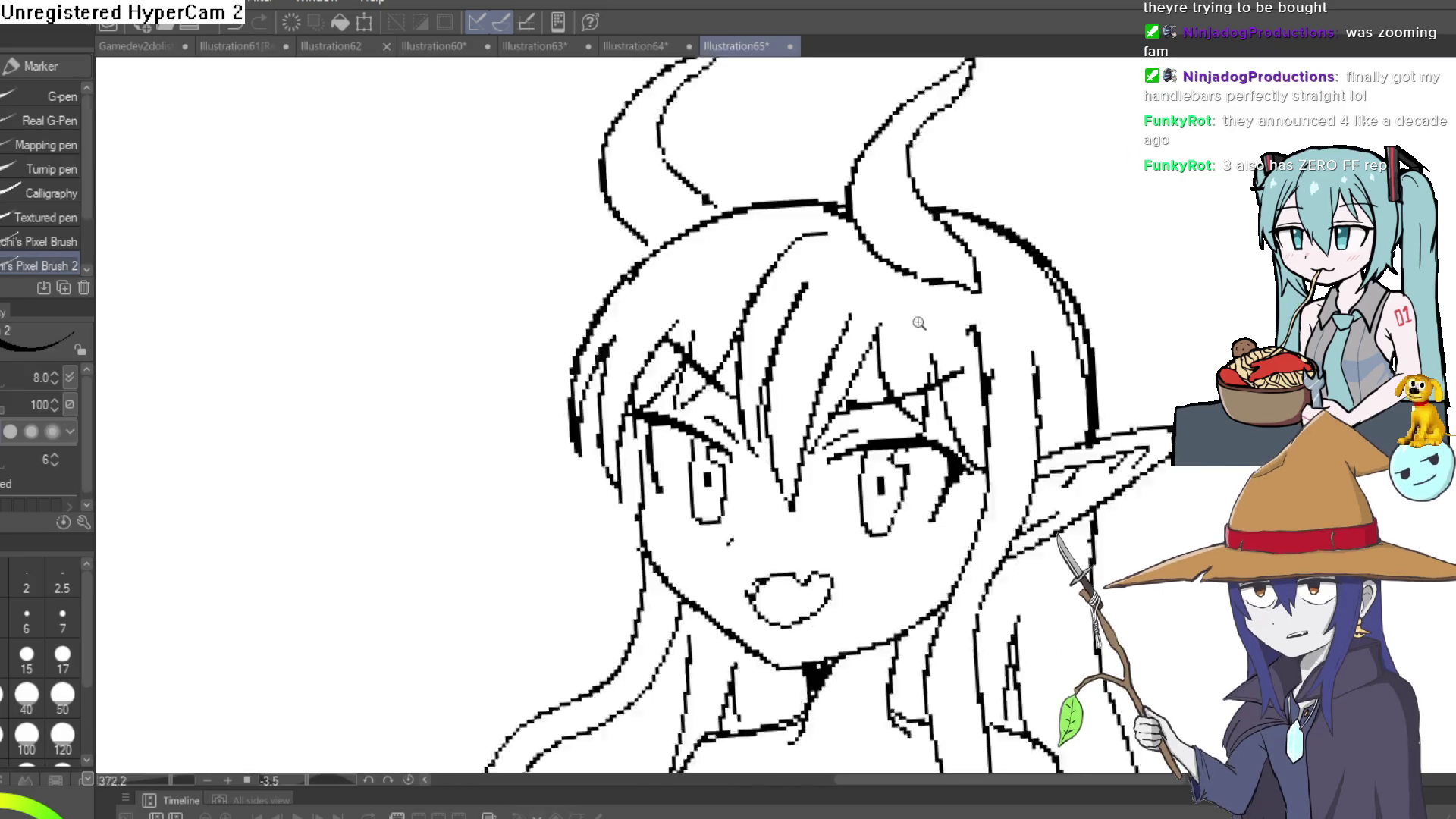
{"action": "scroll", "coordinate": [951, 343], "scroll_direction": "down", "scroll_amount": 2}
{"action": "scroll", "coordinate": [854, 338], "scroll_direction": "up", "scroll_amount": 4}
{"action": "scroll", "coordinate": [955, 285], "scroll_direction": "down", "scroll_amount": 2}
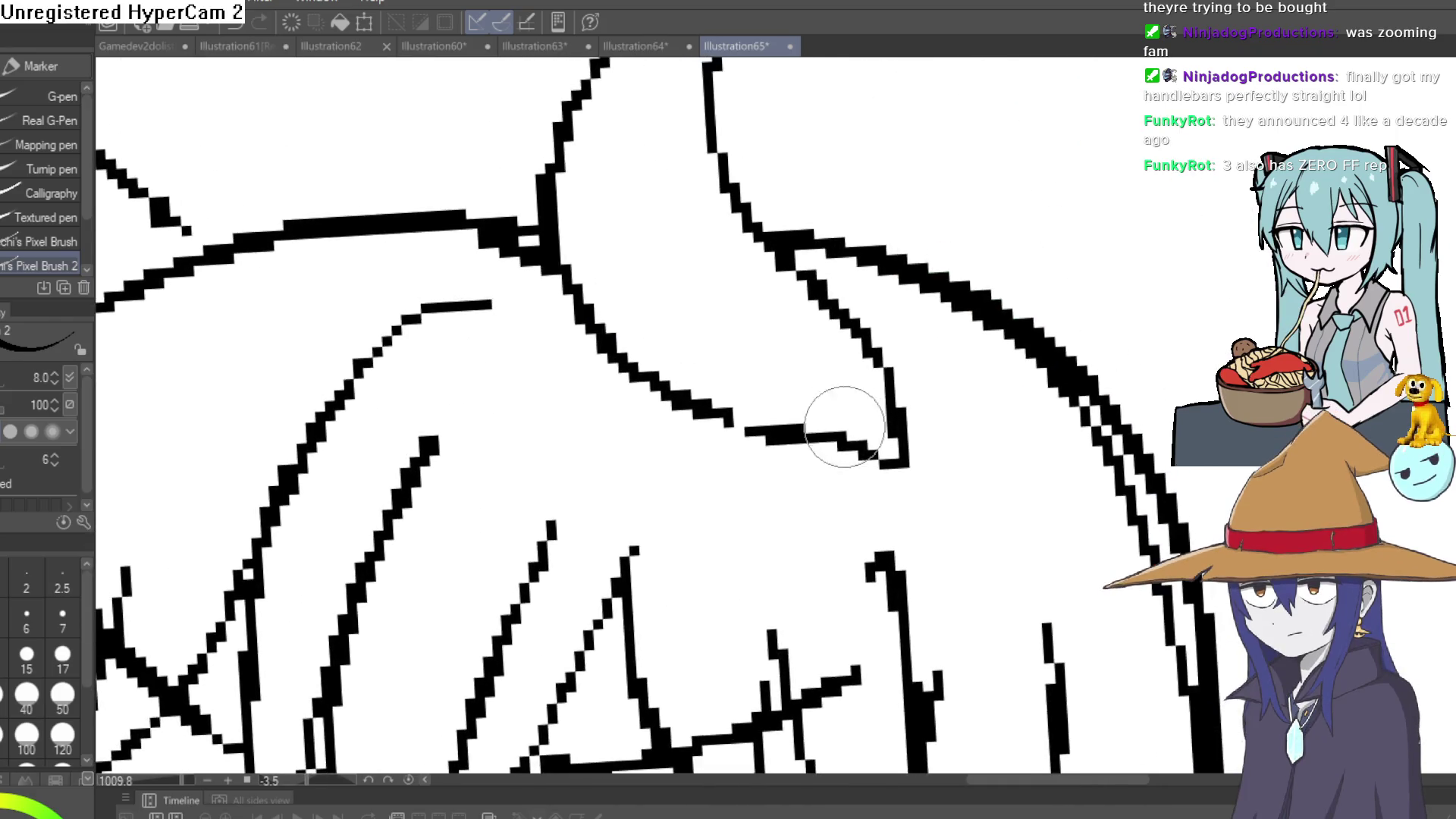
{"action": "left_click_drag", "start_coordinate": [817, 470], "coordinate": [801, 493]}
{"action": "mouse_move", "coordinate": [840, 67]}
{"action": "left_mouse_down"}
{"action": "mouse_move", "coordinate": [751, 151]}
{"action": "mouse_move", "coordinate": [672, 302]}
{"action": "mouse_move", "coordinate": [771, 457]}
{"action": "left_mouse_up"}
{"action": "mouse_move", "coordinate": [531, 224]}
{"action": "left_mouse_down"}
{"action": "mouse_move", "coordinate": [414, 303]}
{"action": "mouse_move", "coordinate": [379, 529]}
{"action": "left_mouse_up"}
{"action": "scroll", "coordinate": [872, 482], "scroll_direction": "down", "scroll_amount": 6}
{"action": "scroll", "coordinate": [758, 316], "scroll_direction": "up", "scroll_amount": 4}
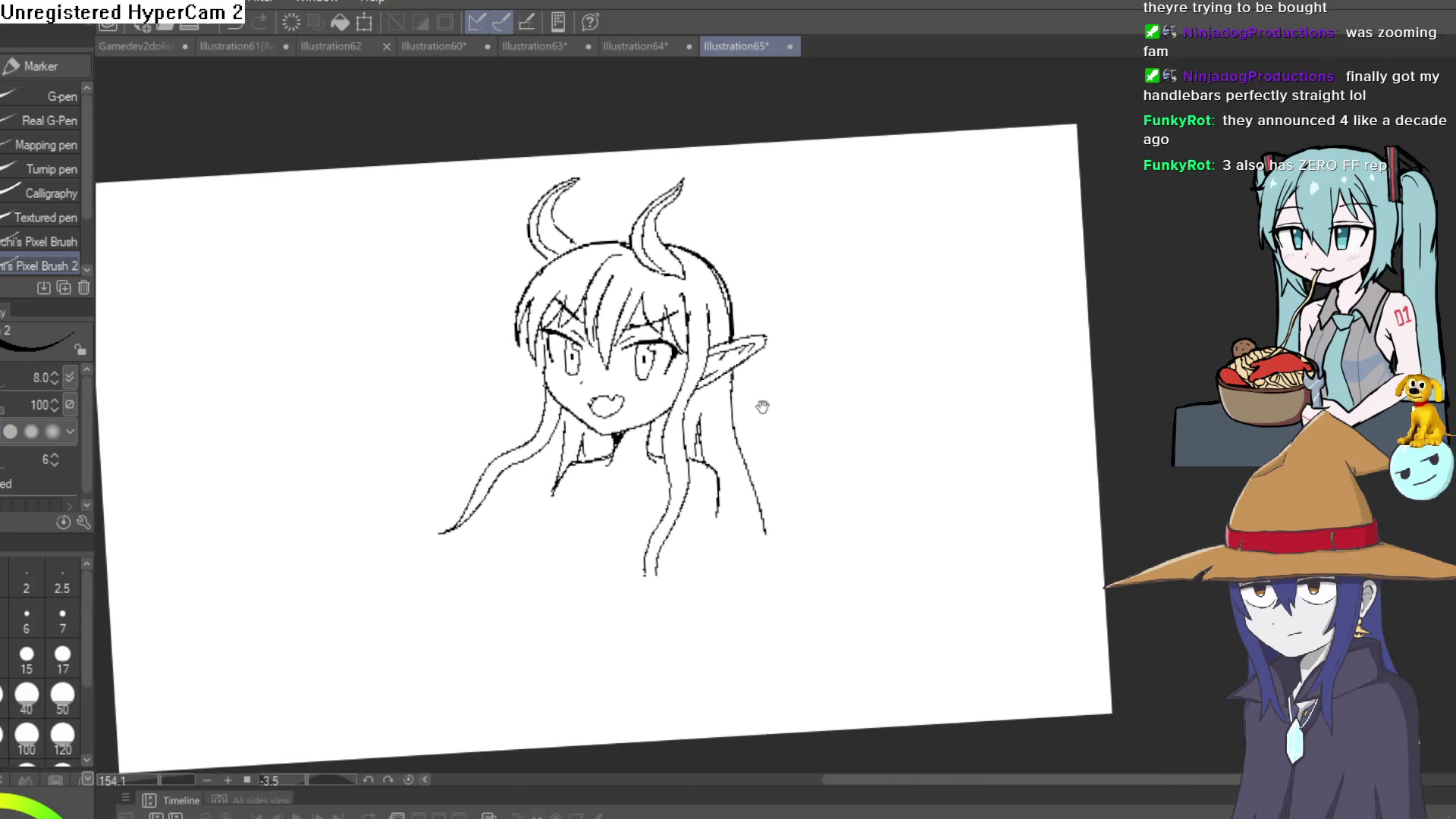
{"action": "left_click_drag", "start_coordinate": [790, 414], "coordinate": [788, 524]}
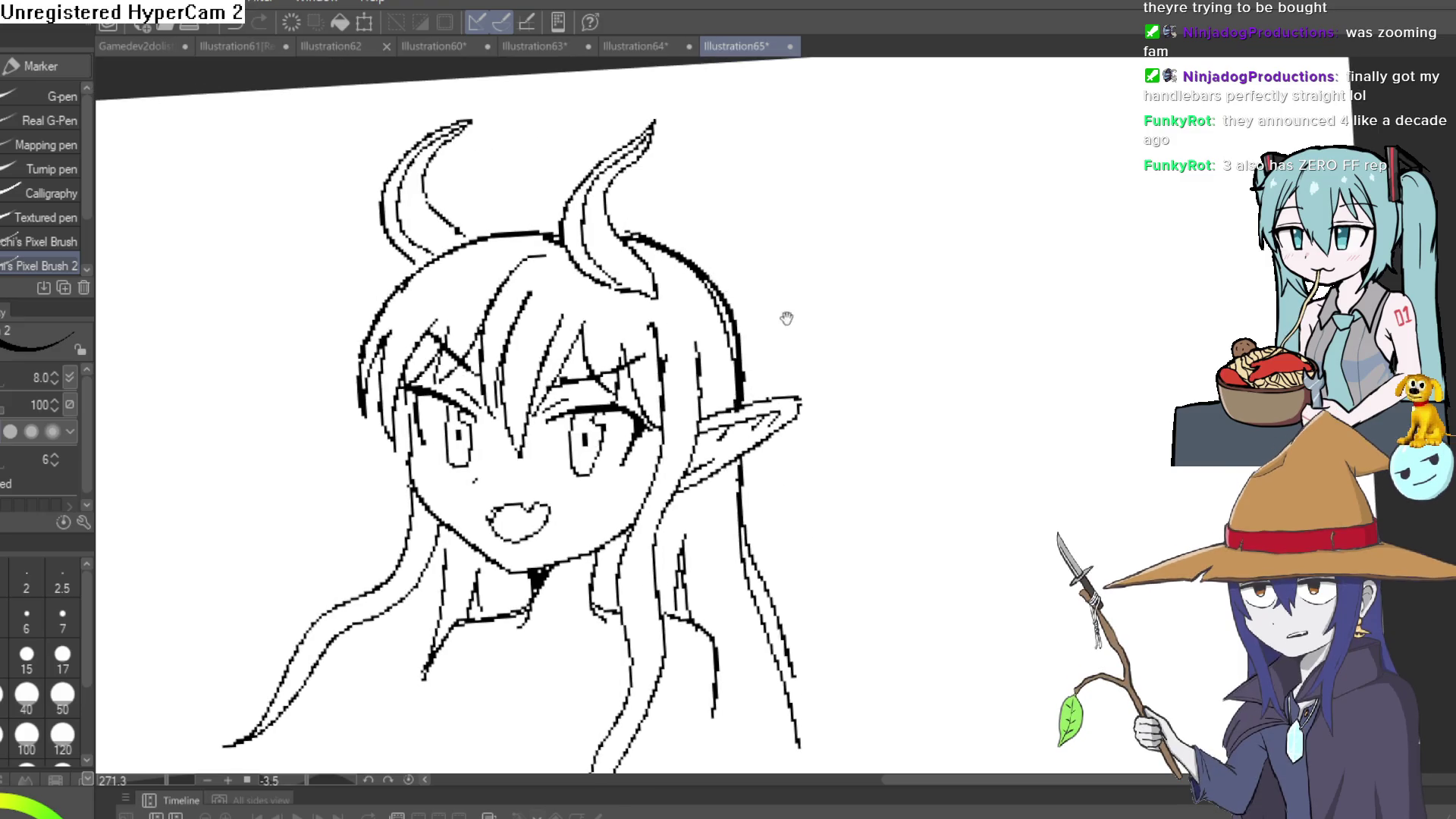
{"action": "scroll", "coordinate": [787, 318], "scroll_direction": "down", "scroll_amount": 3}
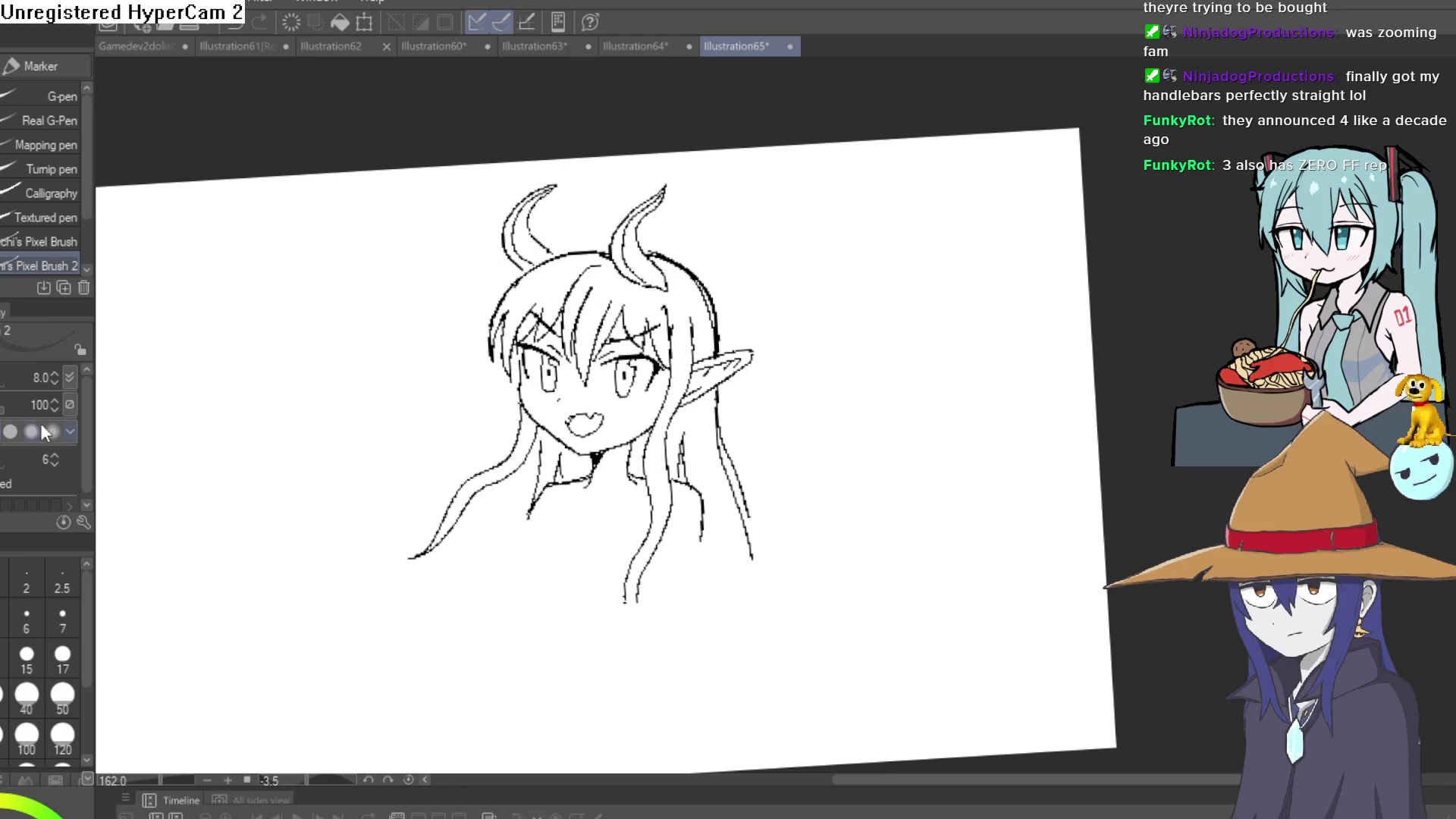
Fill the central, right-side, lower and left hair regions flat dark grey.
{"action": "key", "text": "g"}
{"action": "left_click", "coordinate": [640, 291]}
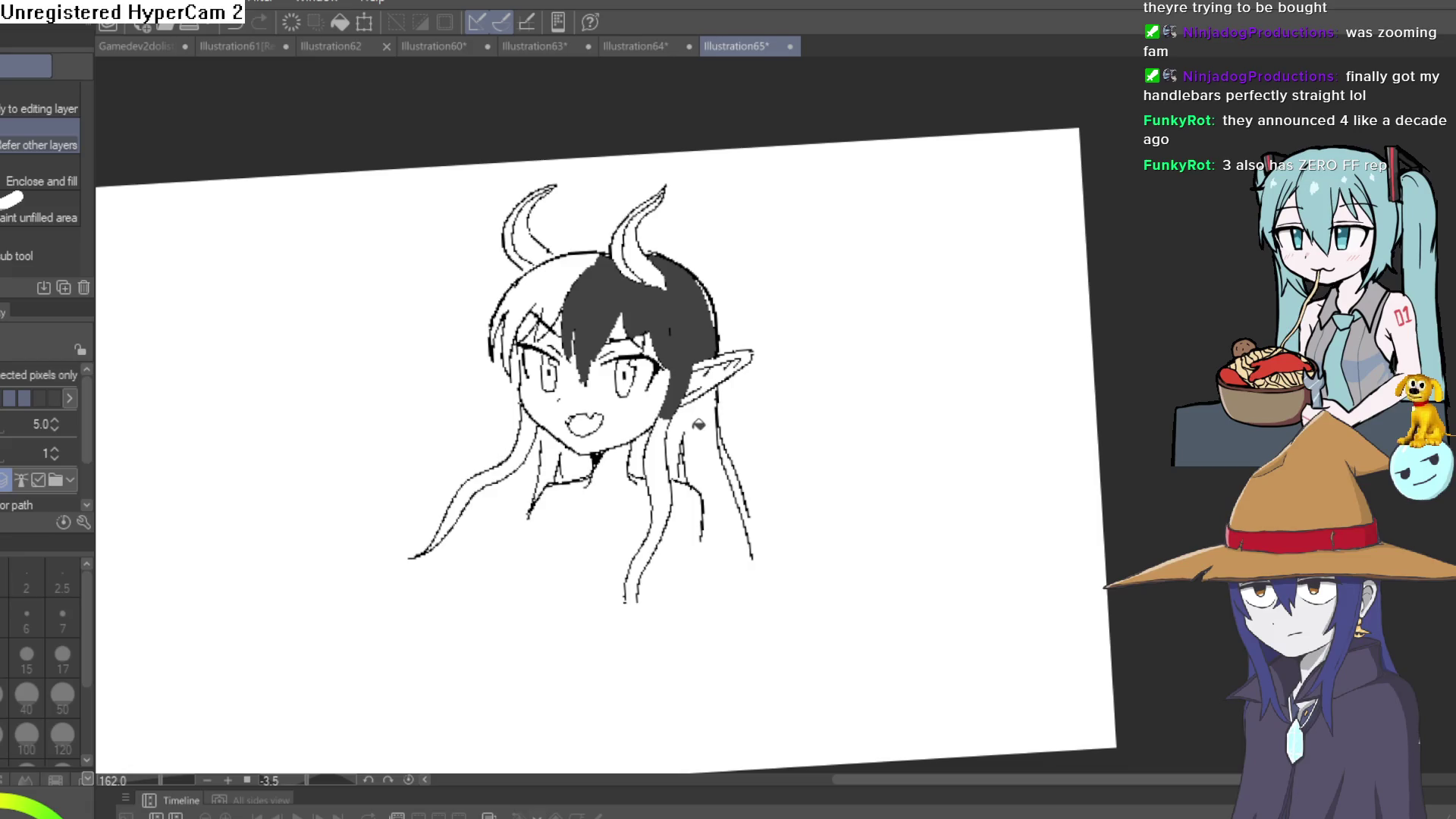
{"action": "key", "text": "p"}
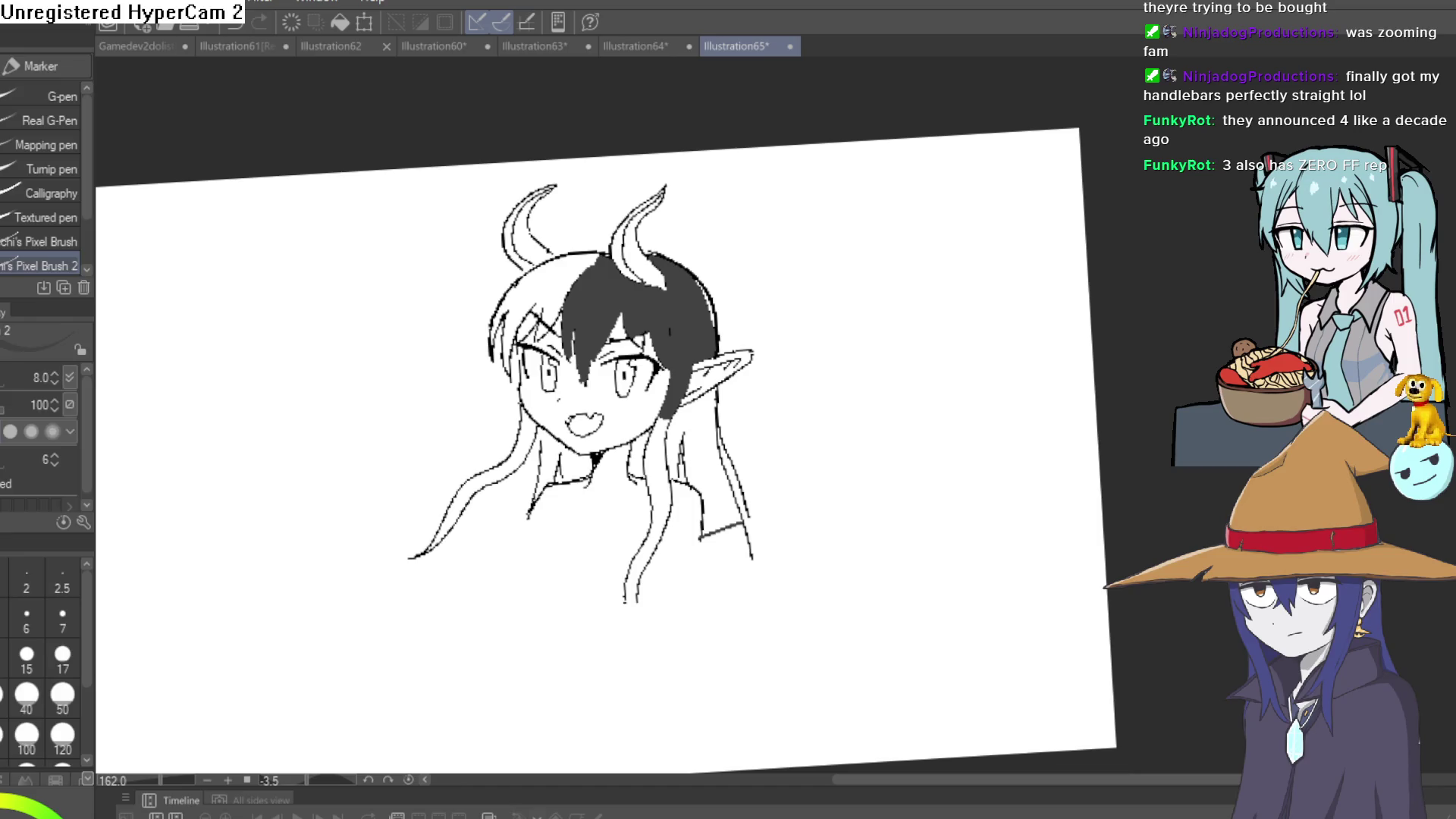
{"action": "key", "text": "g"}
{"action": "left_click", "coordinate": [715, 467]}
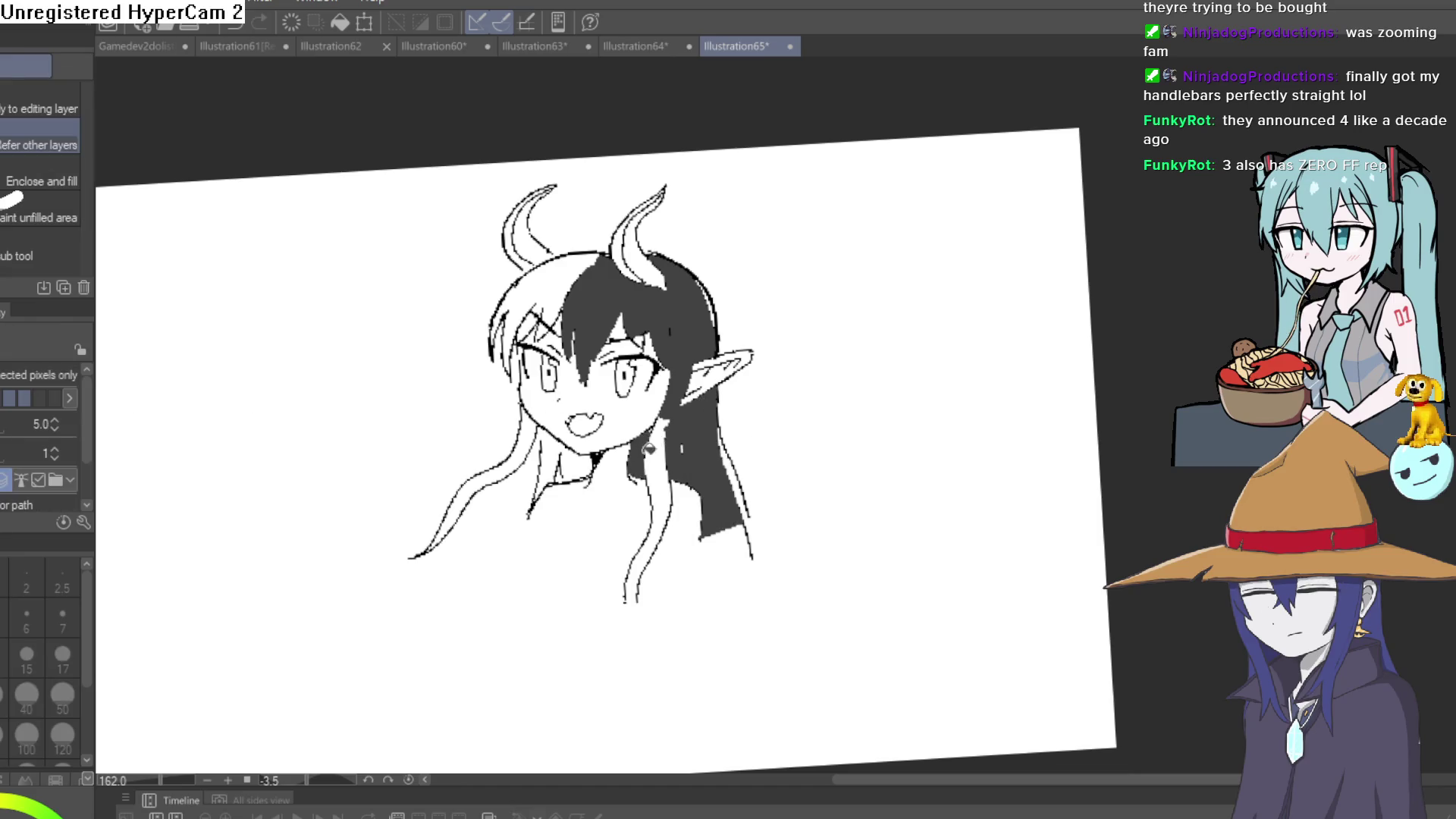
{"action": "left_click", "coordinate": [652, 447]}
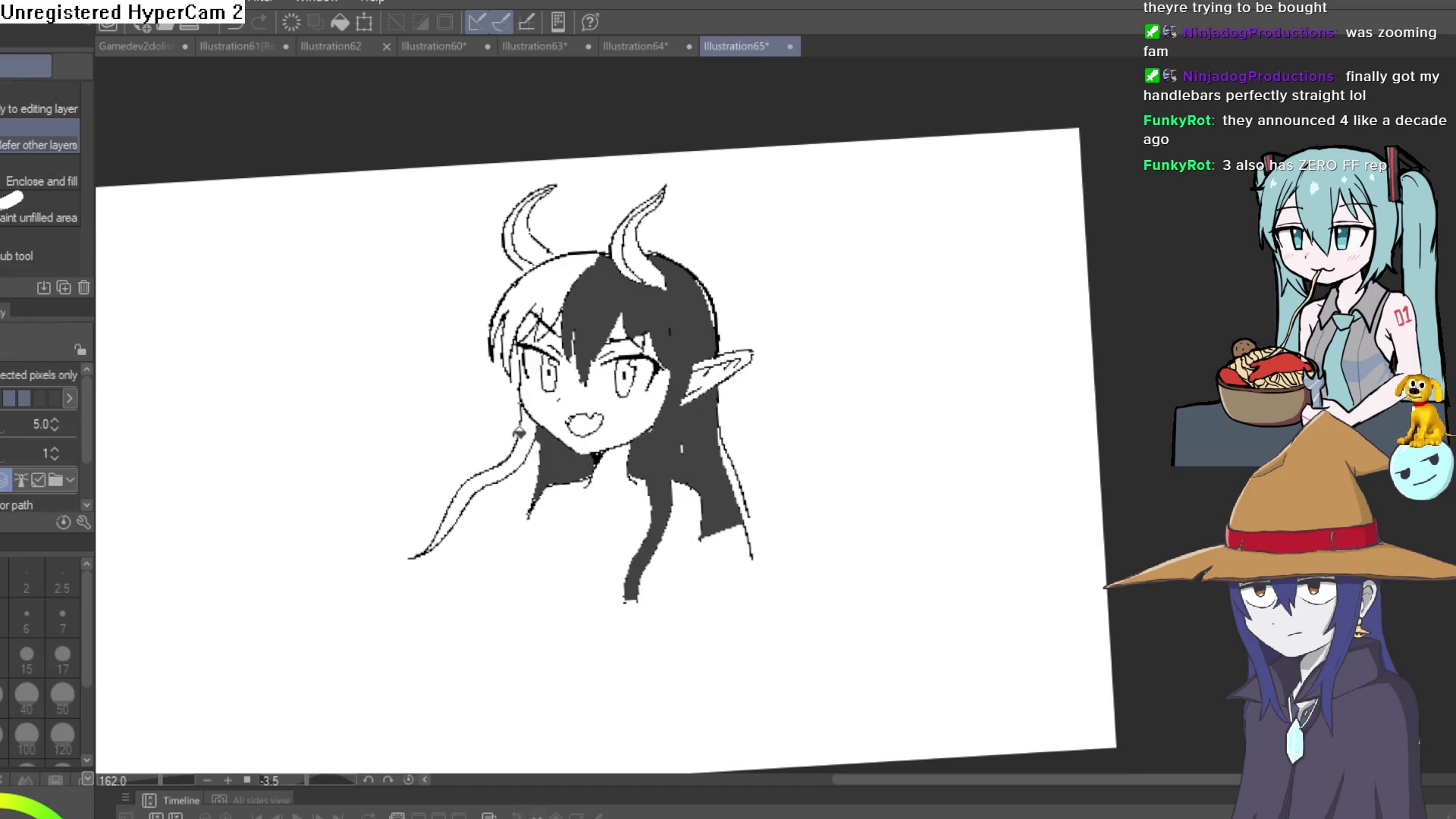
{"action": "left_click", "coordinate": [519, 432]}
{"action": "left_click", "coordinate": [537, 317]}
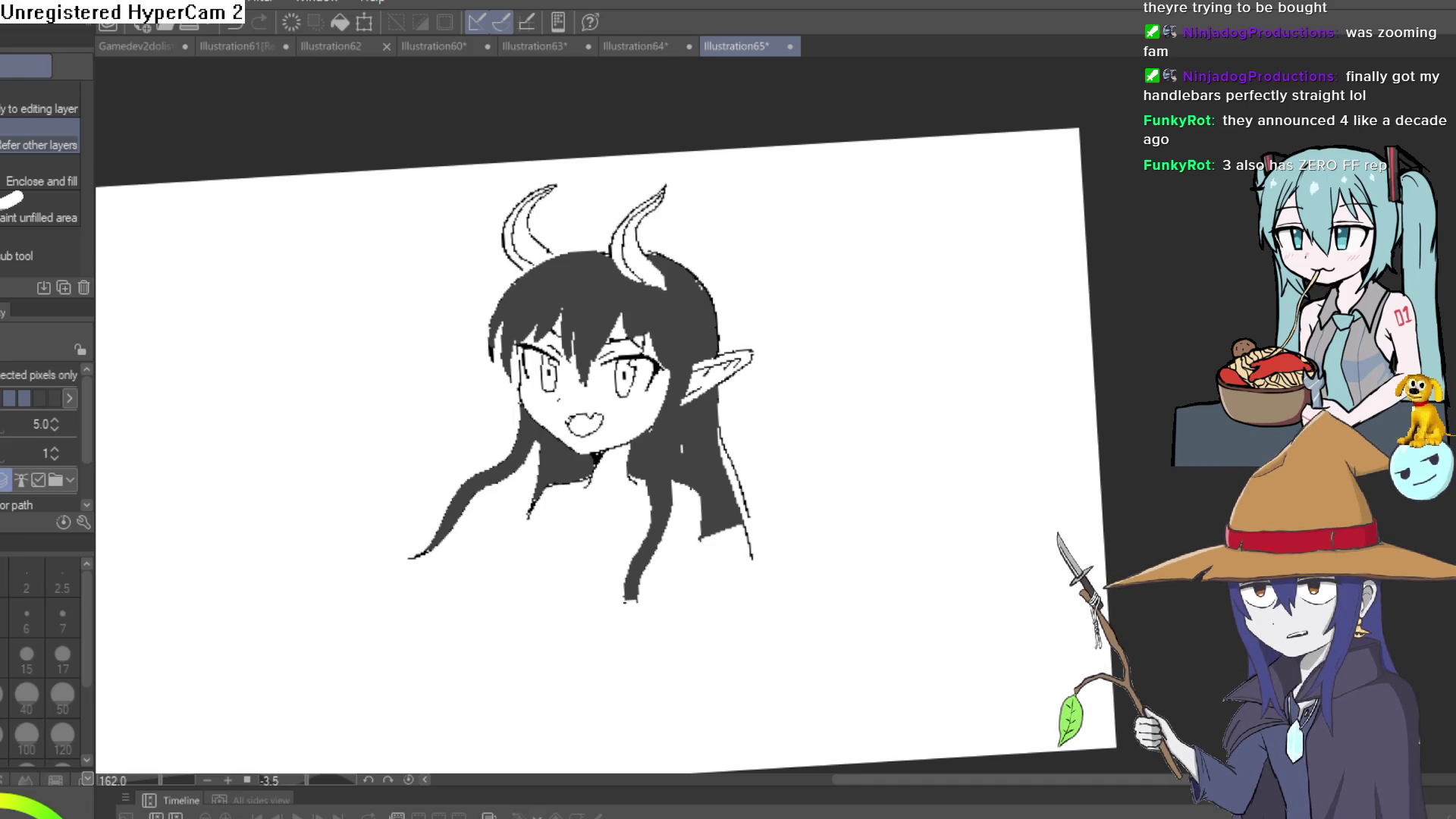
Fill the face pink, including leftover gaps above the left eye and the forehead spikes.
{"action": "left_click", "coordinate": [633, 407]}
{"action": "scroll", "coordinate": [626, 328], "scroll_direction": "up", "scroll_amount": 5}
{"action": "left_click", "coordinate": [672, 391]}
{"action": "left_click", "coordinate": [790, 377]}
{"action": "left_click", "coordinate": [621, 306]}
{"action": "left_click", "coordinate": [330, 347]}
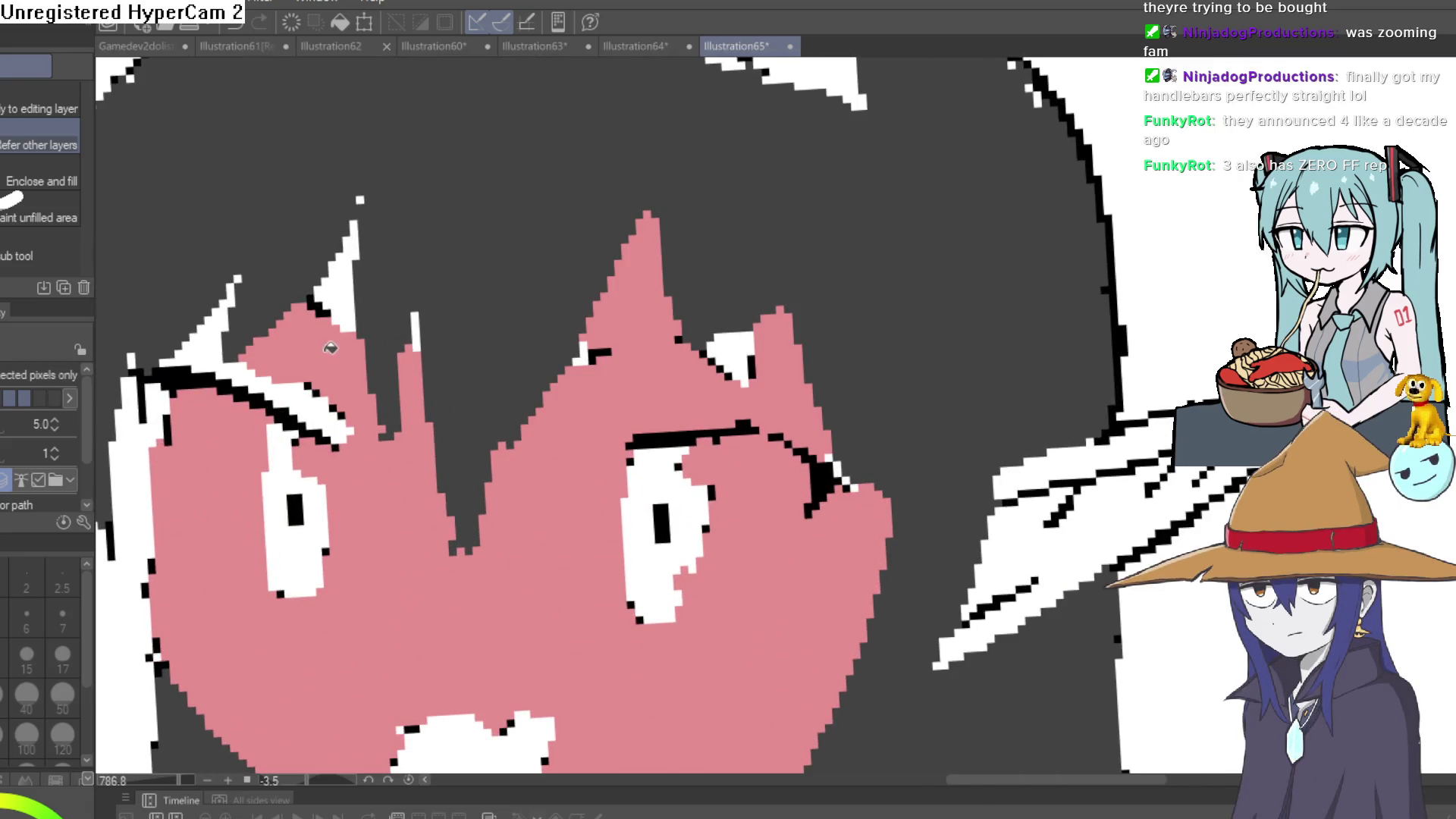
{"action": "left_click", "coordinate": [304, 393]}
{"action": "left_click", "coordinate": [210, 329]}
{"action": "left_click", "coordinate": [352, 274]}
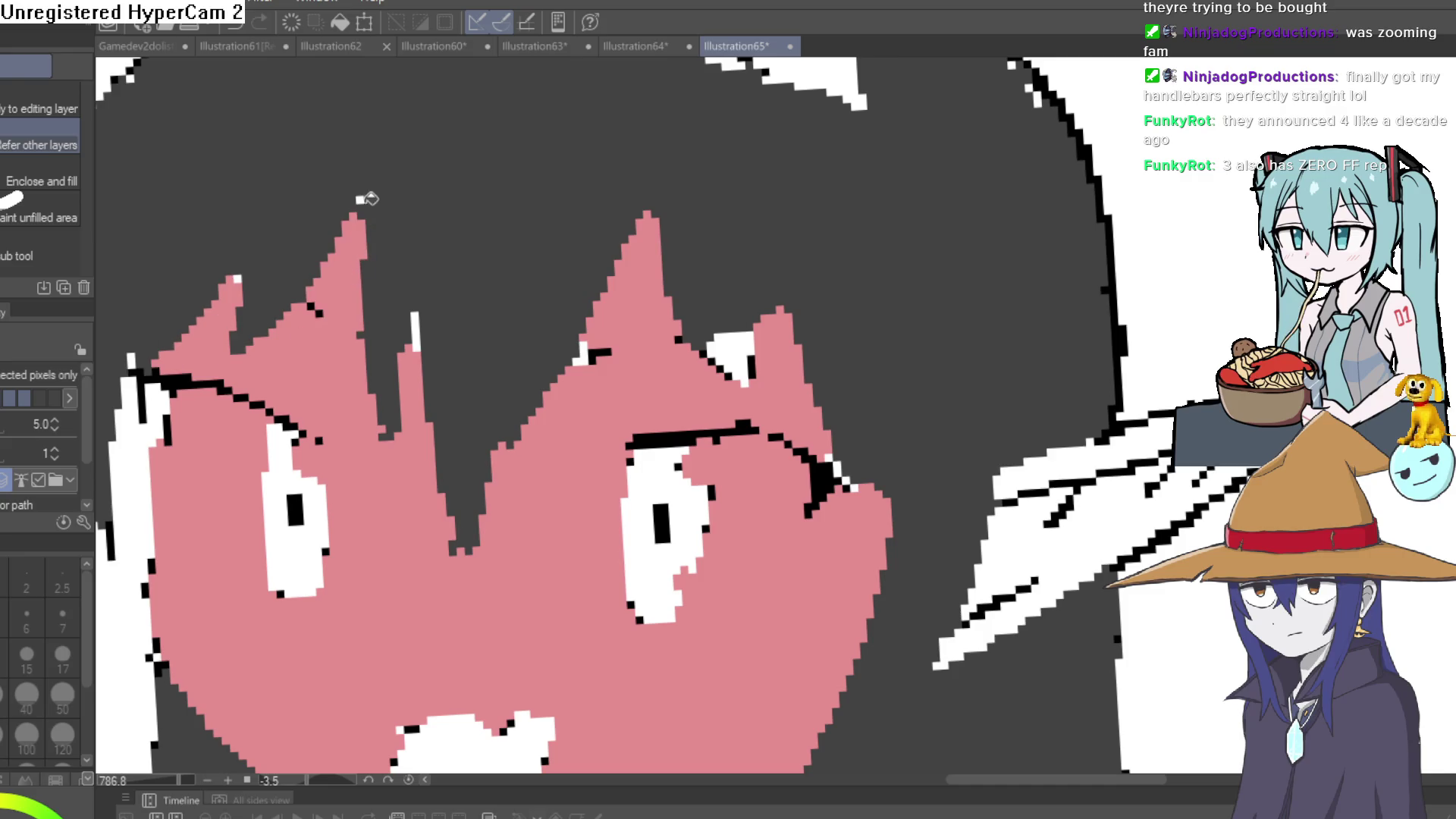
{"action": "scroll", "coordinate": [619, 409], "scroll_direction": "down", "scroll_amount": 3}
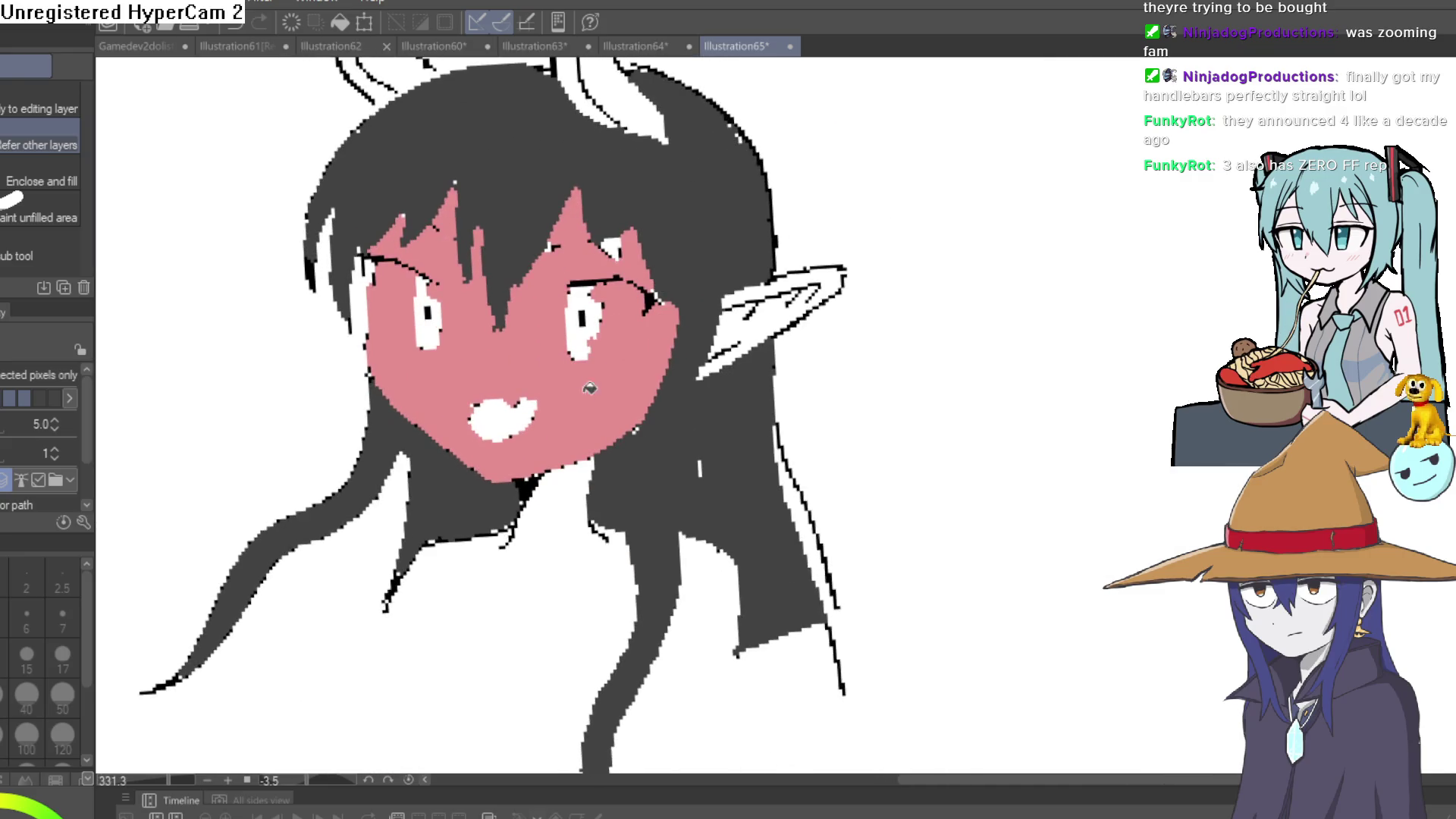
Close off the chest with a pink line, then fill the chest, hair gap and ear pink.
{"action": "key", "text": "p"}
{"action": "left_click_drag", "start_coordinate": [540, 602], "coordinate": [542, 560]}
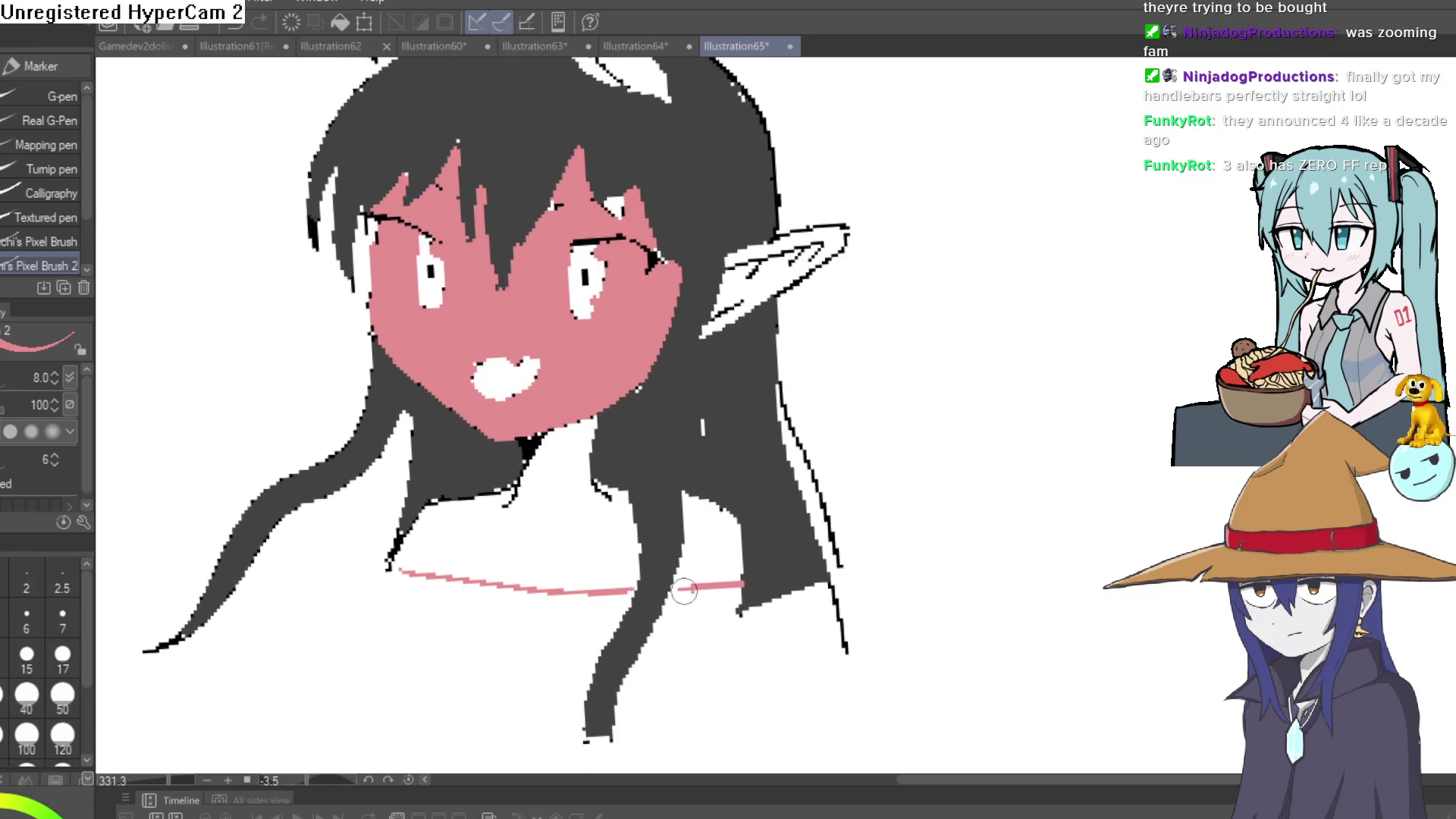
{"action": "key", "text": "g"}
{"action": "left_click", "coordinate": [716, 568]}
{"action": "left_click", "coordinate": [593, 540]}
{"action": "left_click", "coordinate": [766, 273]}
{"action": "left_click", "coordinate": [798, 231]}
Fill the right horn grey, undoing a trial grey fill on the left horn.
{"action": "left_click_drag", "start_coordinate": [921, 271], "coordinate": [889, 479]}
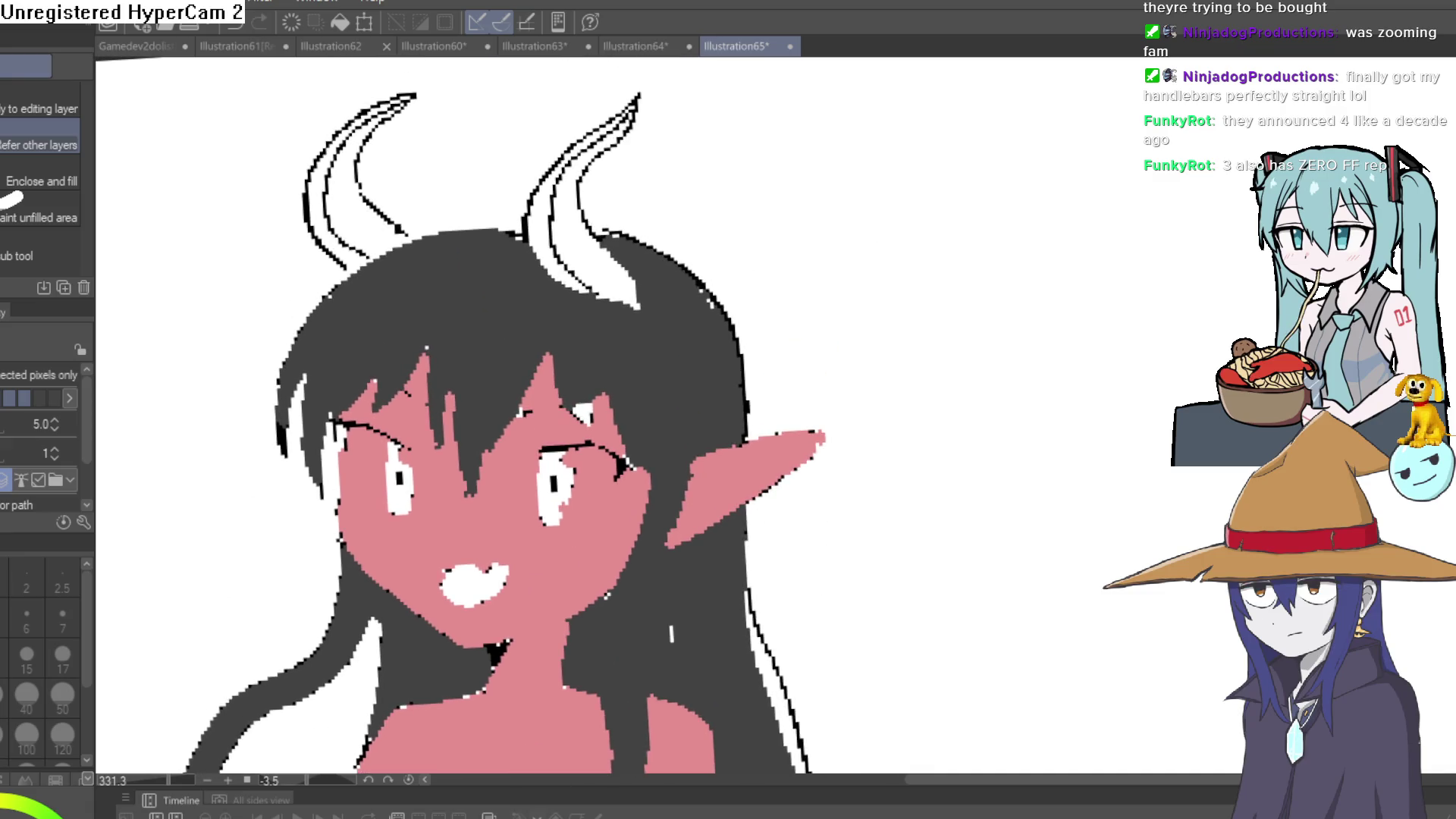
{"action": "left_click", "coordinate": [581, 237]}
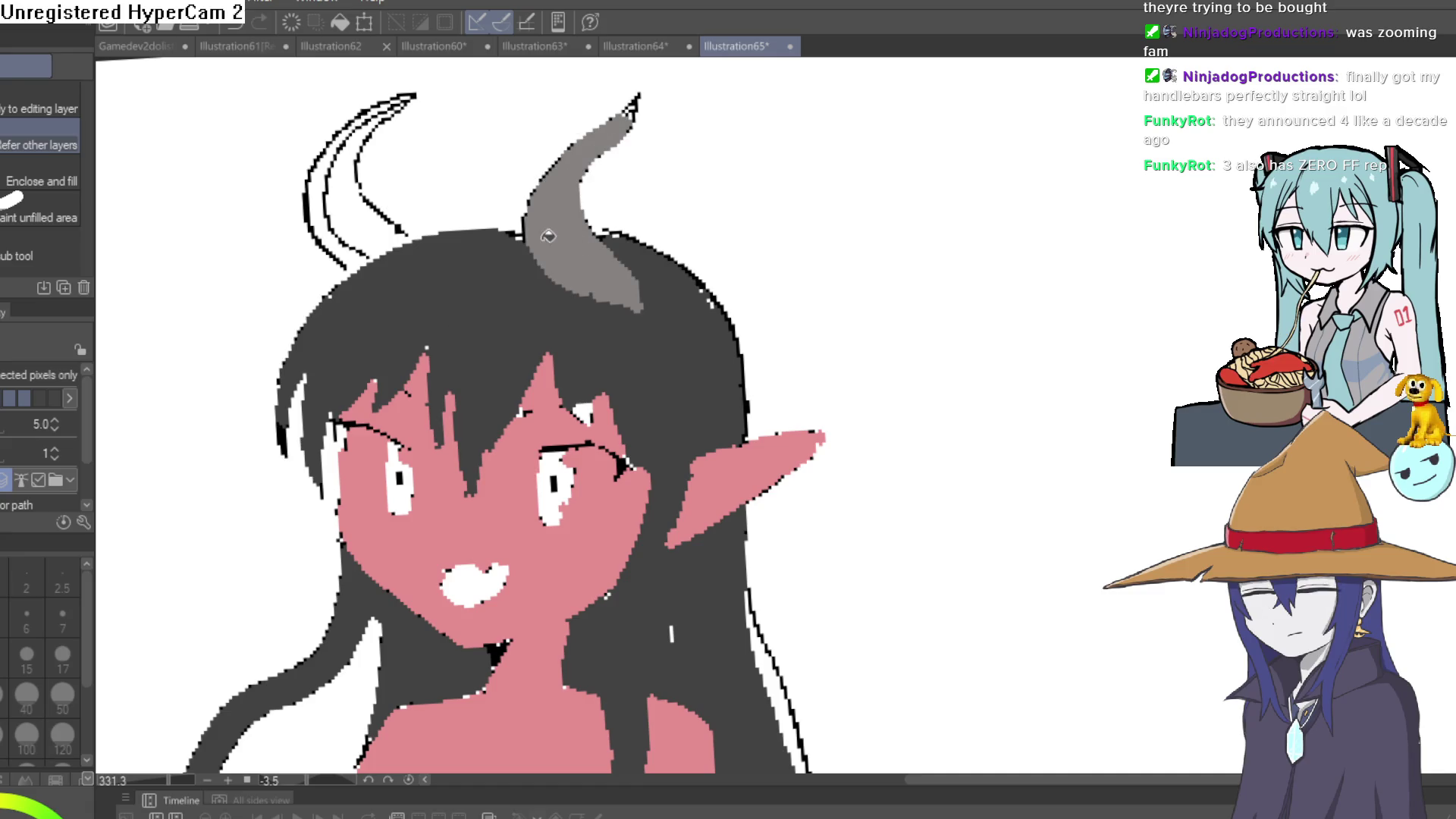
{"action": "left_click", "coordinate": [361, 208]}
{"action": "left_click", "coordinate": [336, 215]}
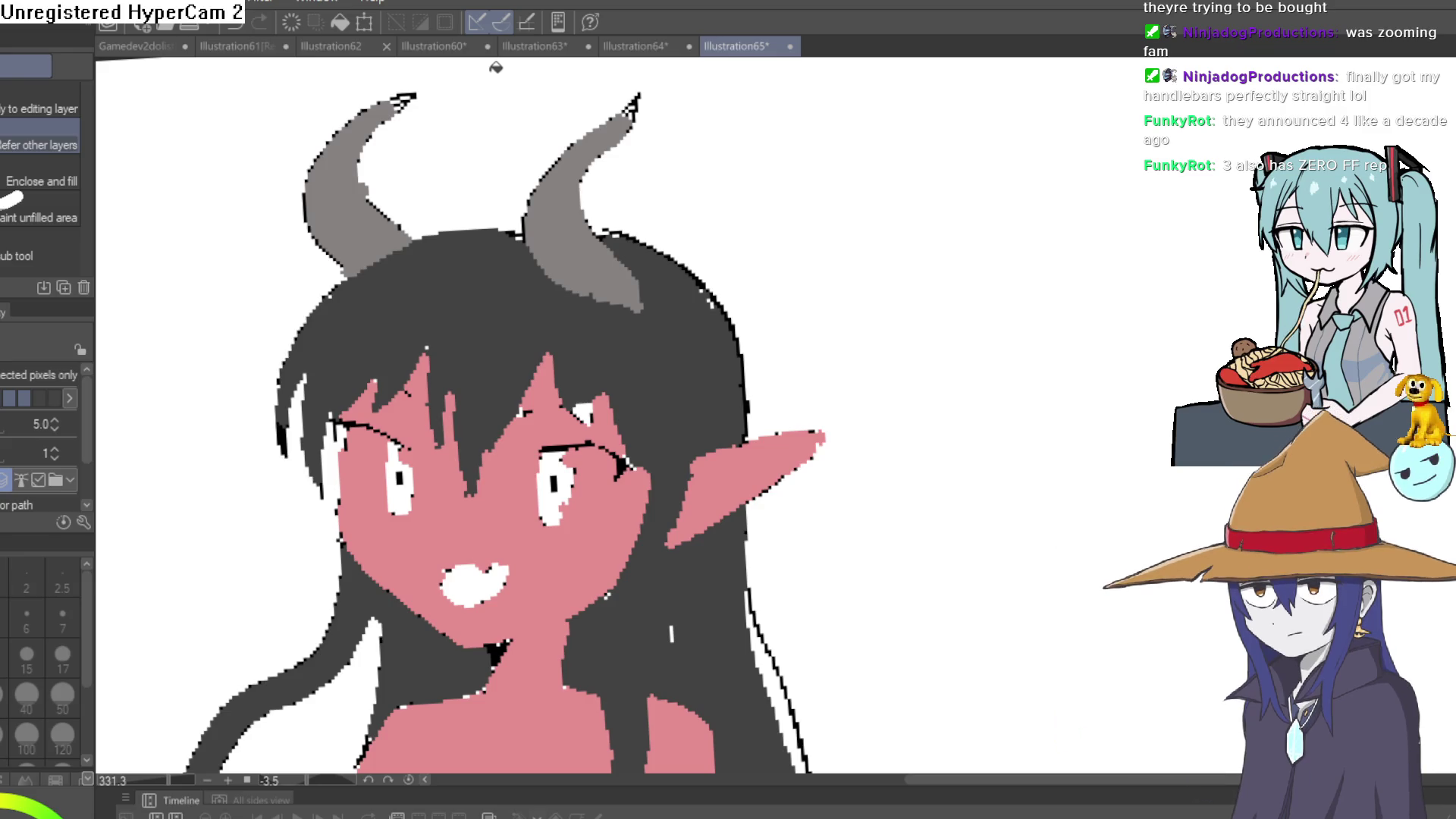
{"action": "key", "text": "ctrl+z"}
{"action": "key", "text": "ctrl+z"}
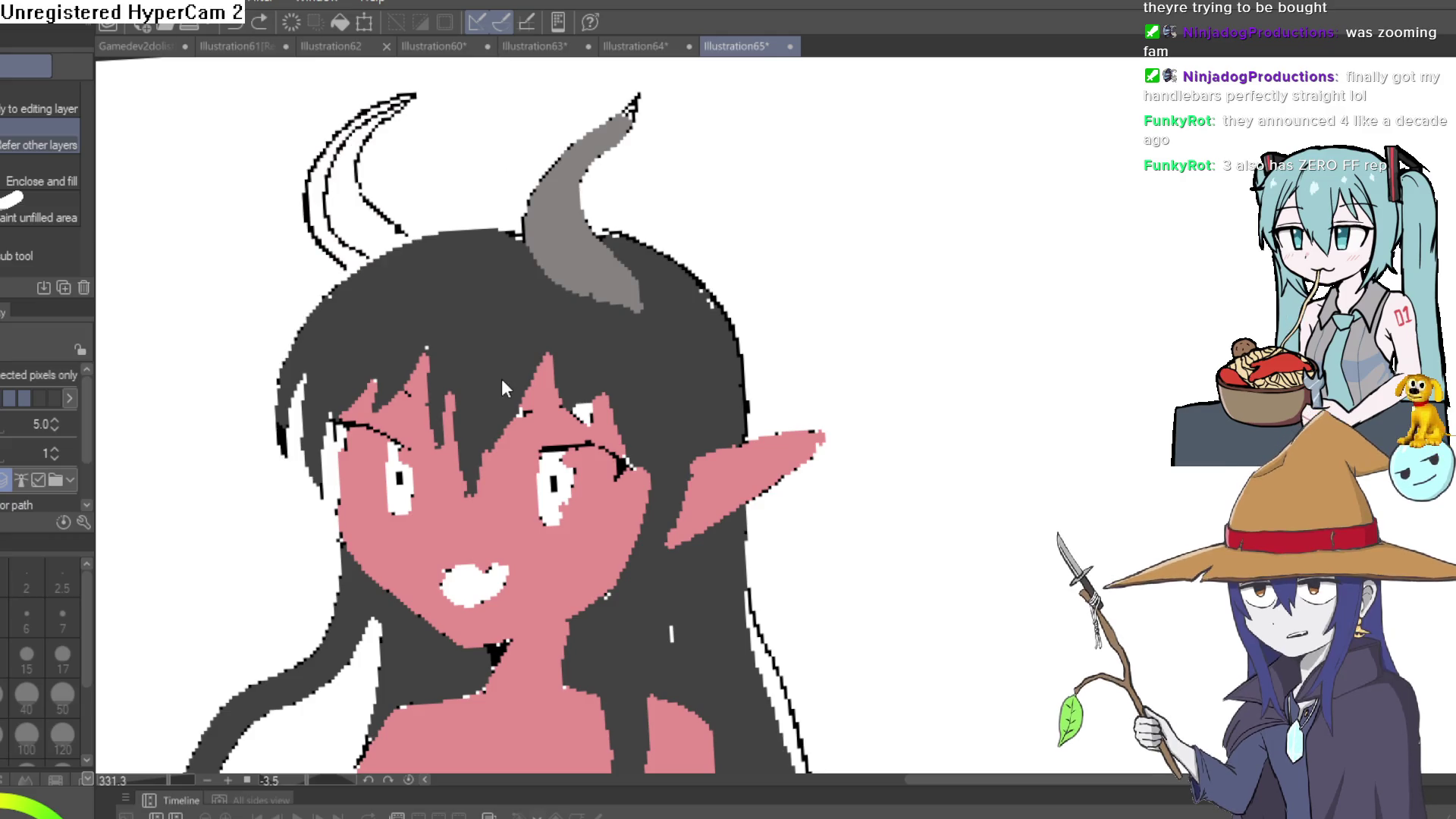
Undo the horn, ear, chest, forehead, face and outer hair fills one by one.
{"action": "key", "text": "ctrl+z"}
{"action": "key", "text": "ctrl+z"}
{"action": "key", "text": "ctrl+z"}
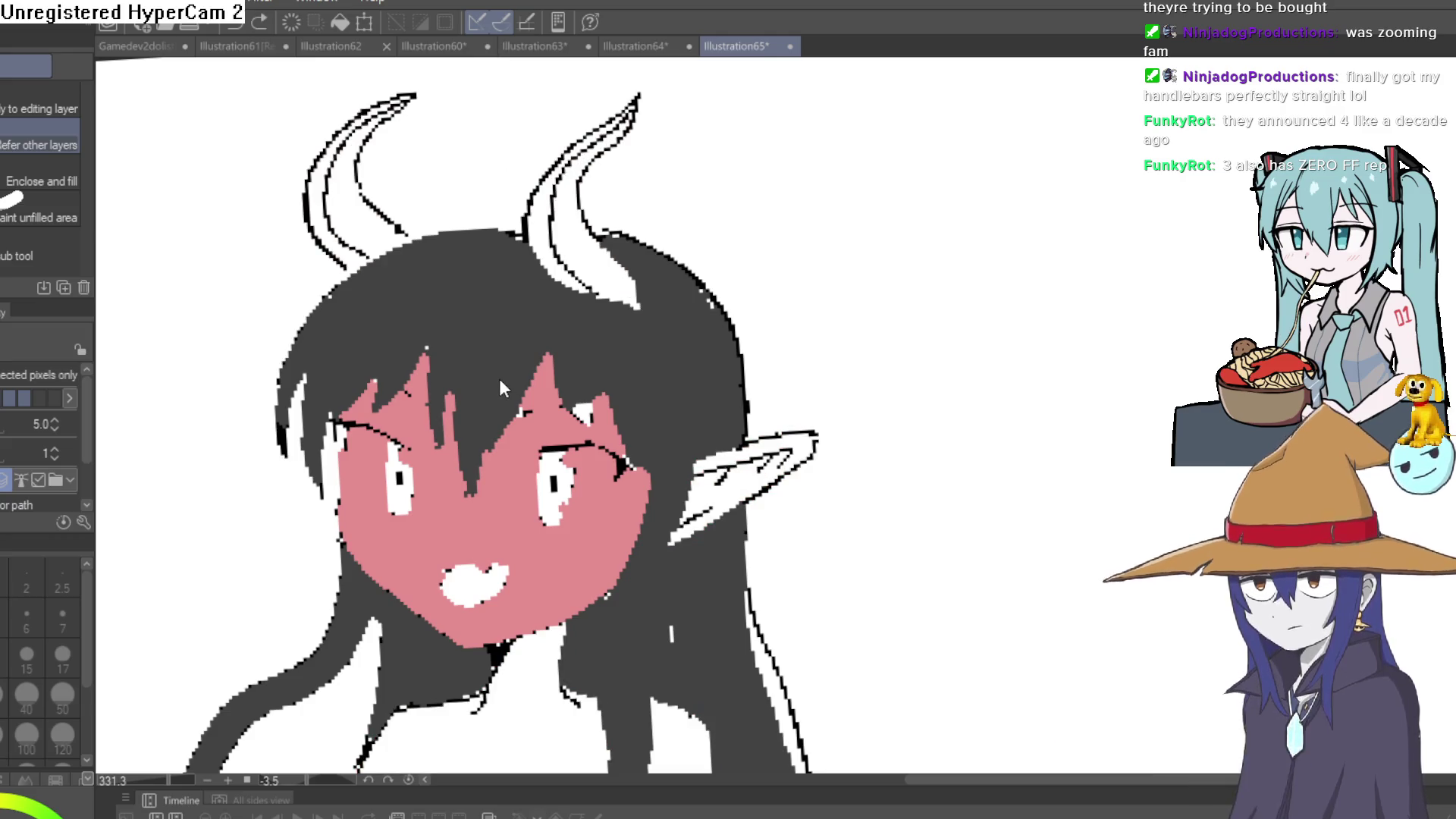
{"action": "key", "text": "ctrl+z"}
{"action": "key", "text": "ctrl+z"}
{"action": "key", "text": "ctrl+z"}
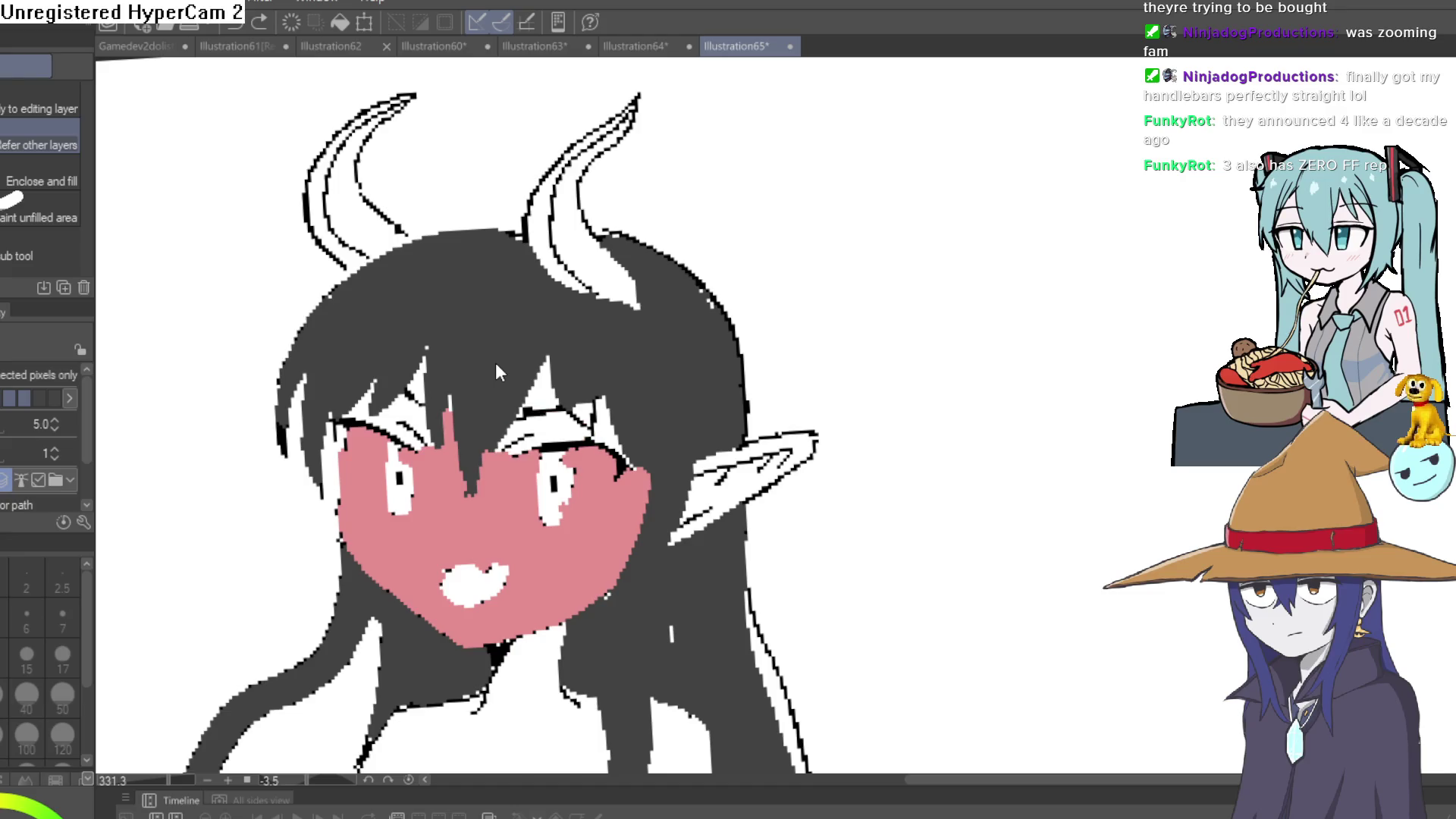
{"action": "key", "text": "ctrl+z"}
{"action": "key", "text": "ctrl+z"}
{"action": "key", "text": "ctrl+z"}
{"action": "key", "text": "ctrl+z"}
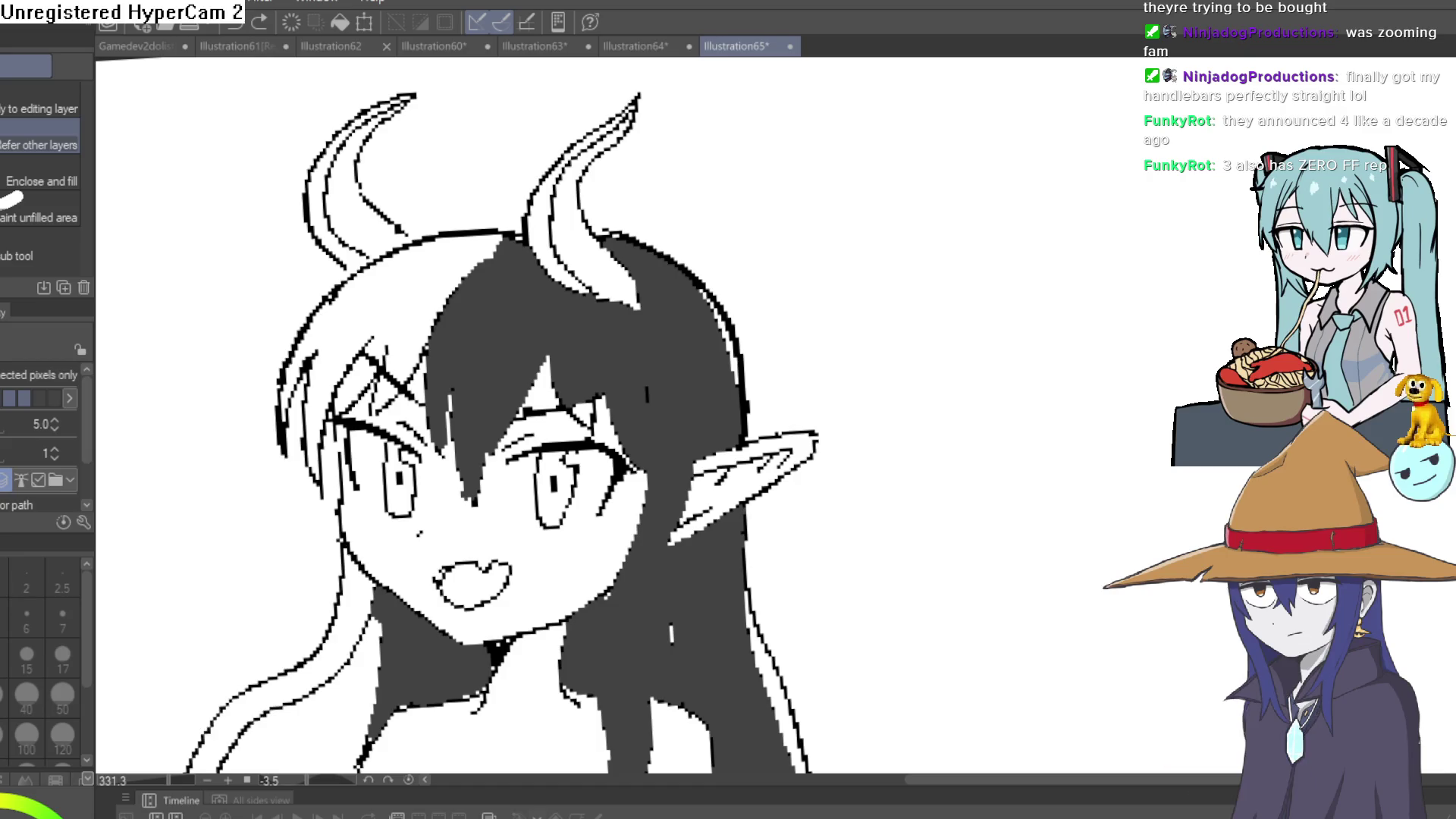
{"action": "key", "text": "ctrl+z"}
{"action": "key", "text": "ctrl+z"}
{"action": "key", "text": "ctrl+z"}
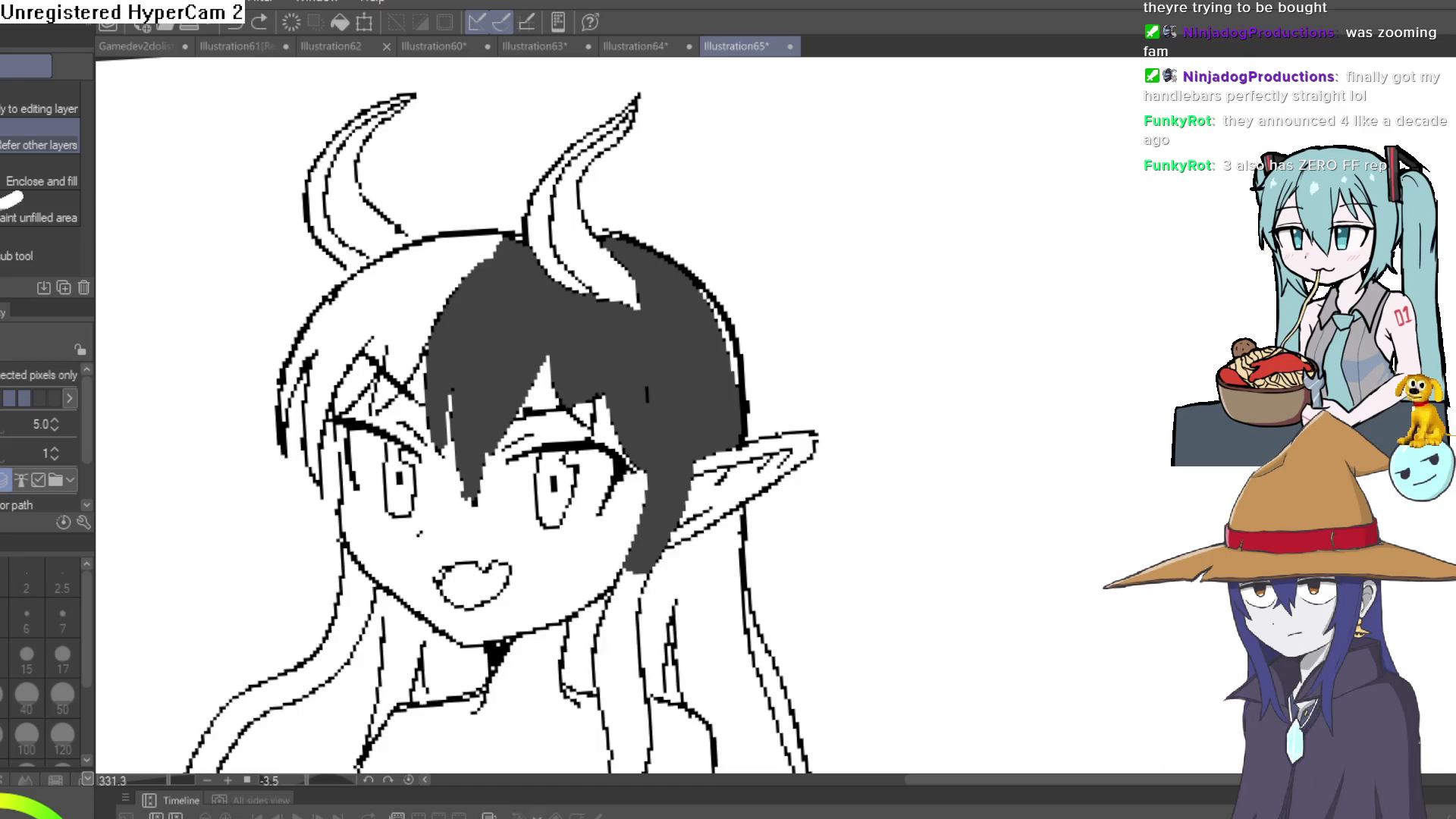
{"action": "key", "text": "ctrl+z"}
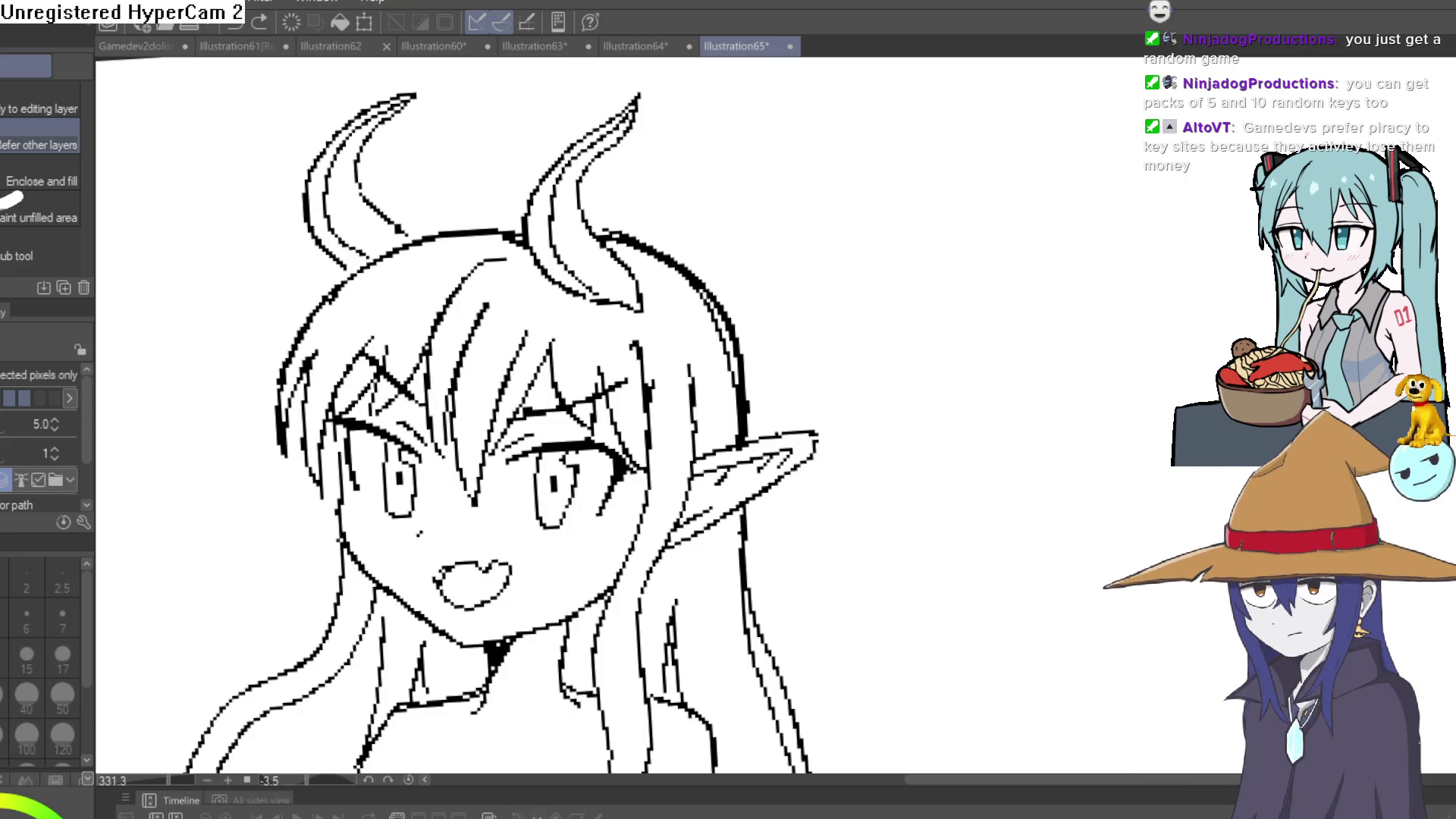
Fill the background around the character grey.
{"action": "left_click", "coordinate": [952, 155]}
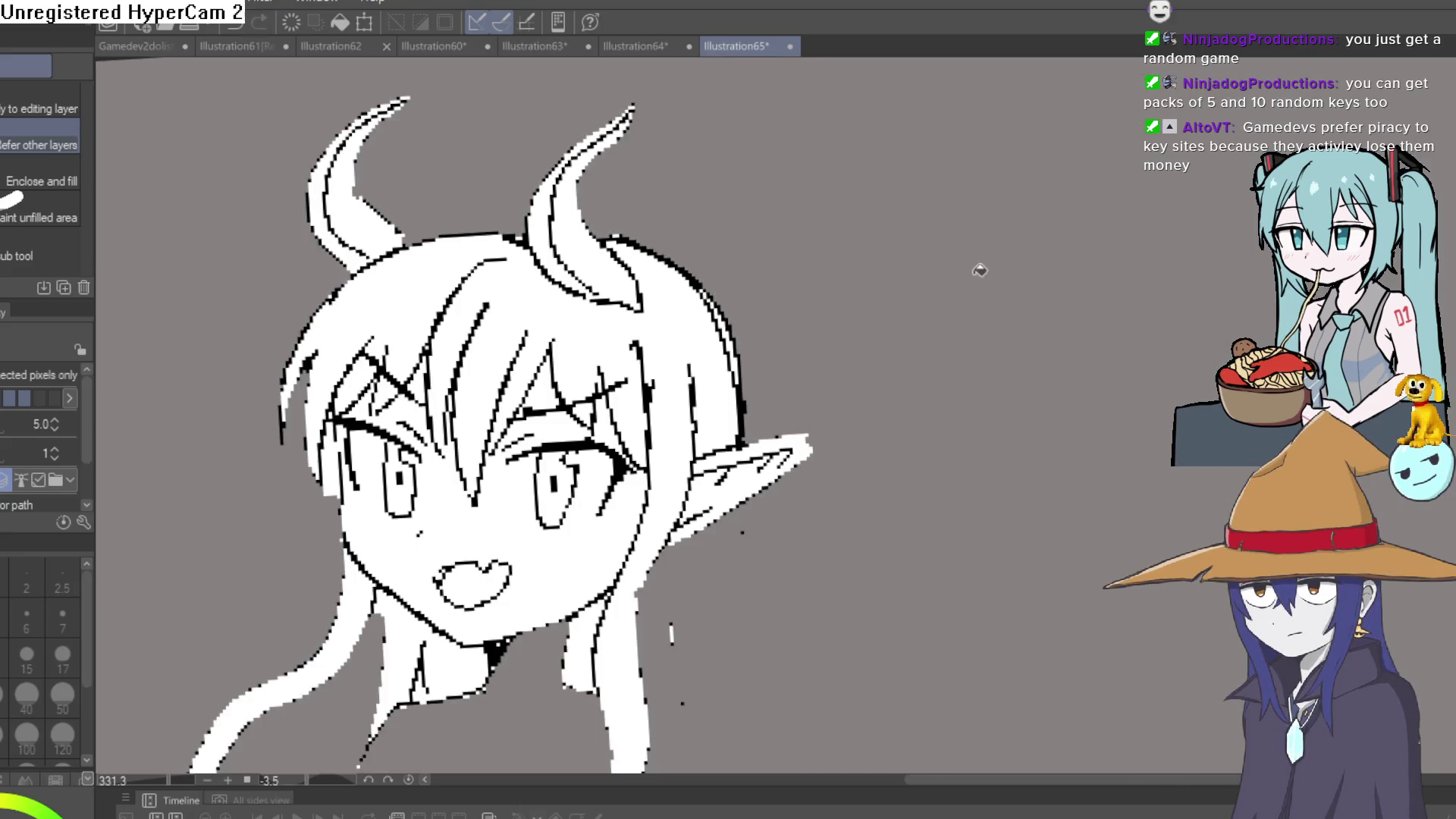
{"action": "key", "text": "ctrl+z"}
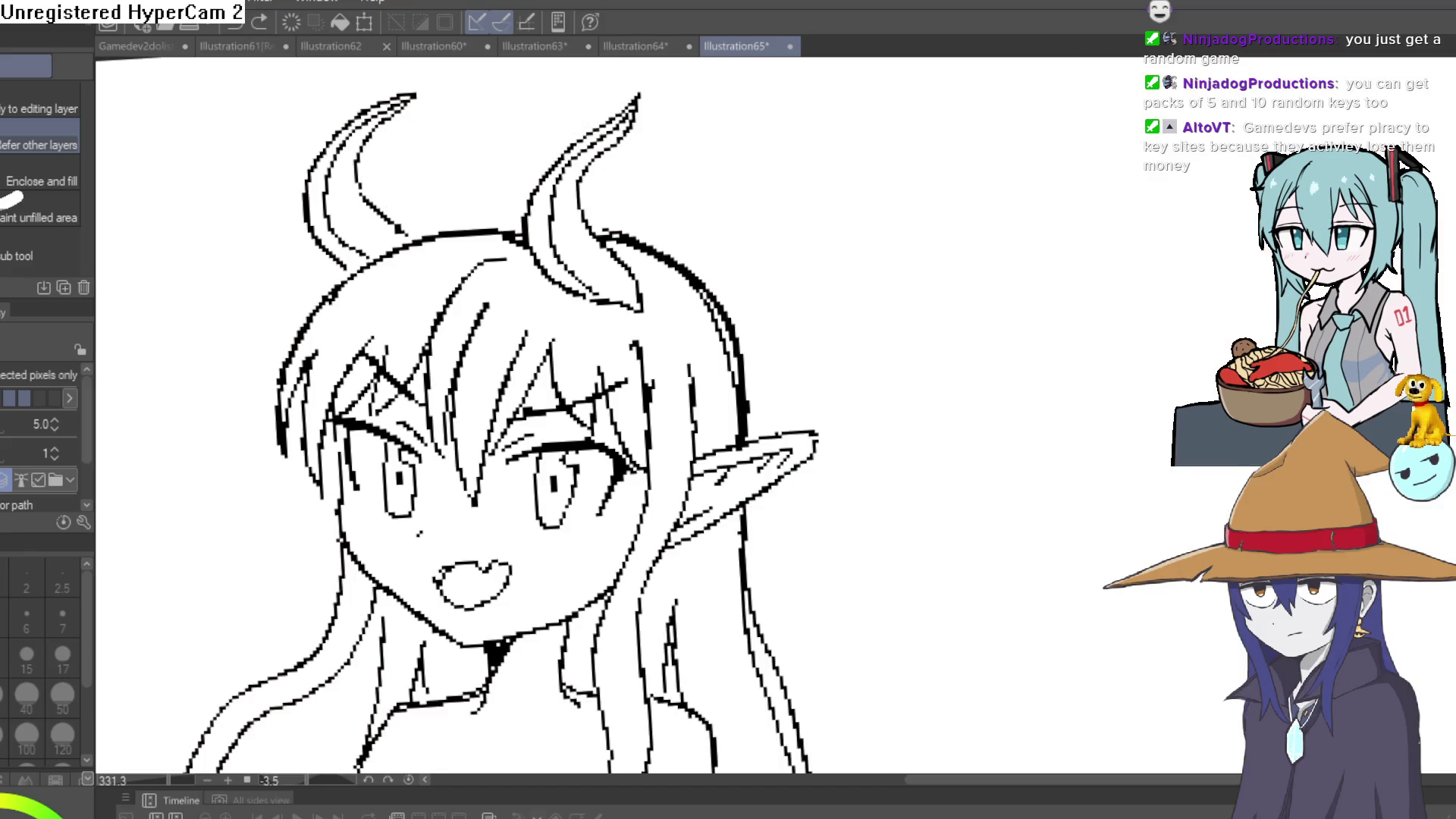
{"action": "scroll", "coordinate": [975, 322], "scroll_direction": "down", "scroll_amount": 4}
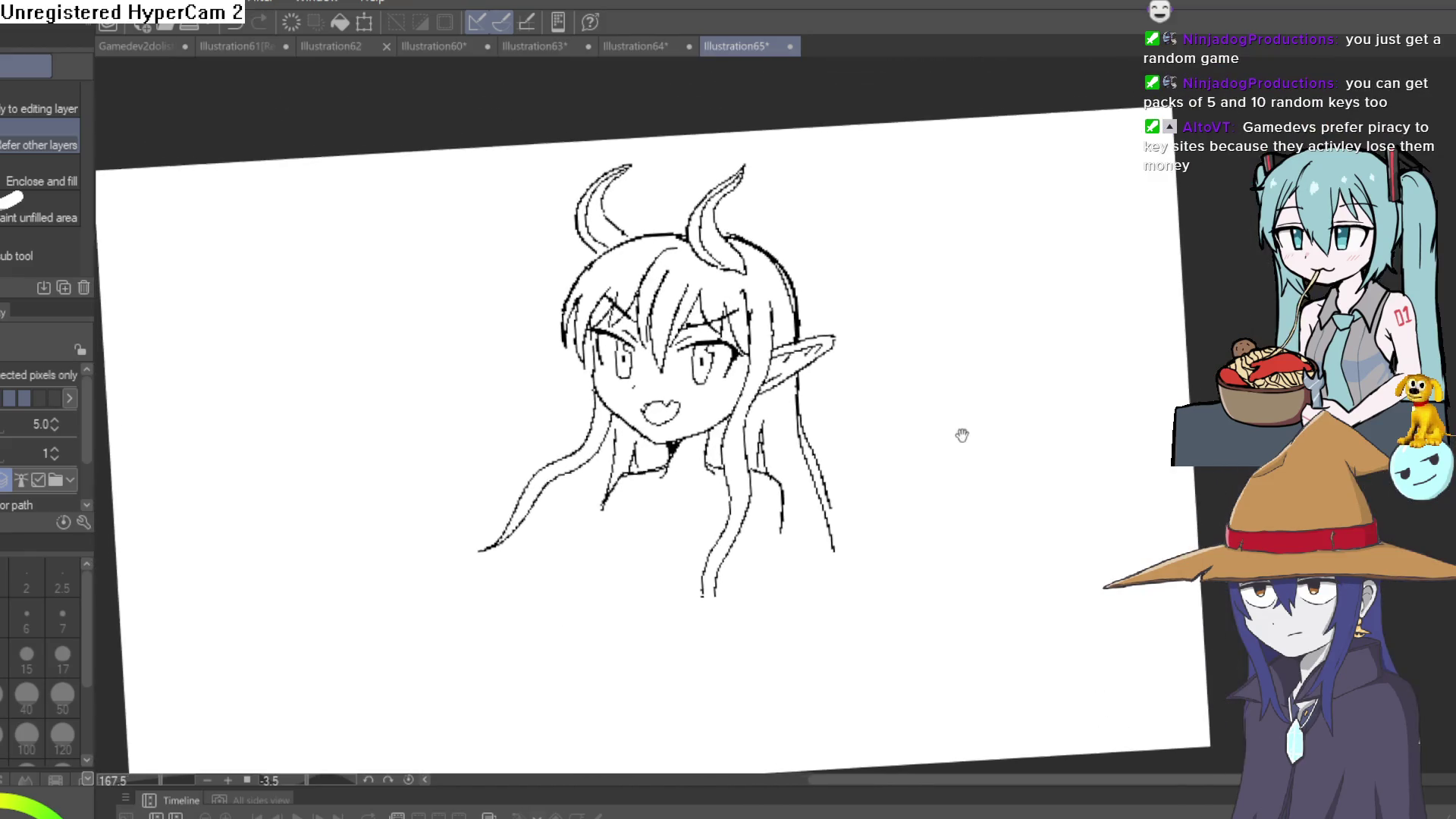
{"action": "key", "text": "p"}
{"action": "scroll", "coordinate": [732, 490], "scroll_direction": "up", "scroll_amount": 5}
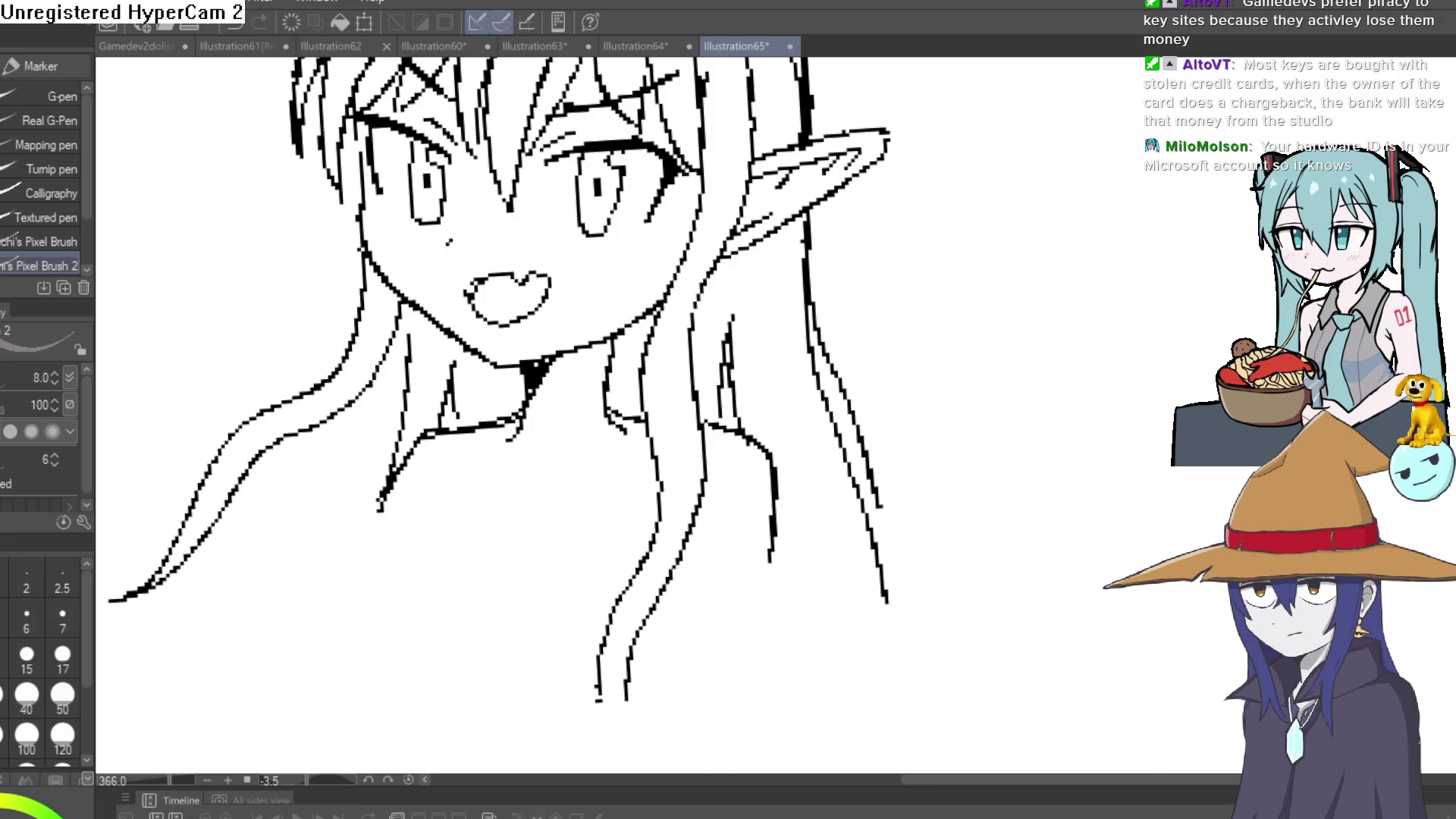
{"action": "scroll", "coordinate": [467, 457], "scroll_direction": "up", "scroll_amount": 2}
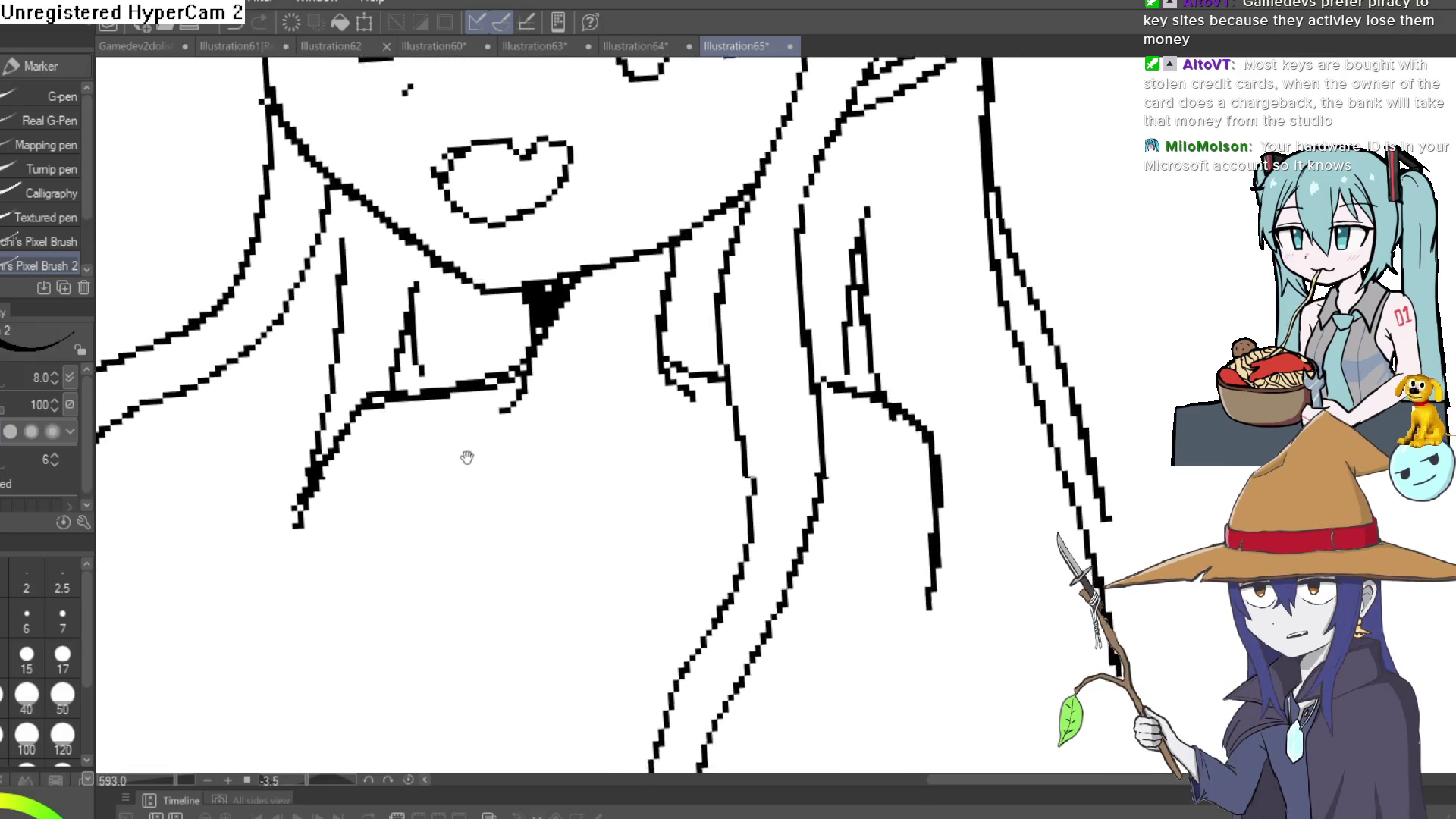
Start the collar with a small dot and a short line below the neck.
{"action": "left_click_drag", "start_coordinate": [467, 457], "coordinate": [441, 450]}
{"action": "left_click", "coordinate": [408, 516]}
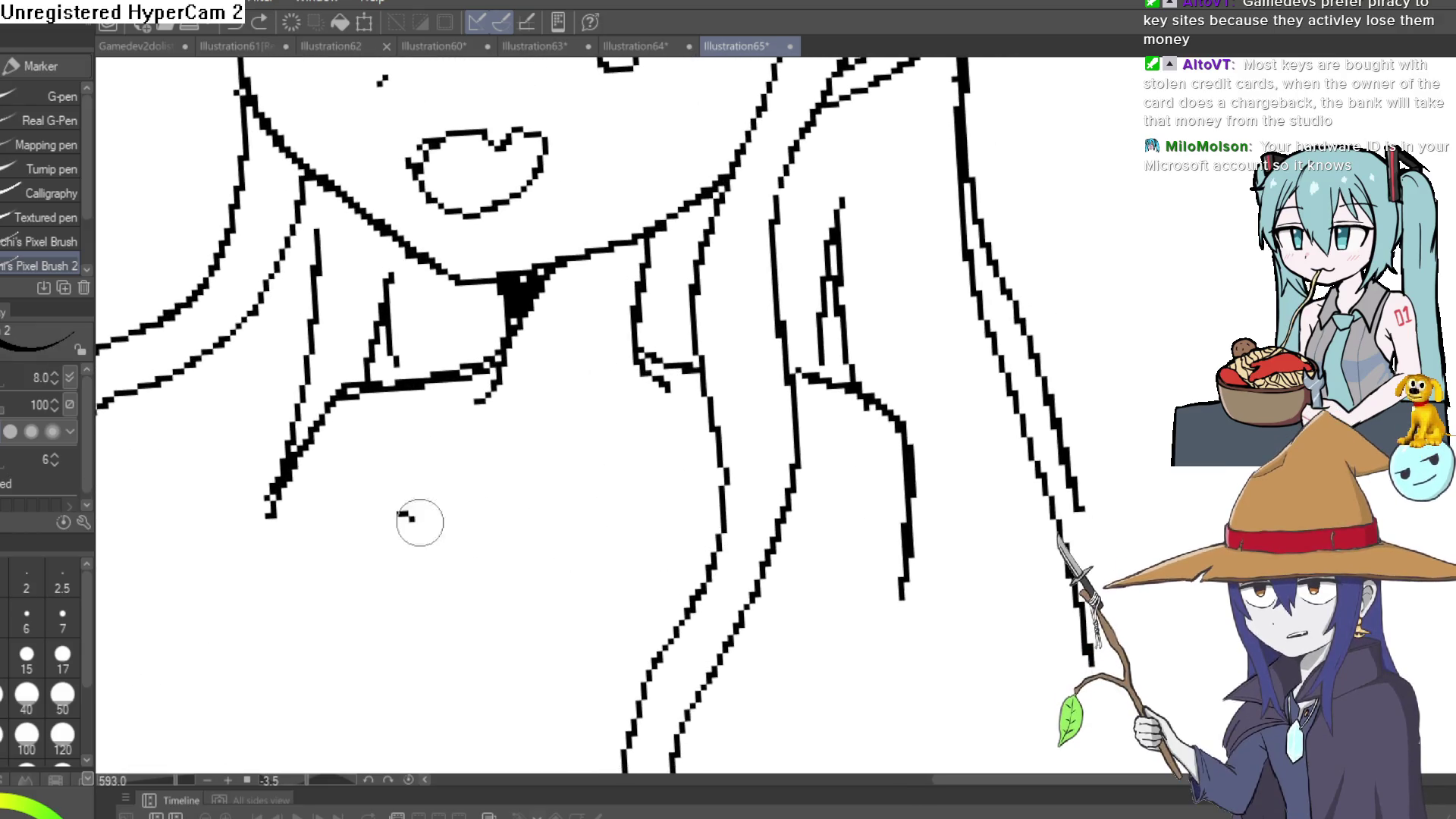
{"action": "left_click_drag", "start_coordinate": [381, 520], "coordinate": [714, 585]}
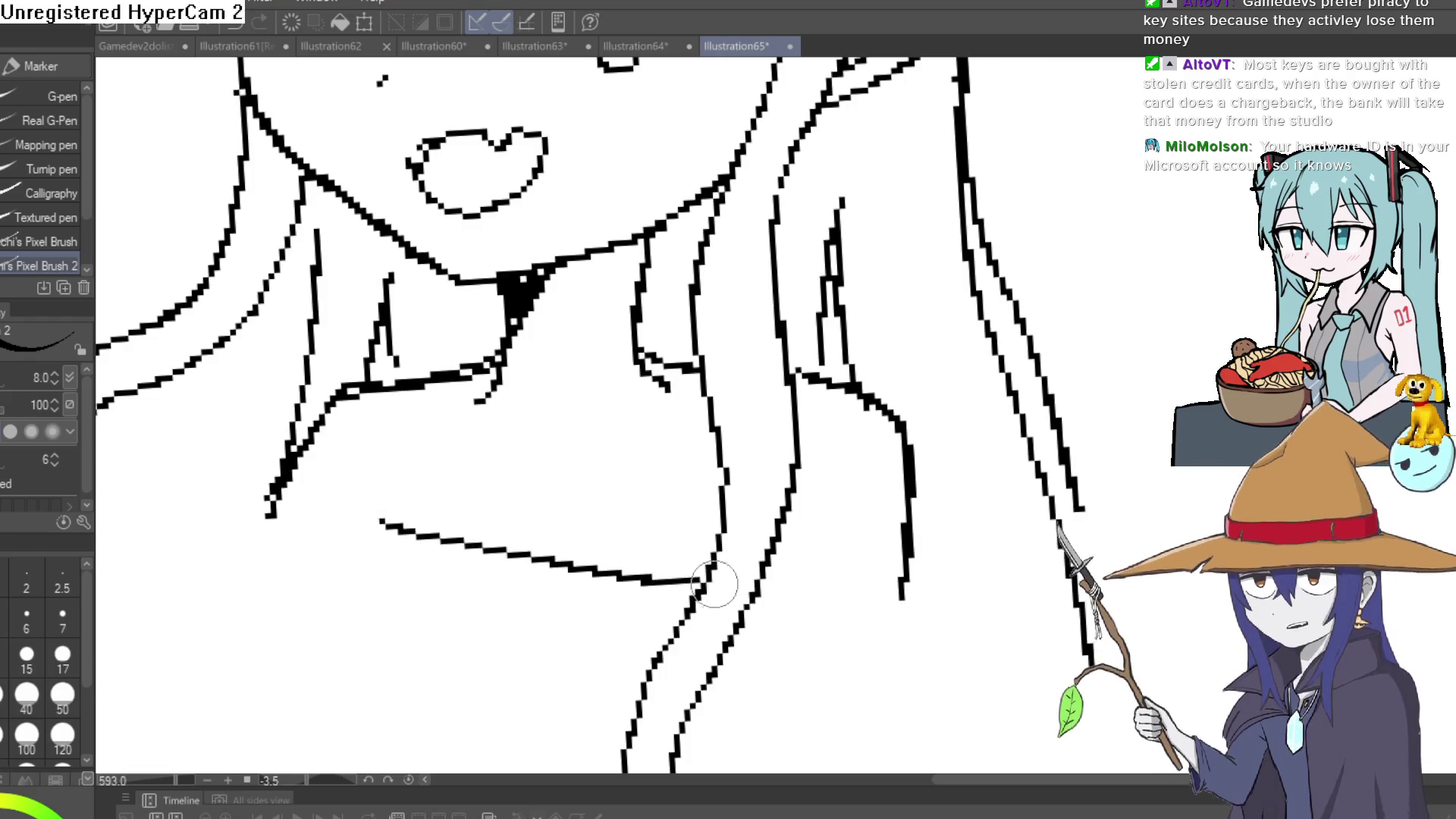
{"action": "key", "text": "ctrl+z"}
{"action": "scroll", "coordinate": [618, 419], "scroll_direction": "down", "scroll_amount": 2}
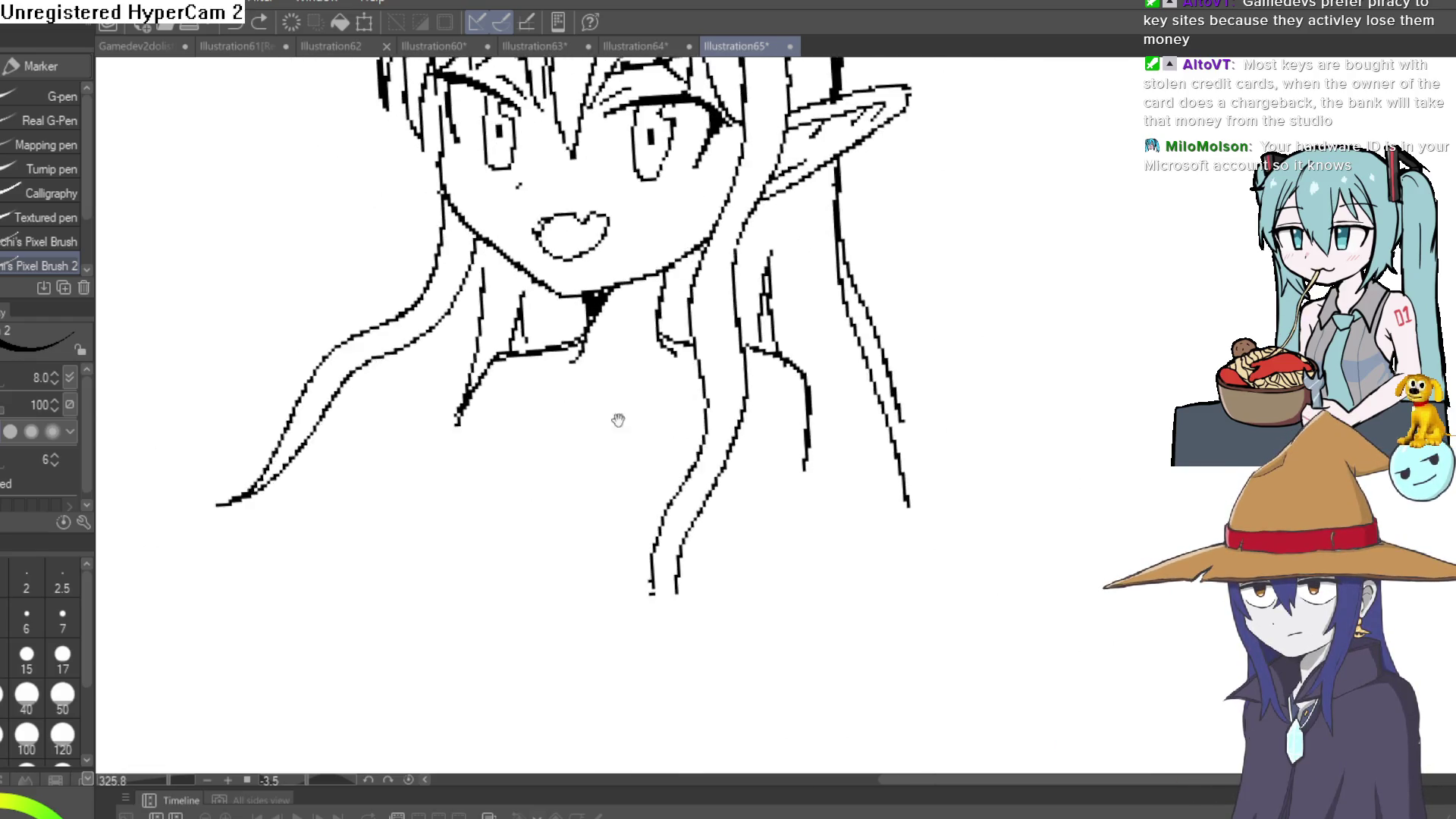
{"action": "scroll", "coordinate": [618, 419], "scroll_direction": "up", "scroll_amount": 2}
{"action": "mouse_move", "coordinate": [492, 385]}
{"action": "left_mouse_down"}
{"action": "mouse_move", "coordinate": [403, 477]}
{"action": "mouse_move", "coordinate": [415, 552]}
{"action": "left_mouse_up"}
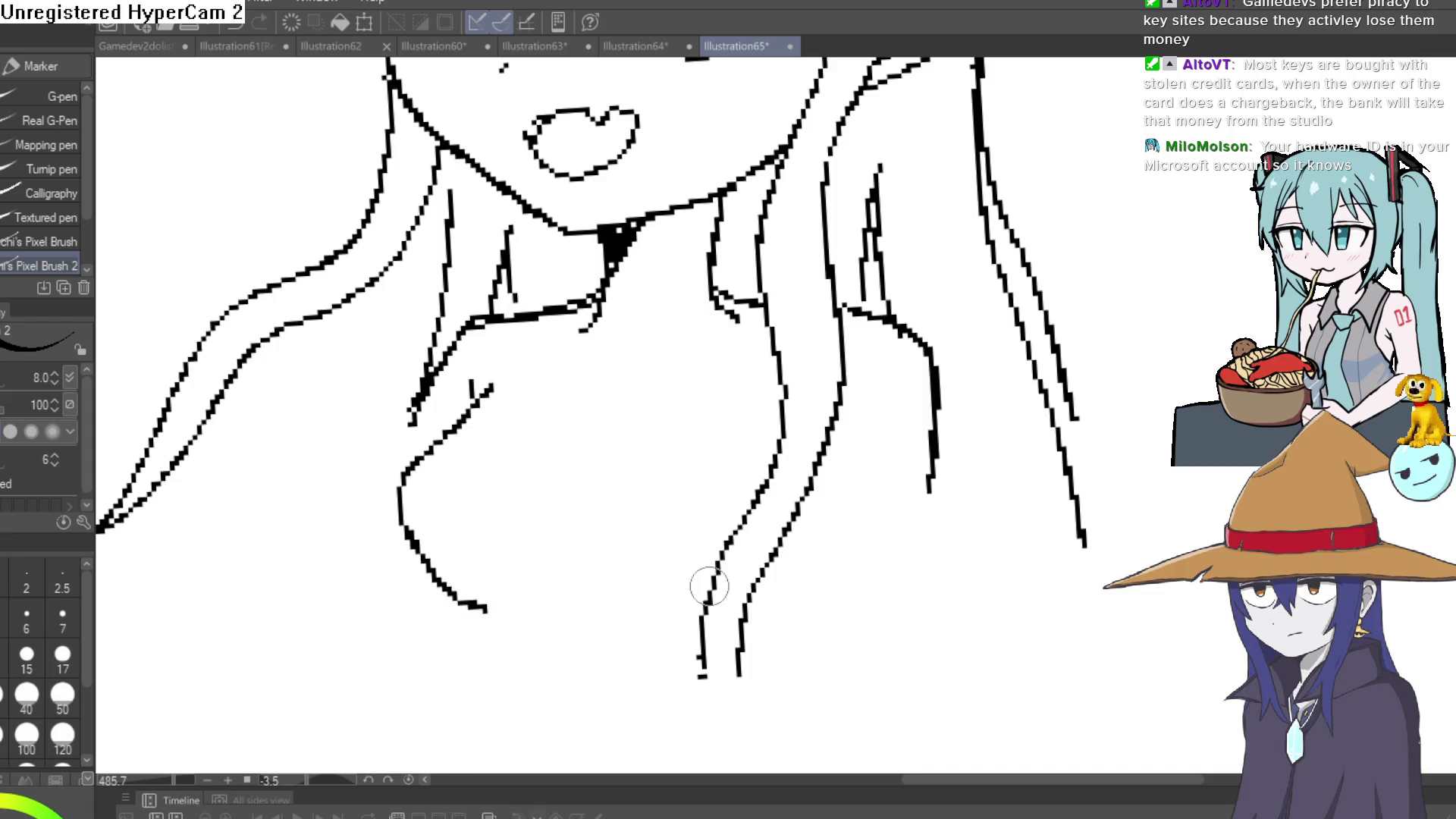
Draw the chest underside, a torso dash and long body lines down the side.
{"action": "left_click_drag", "start_coordinate": [620, 611], "coordinate": [694, 629]}
{"action": "left_click_drag", "start_coordinate": [755, 634], "coordinate": [775, 622]}
{"action": "left_click_drag", "start_coordinate": [826, 462], "coordinate": [856, 696]}
{"action": "left_click_drag", "start_coordinate": [927, 476], "coordinate": [975, 709]}
{"action": "scroll", "coordinate": [838, 494], "scroll_direction": "down", "scroll_amount": 5}
{"action": "left_click_drag", "start_coordinate": [819, 394], "coordinate": [759, 510]}
{"action": "scroll", "coordinate": [686, 404], "scroll_direction": "down", "scroll_amount": 5}
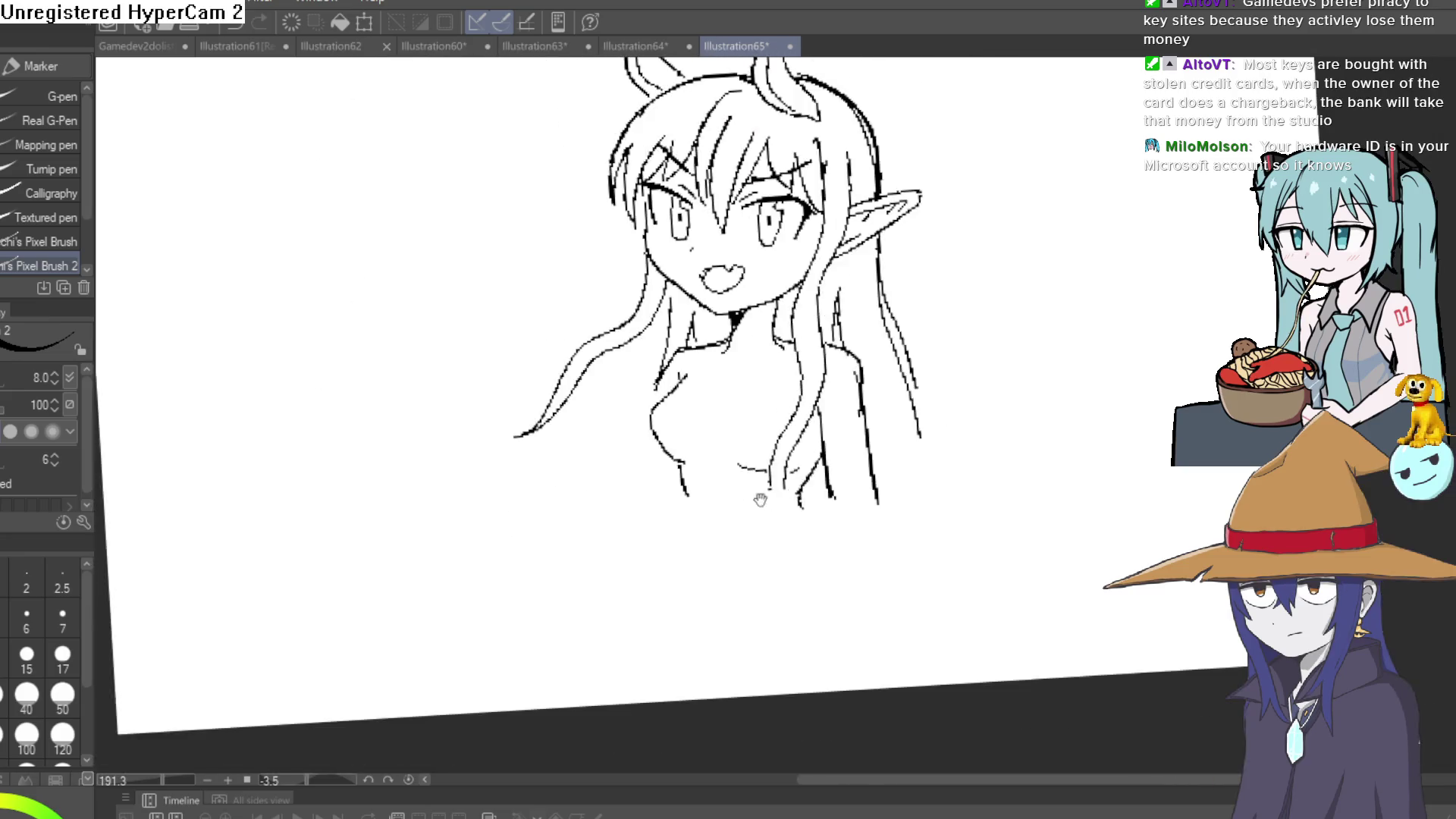
{"action": "scroll", "coordinate": [652, 412], "scroll_direction": "up", "scroll_amount": 5}
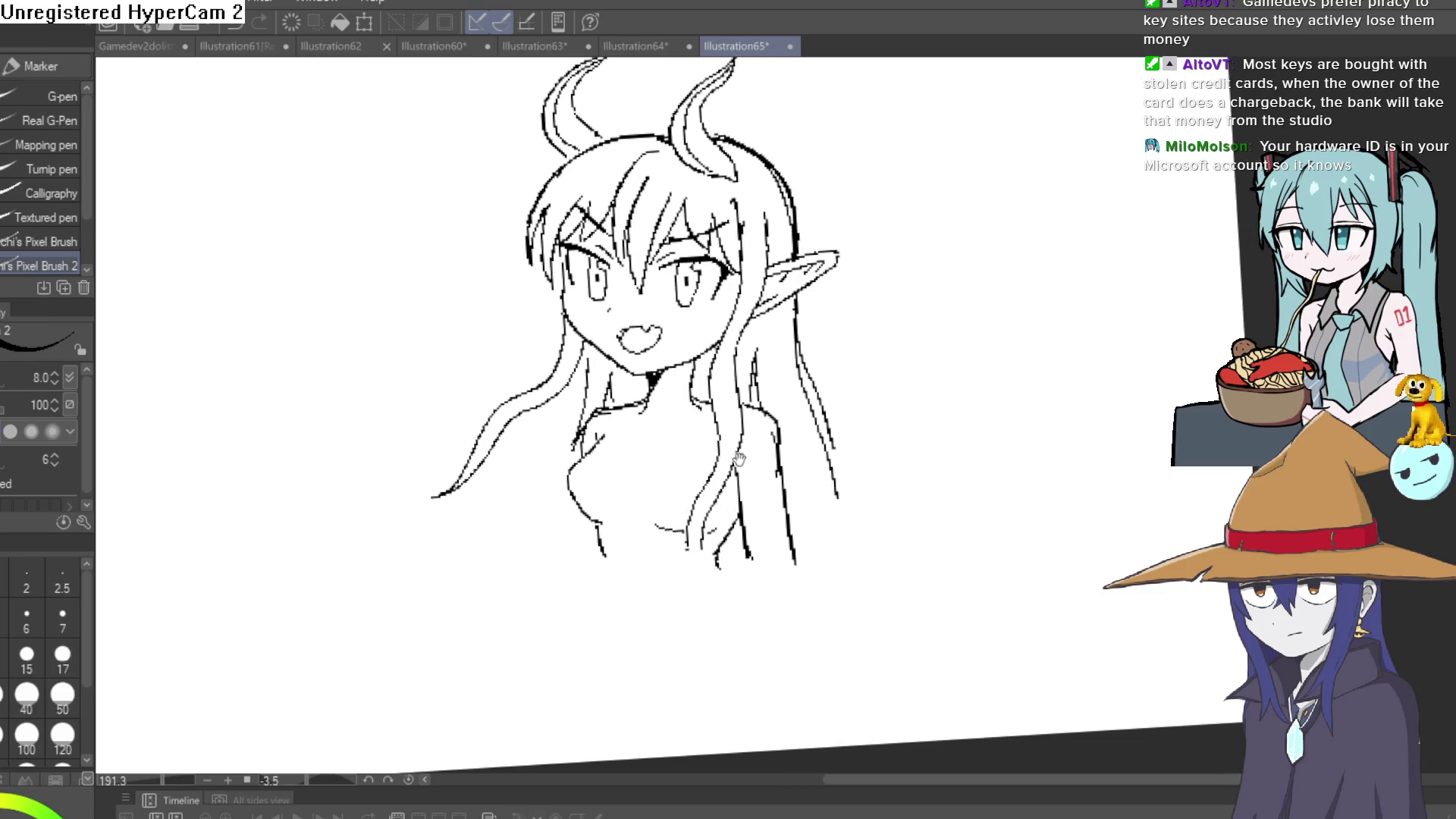
Extend the right hair strand, draw a line across the chest, and erase a doubled line.
{"action": "mouse_move", "coordinate": [883, 377]}
{"action": "left_mouse_down"}
{"action": "mouse_move", "coordinate": [939, 391]}
{"action": "mouse_move", "coordinate": [973, 486]}
{"action": "left_mouse_up"}
{"action": "mouse_move", "coordinate": [794, 405]}
{"action": "left_mouse_down"}
{"action": "mouse_move", "coordinate": [696, 433]}
{"action": "mouse_move", "coordinate": [650, 397]}
{"action": "mouse_move", "coordinate": [588, 392]}
{"action": "left_mouse_up"}
{"action": "key", "text": "e"}
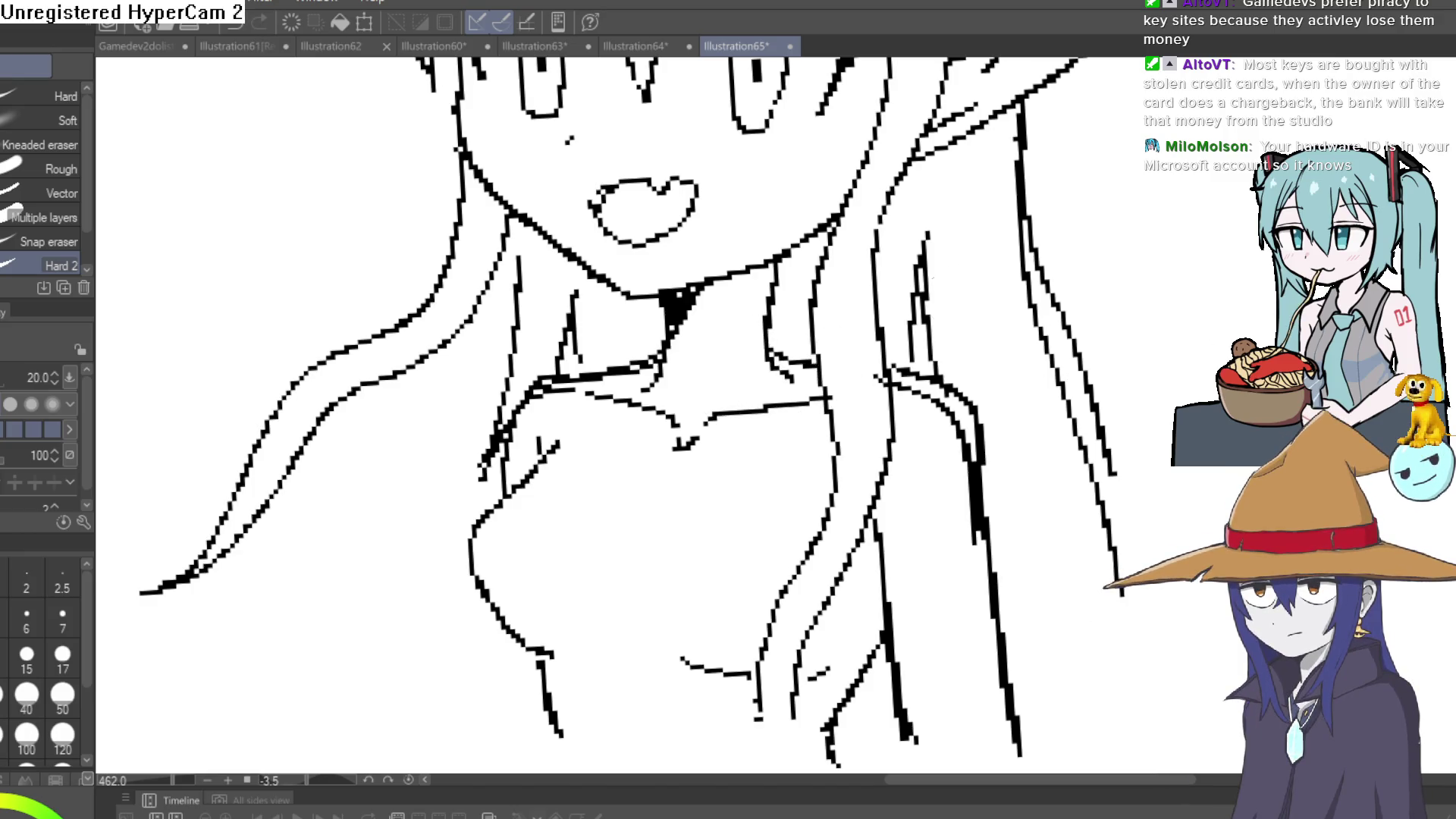
{"action": "mouse_move", "coordinate": [902, 372]}
{"action": "left_mouse_down"}
{"action": "mouse_move", "coordinate": [1002, 452]}
{"action": "mouse_move", "coordinate": [935, 576]}
{"action": "mouse_move", "coordinate": [1001, 503]}
{"action": "mouse_move", "coordinate": [1012, 728]}
{"action": "left_mouse_up"}
{"action": "key", "text": "p"}
{"action": "scroll", "coordinate": [607, 417], "scroll_direction": "down", "scroll_amount": 2}
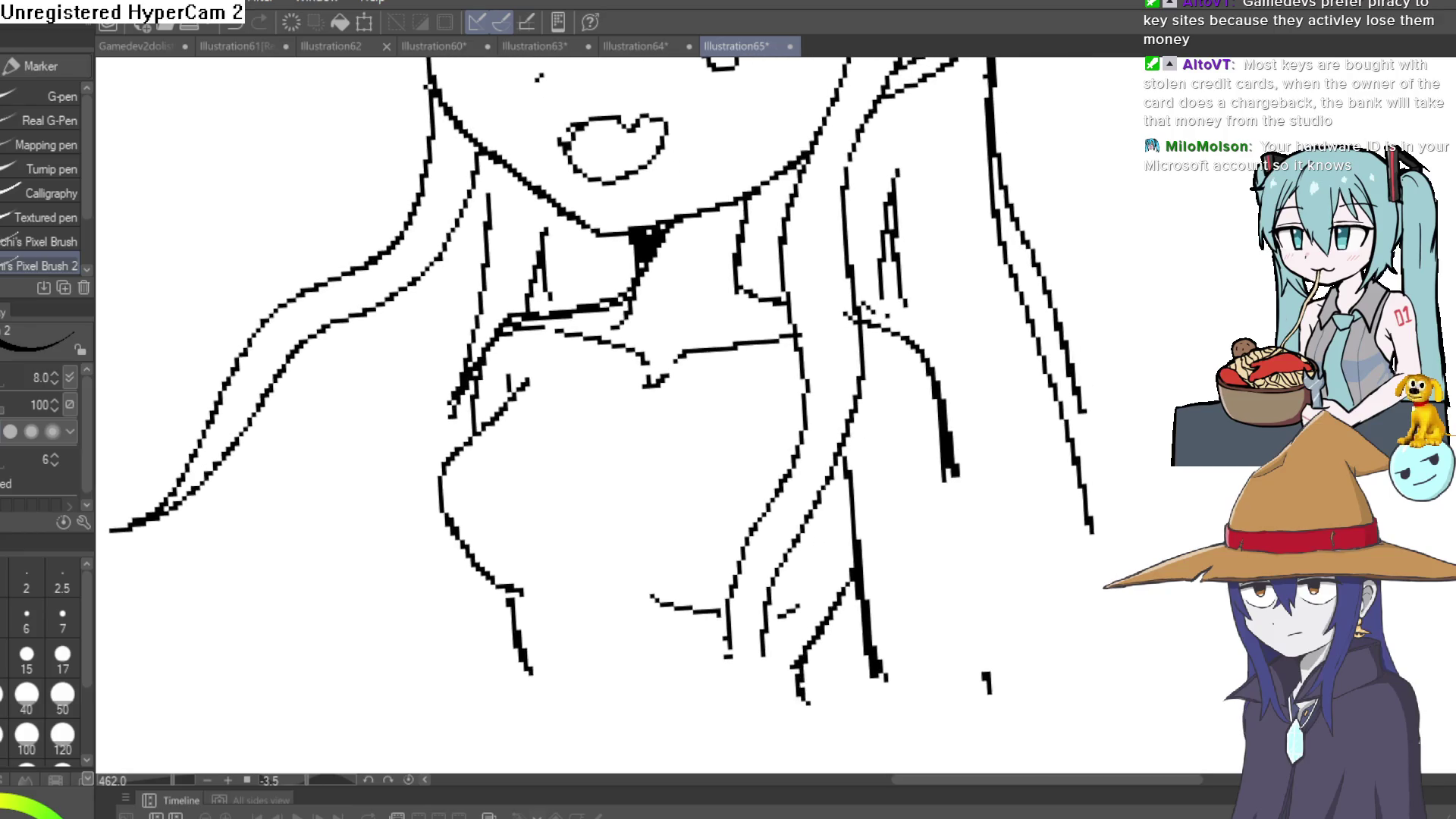
Extend the hair strand downward and draw the curved chest contour with short hatch strokes.
{"action": "left_click_drag", "start_coordinate": [950, 459], "coordinate": [966, 624]}
{"action": "mouse_move", "coordinate": [558, 318]}
{"action": "left_mouse_down"}
{"action": "mouse_move", "coordinate": [656, 412]}
{"action": "mouse_move", "coordinate": [781, 328]}
{"action": "left_mouse_up"}
{"action": "left_click_drag", "start_coordinate": [568, 376], "coordinate": [605, 408]}
{"action": "mouse_move", "coordinate": [842, 486]}
{"action": "left_mouse_down"}
{"action": "mouse_move", "coordinate": [918, 405]}
{"action": "mouse_move", "coordinate": [879, 421]}
{"action": "left_mouse_up"}
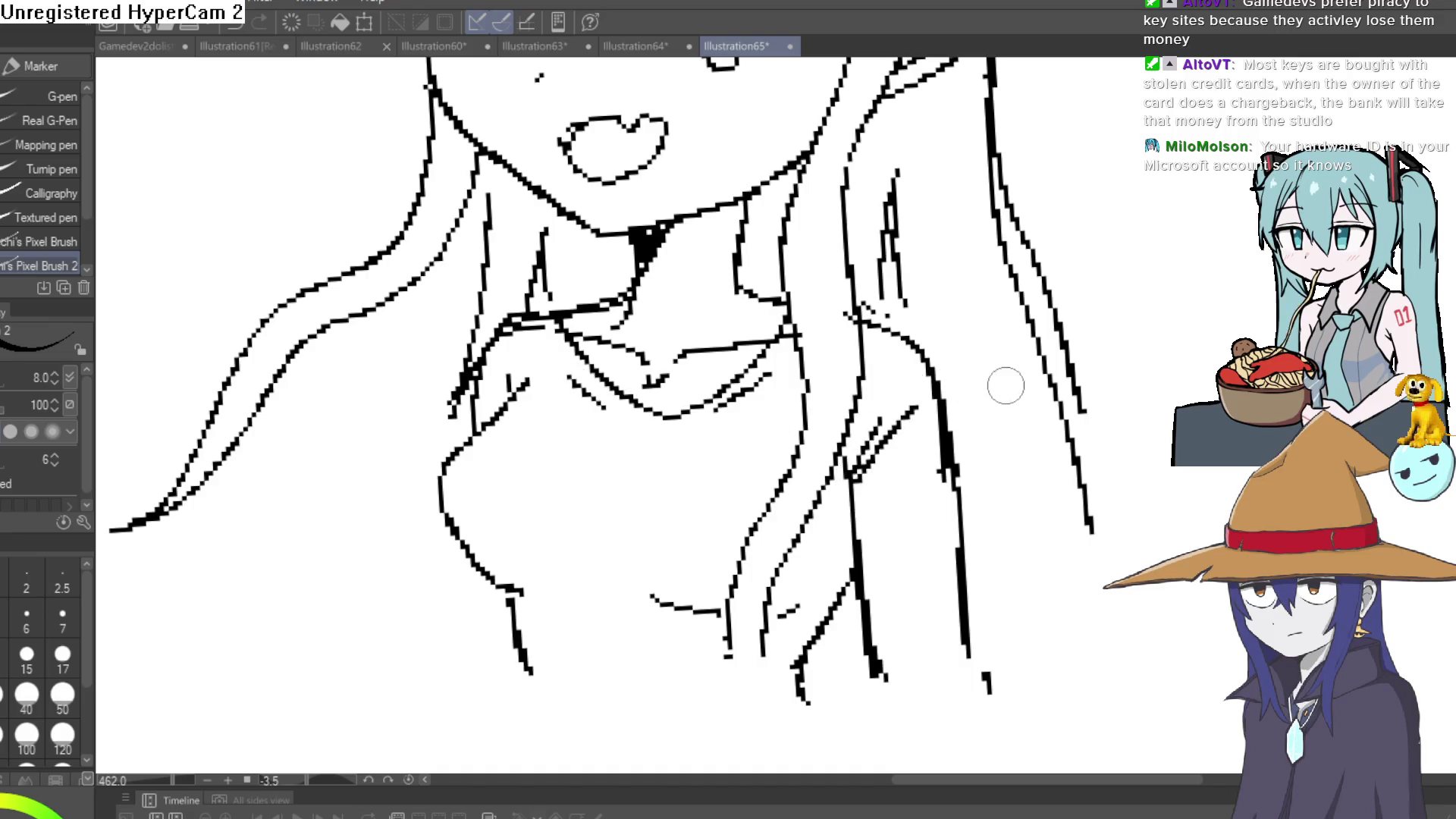
{"action": "scroll", "coordinate": [1005, 386], "scroll_direction": "down", "scroll_amount": 5}
{"action": "scroll", "coordinate": [909, 493], "scroll_direction": "up", "scroll_amount": 2}
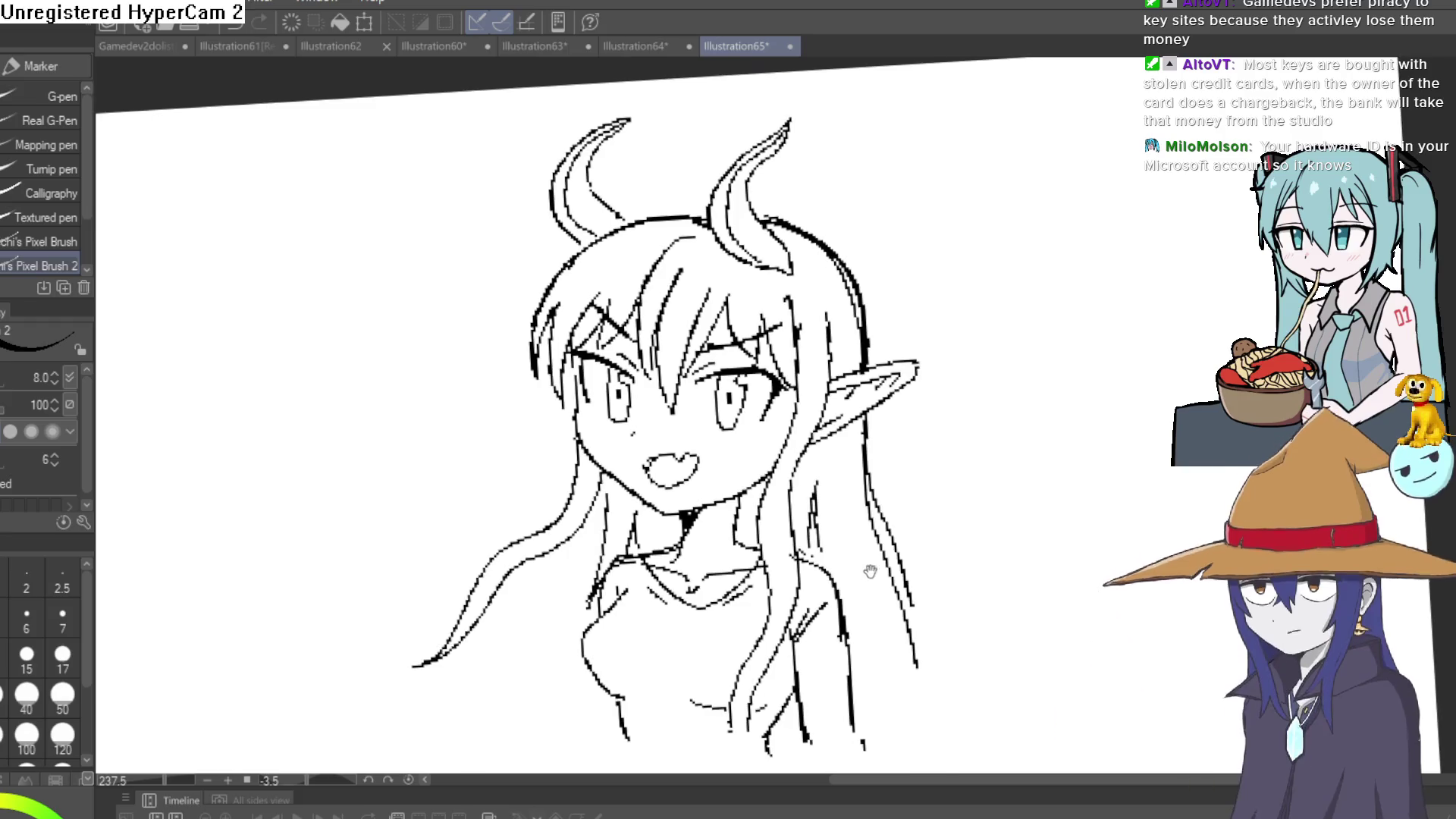
Straighten the canvas rotation, mirror the view to check the lineart, and pan and zoom around.
{"action": "scroll", "coordinate": [576, 429], "scroll_direction": "up", "scroll_amount": 4}
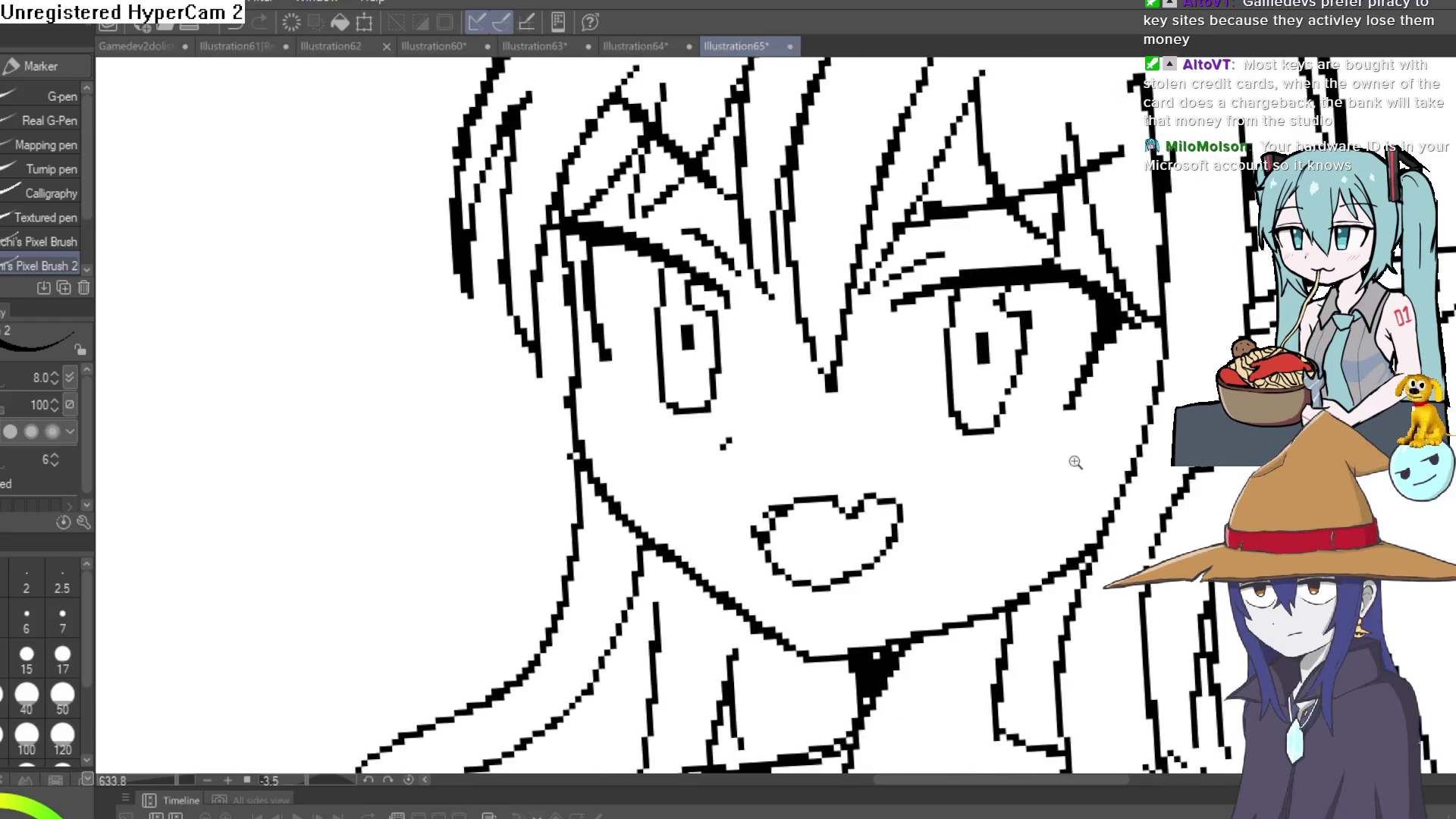
{"action": "scroll", "coordinate": [1075, 462], "scroll_direction": "down", "scroll_amount": 4}
{"action": "scroll", "coordinate": [942, 465], "scroll_direction": "up", "scroll_amount": 4}
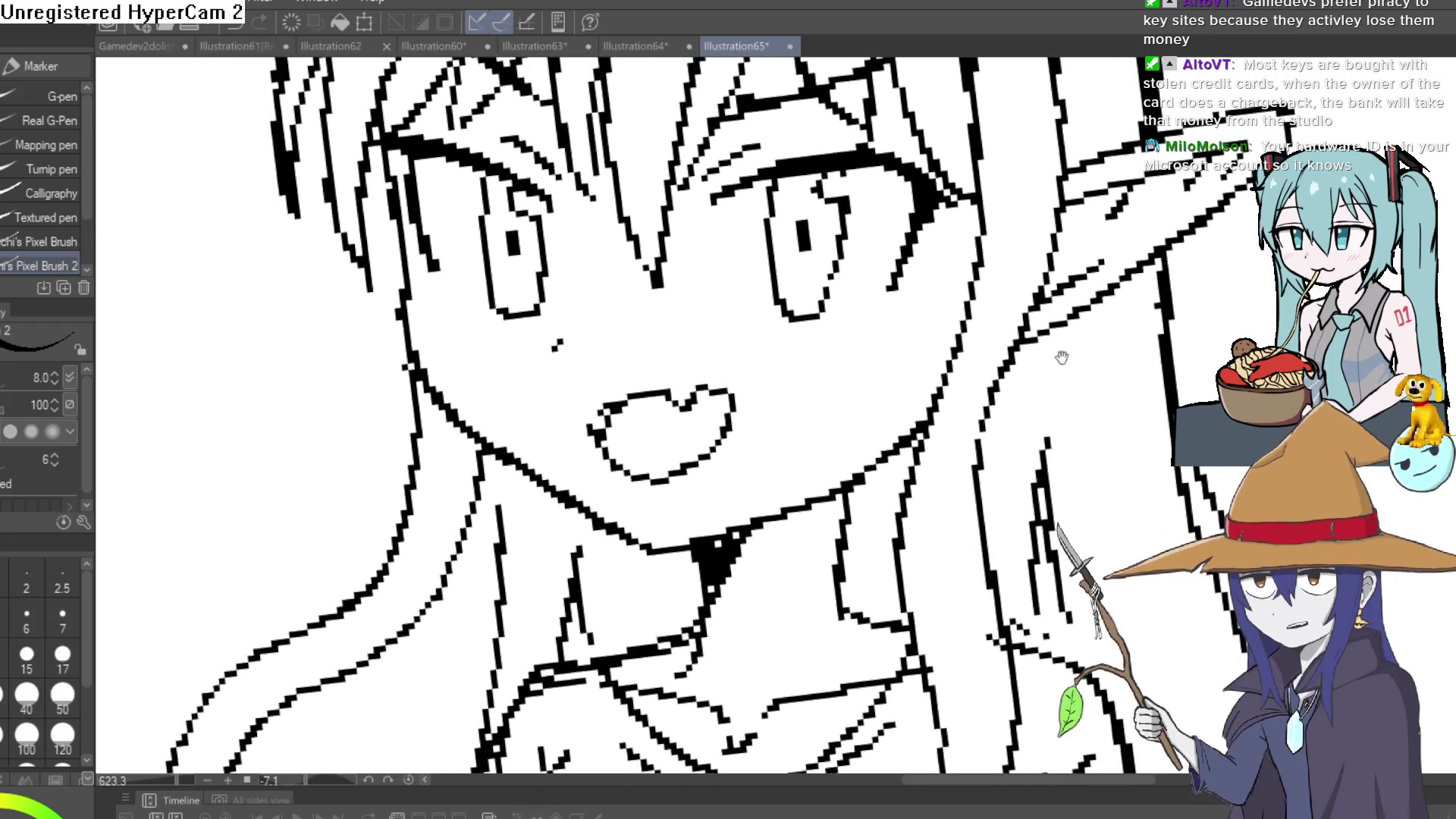
{"action": "scroll", "coordinate": [1061, 357], "scroll_direction": "down", "scroll_amount": 5}
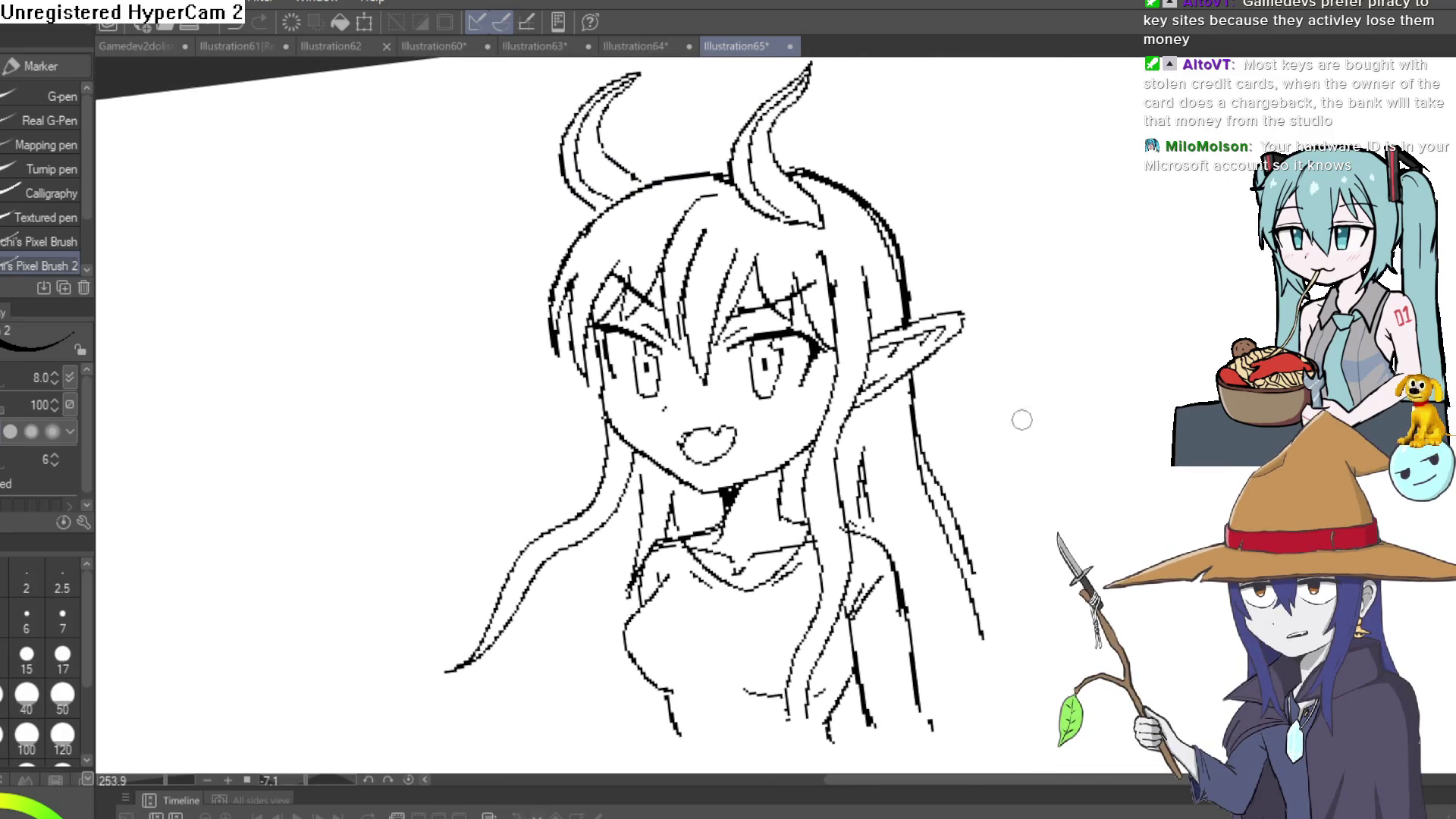
{"action": "mouse_move", "coordinate": [1021, 419]}
{"action": "left_mouse_down"}
{"action": "mouse_move", "coordinate": [1008, 432]}
{"action": "mouse_move", "coordinate": [1020, 444]}
{"action": "left_mouse_up"}
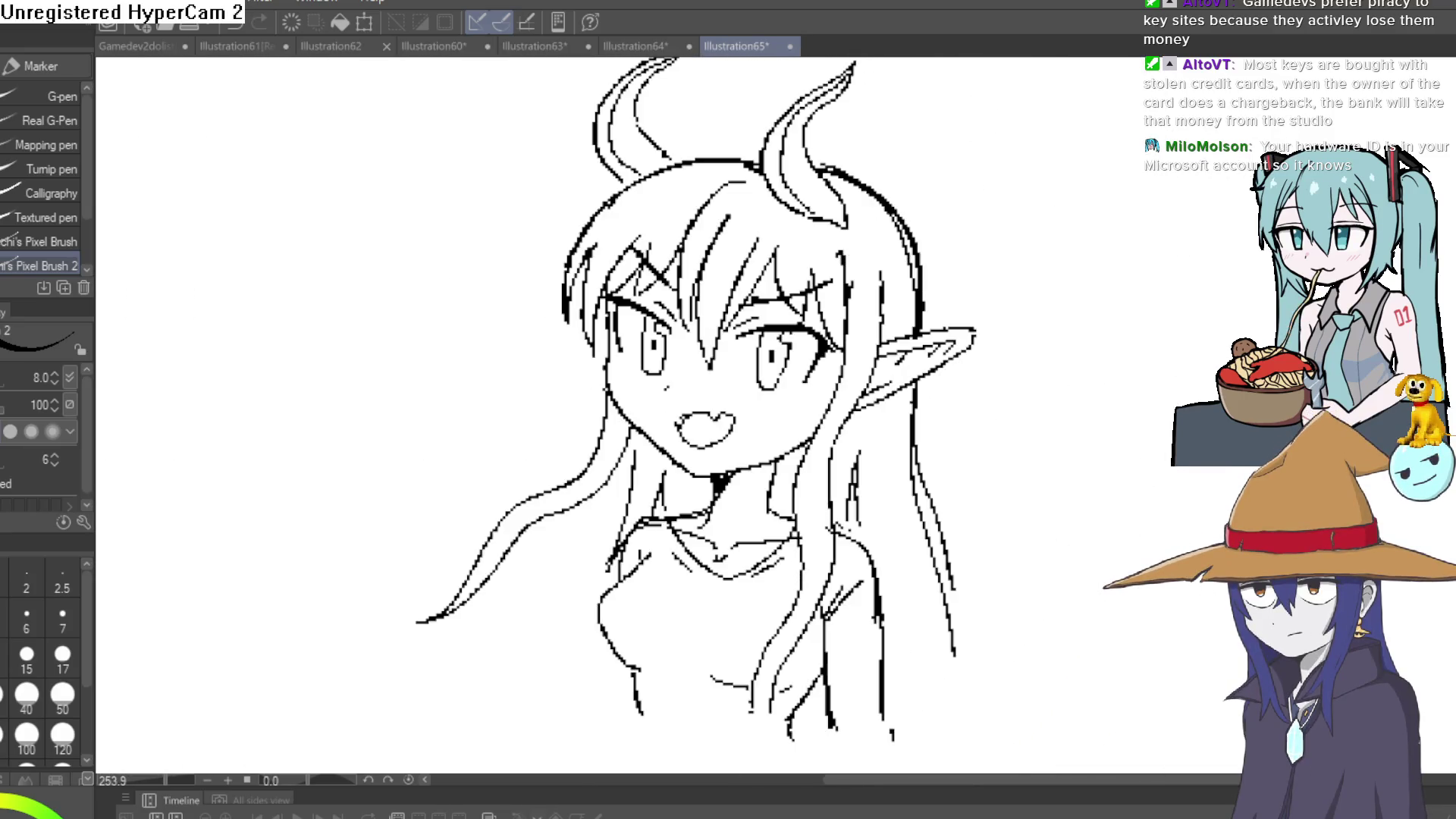
{"action": "key", "text": "h"}
{"action": "key", "text": "h"}
{"action": "mouse_move", "coordinate": [933, 420]}
{"action": "left_mouse_down"}
{"action": "mouse_move", "coordinate": [885, 423]}
{"action": "mouse_move", "coordinate": [937, 436]}
{"action": "mouse_move", "coordinate": [999, 356]}
{"action": "left_mouse_up"}
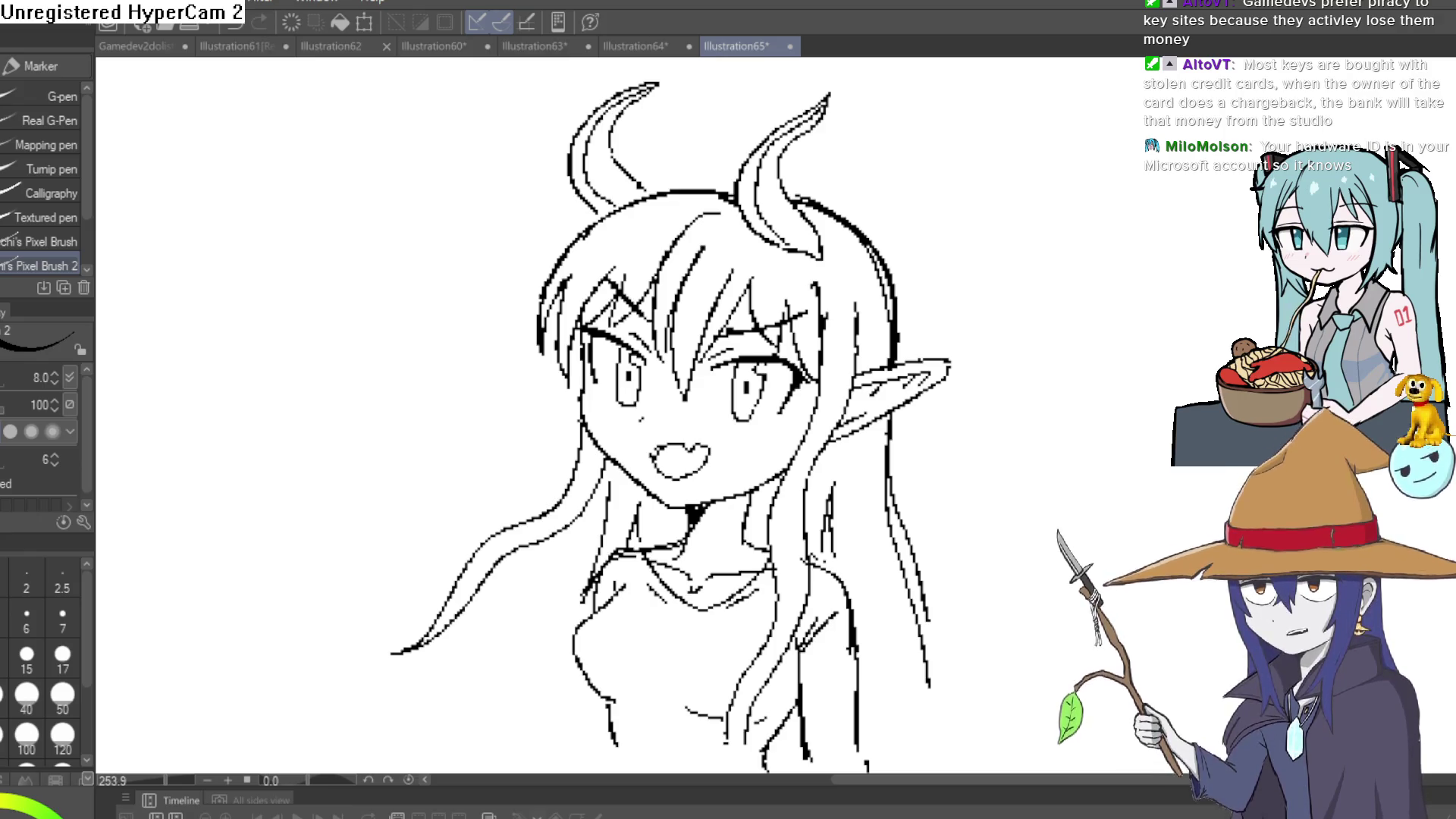
{"action": "mouse_move", "coordinate": [1098, 363]}
{"action": "left_mouse_down"}
{"action": "mouse_move", "coordinate": [965, 345]}
{"action": "mouse_move", "coordinate": [978, 374]}
{"action": "mouse_move", "coordinate": [1016, 315]}
{"action": "left_mouse_up"}
{"action": "mouse_move", "coordinate": [1059, 405]}
{"action": "left_mouse_down"}
{"action": "mouse_move", "coordinate": [1008, 364]}
{"action": "mouse_move", "coordinate": [890, 335]}
{"action": "mouse_move", "coordinate": [907, 338]}
{"action": "mouse_move", "coordinate": [822, 457]}
{"action": "mouse_move", "coordinate": [820, 563]}
{"action": "left_mouse_up"}
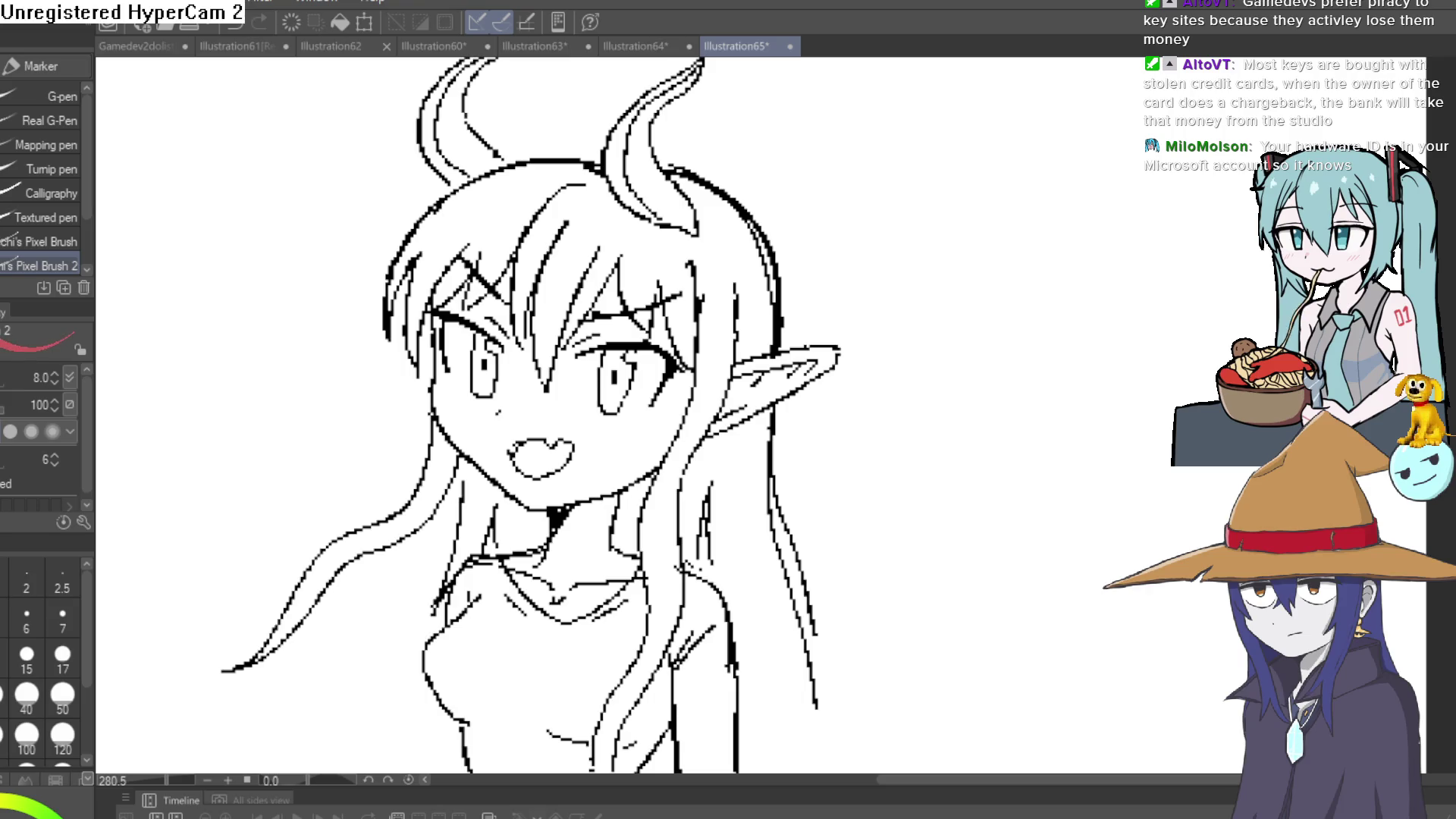
Fill the top of the hair dark grey.
{"action": "key", "text": "g"}
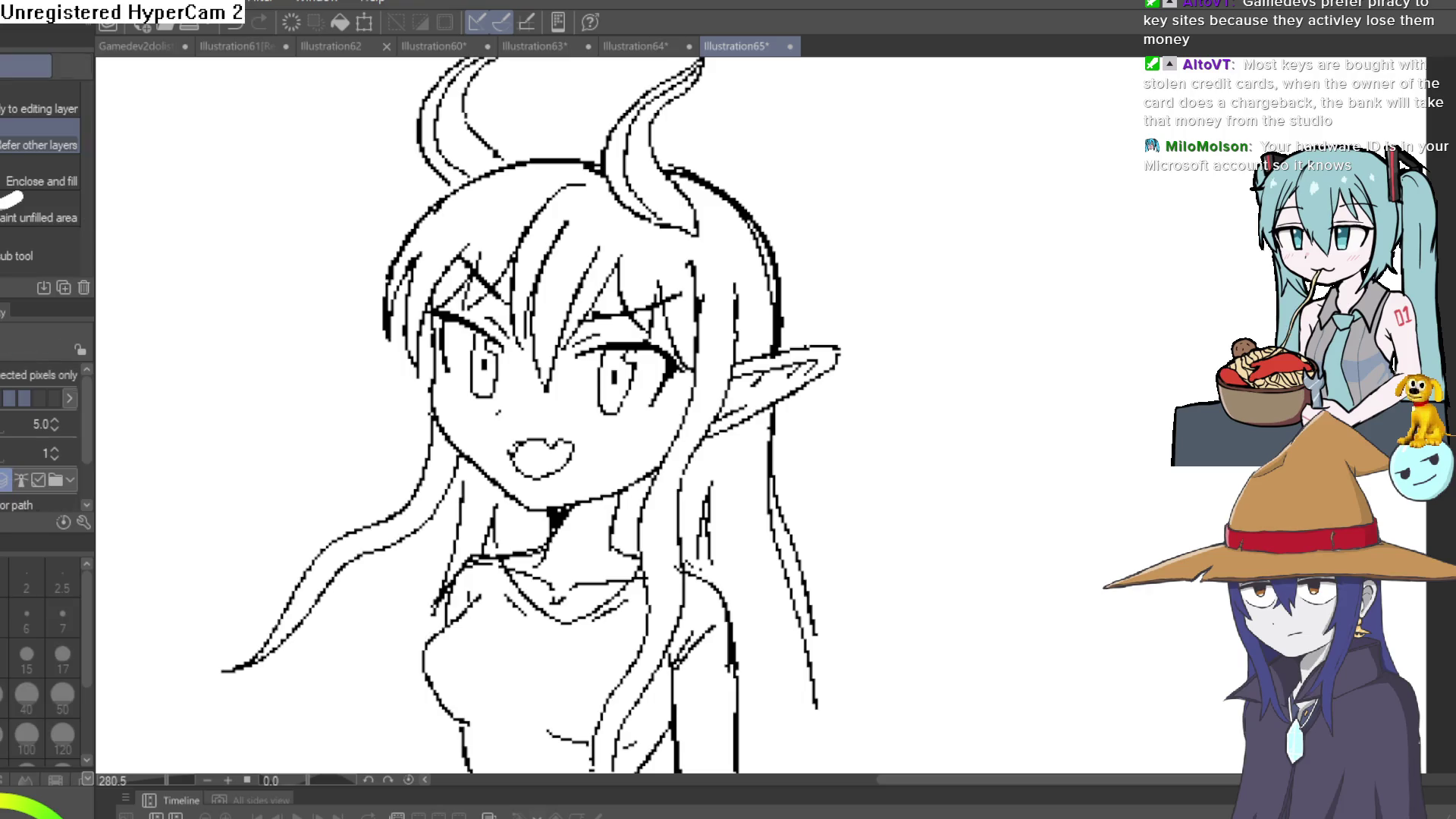
{"action": "left_click", "coordinate": [592, 233]}
{"action": "key", "text": "ctrl+z"}
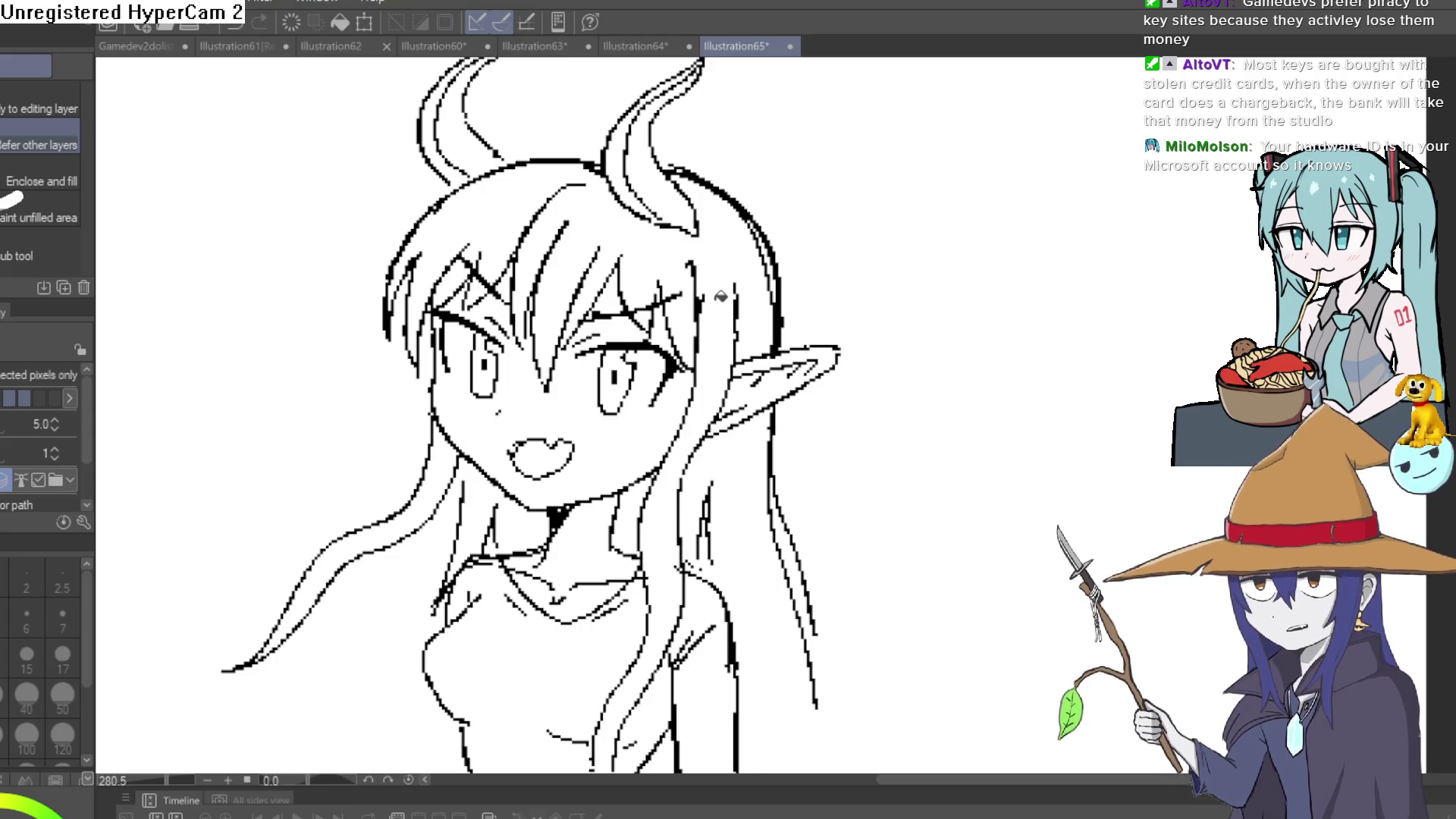
{"action": "left_click", "coordinate": [580, 220]}
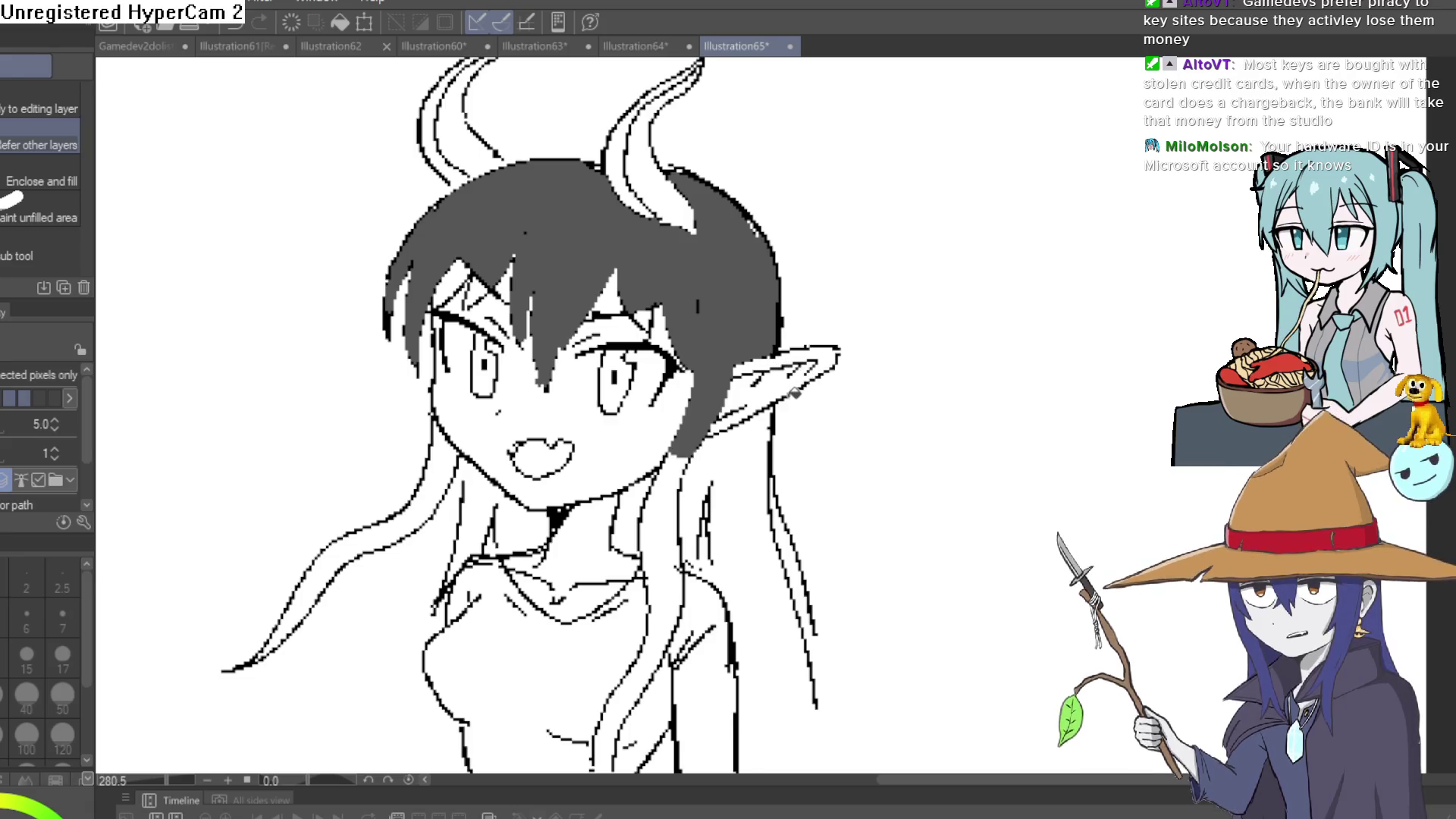
{"action": "scroll", "coordinate": [771, 445], "scroll_direction": "down", "scroll_amount": 3}
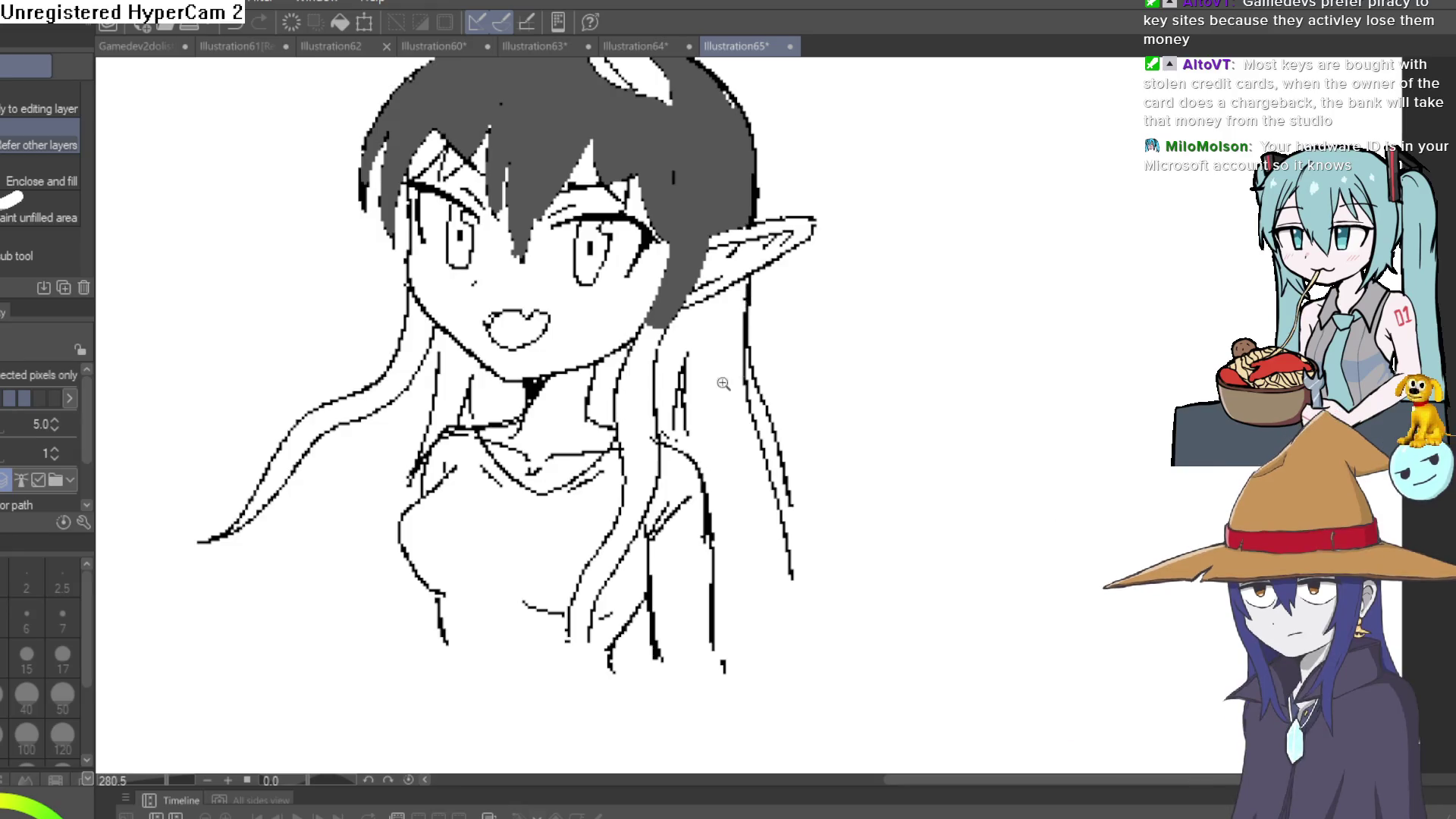
{"action": "scroll", "coordinate": [246, 237], "scroll_direction": "up", "scroll_amount": 5}
Close the right hair edge gap with grey strokes, then fill the thin strip and large right section grey.
{"action": "key", "text": "p"}
{"action": "left_click_drag", "start_coordinate": [836, 499], "coordinate": [828, 320]}
{"action": "mouse_move", "coordinate": [706, 563]}
{"action": "left_mouse_down"}
{"action": "mouse_move", "coordinate": [828, 484]}
{"action": "mouse_move", "coordinate": [817, 390]}
{"action": "left_mouse_up"}
{"action": "key", "text": "g"}
{"action": "left_click", "coordinate": [805, 347]}
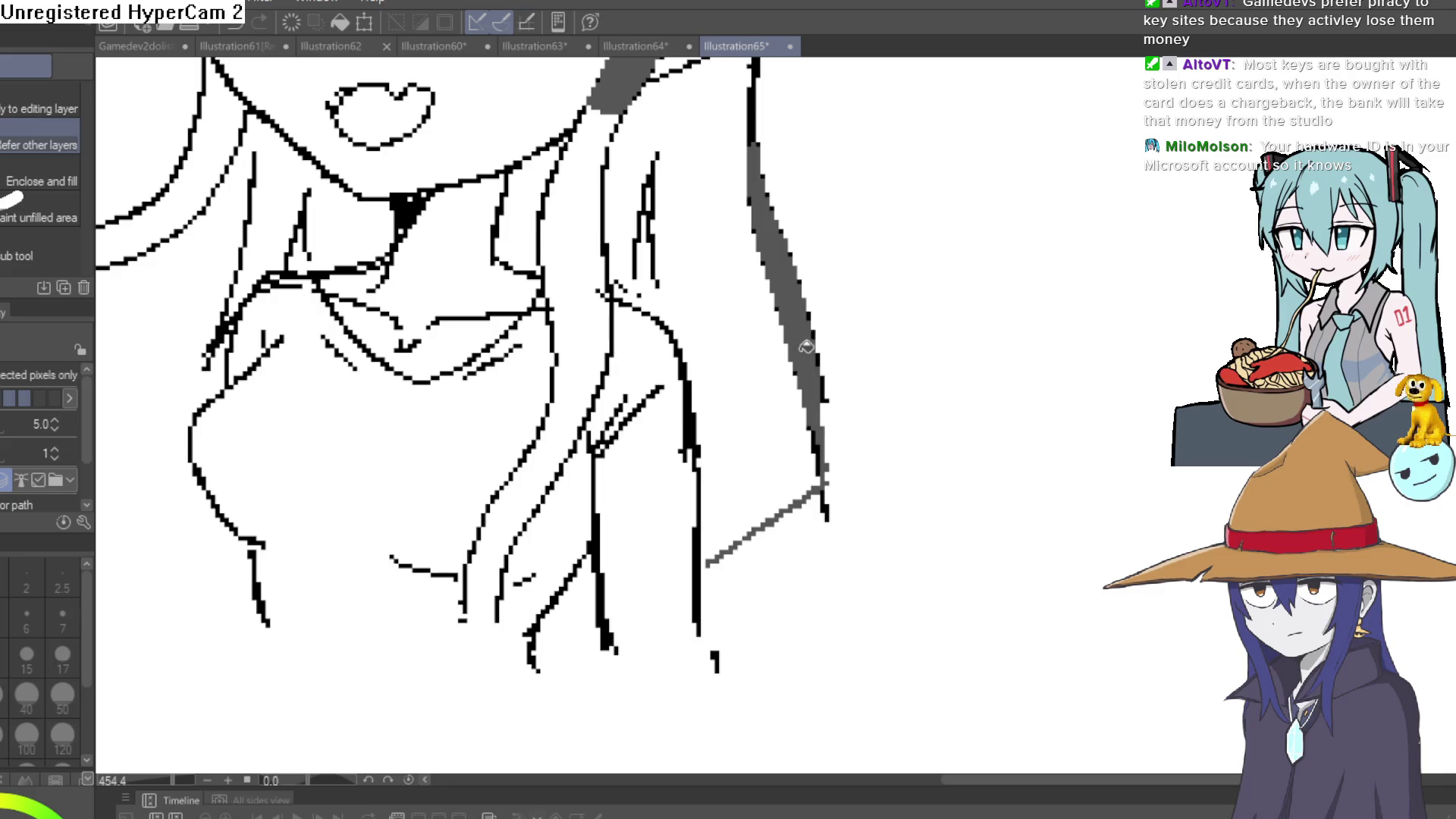
{"action": "left_click", "coordinate": [732, 355]}
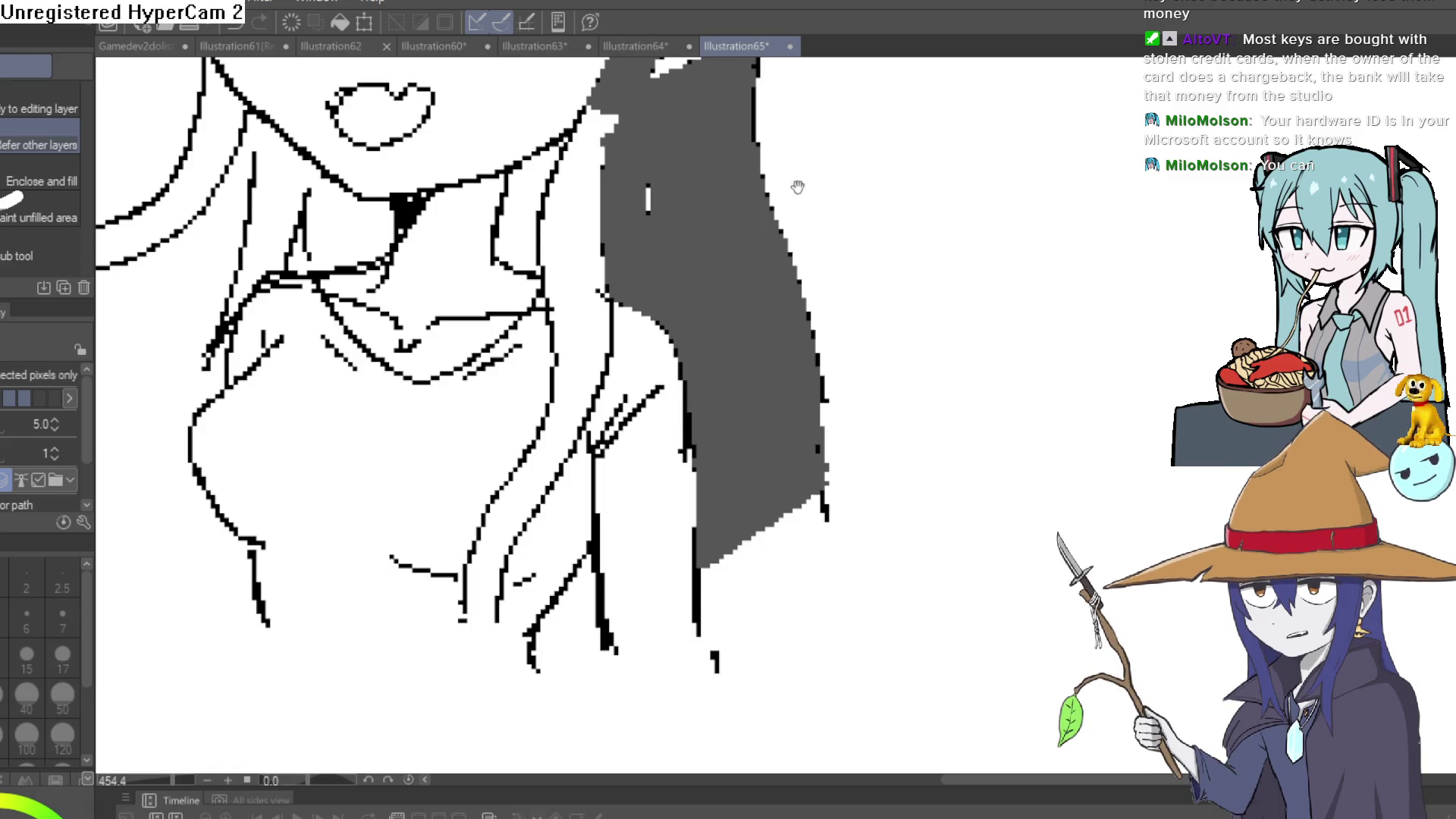
Fill the hair gaps behind the neck and left of the chin dark grey.
{"action": "left_click_drag", "start_coordinate": [797, 186], "coordinate": [780, 406]}
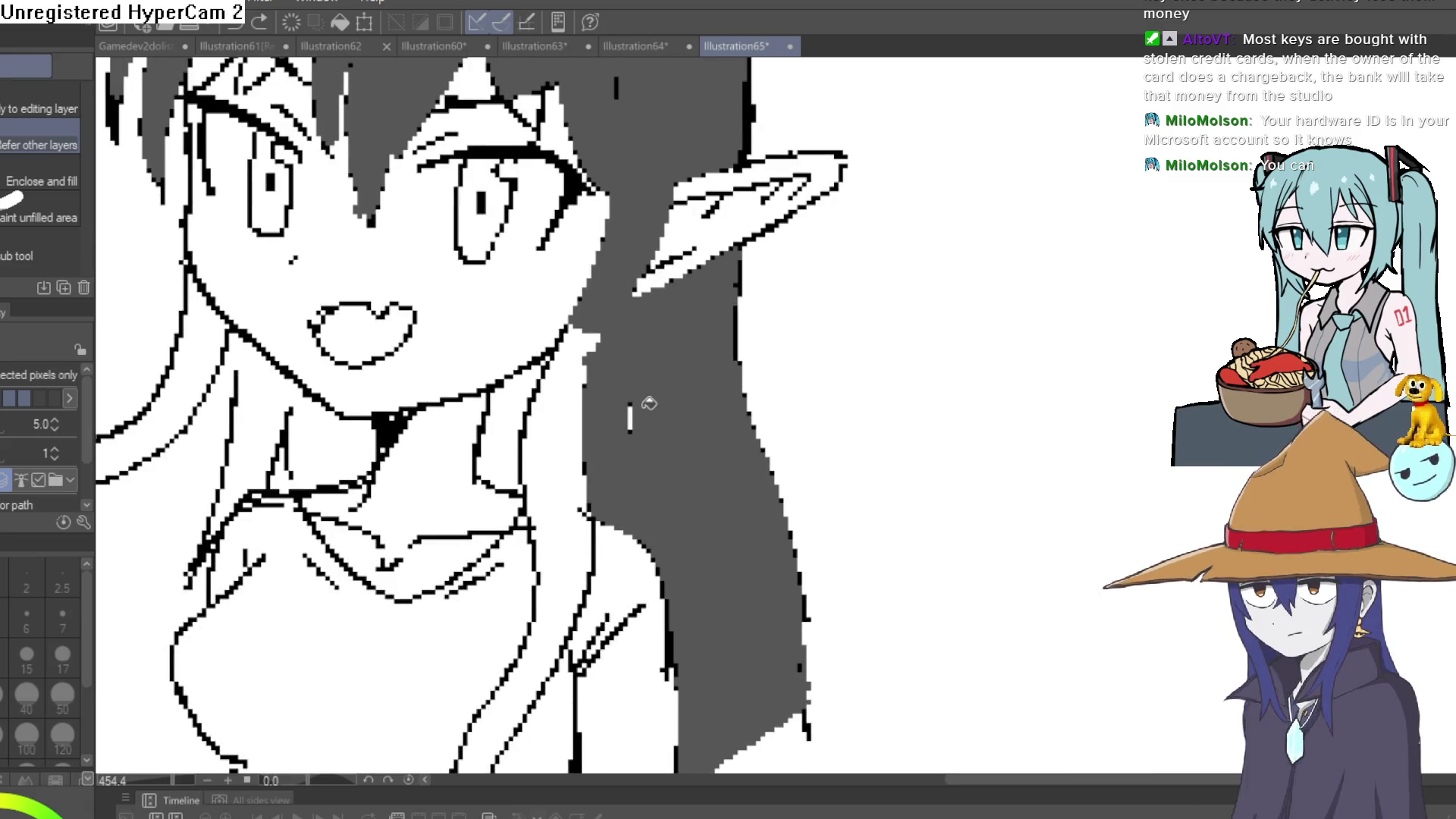
{"action": "left_click", "coordinate": [561, 387]}
{"action": "left_click", "coordinate": [500, 424]}
{"action": "left_click_drag", "start_coordinate": [344, 418], "coordinate": [469, 363]}
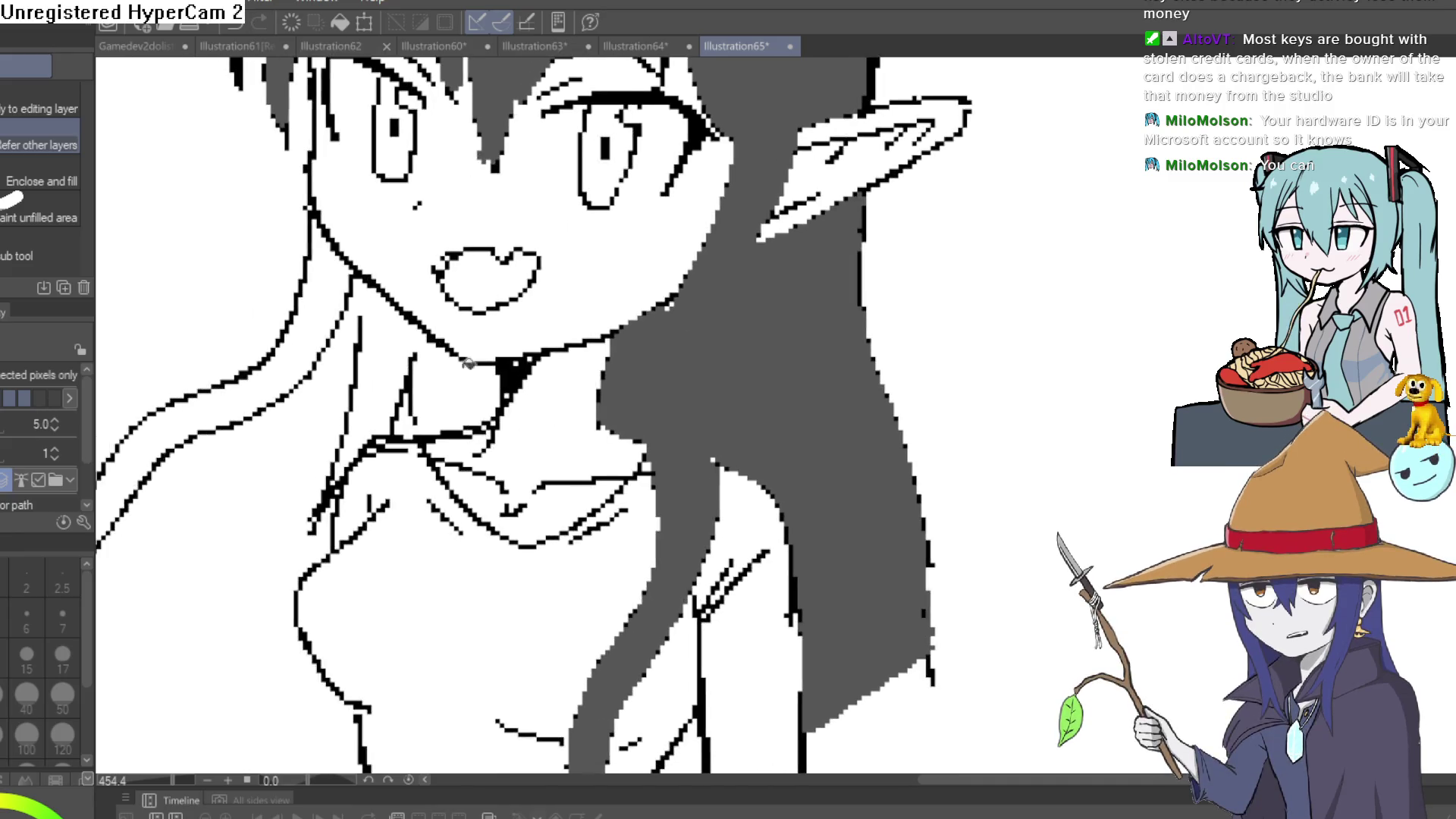
{"action": "left_click", "coordinate": [455, 391]}
{"action": "left_click", "coordinate": [394, 349]}
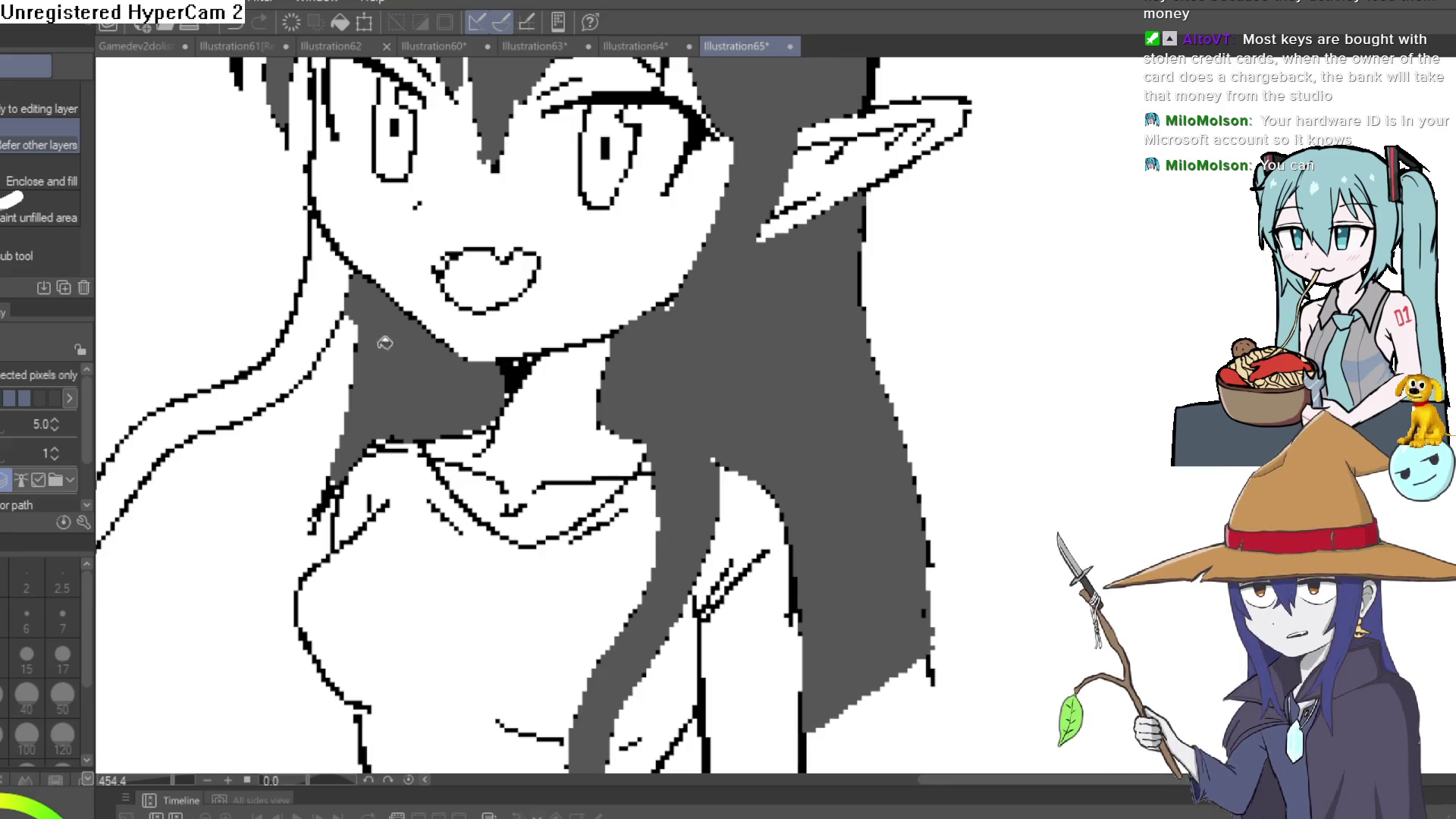
Bucket-fill the long left hair strand dark grey with its strand lines showing on top.
{"action": "key", "text": "p"}
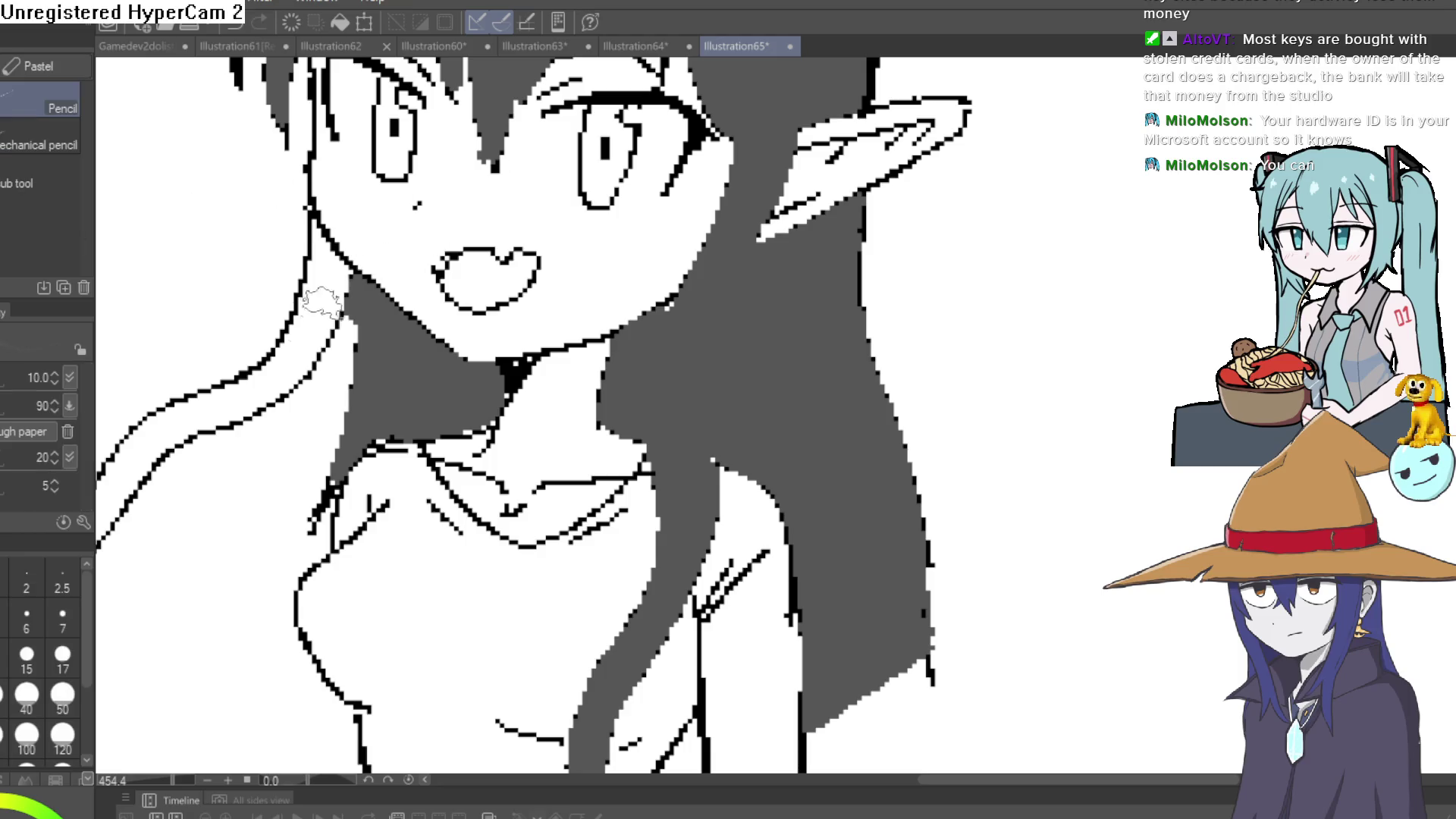
{"action": "left_click_drag", "start_coordinate": [372, 448], "coordinate": [612, 318]}
{"action": "key", "text": "p"}
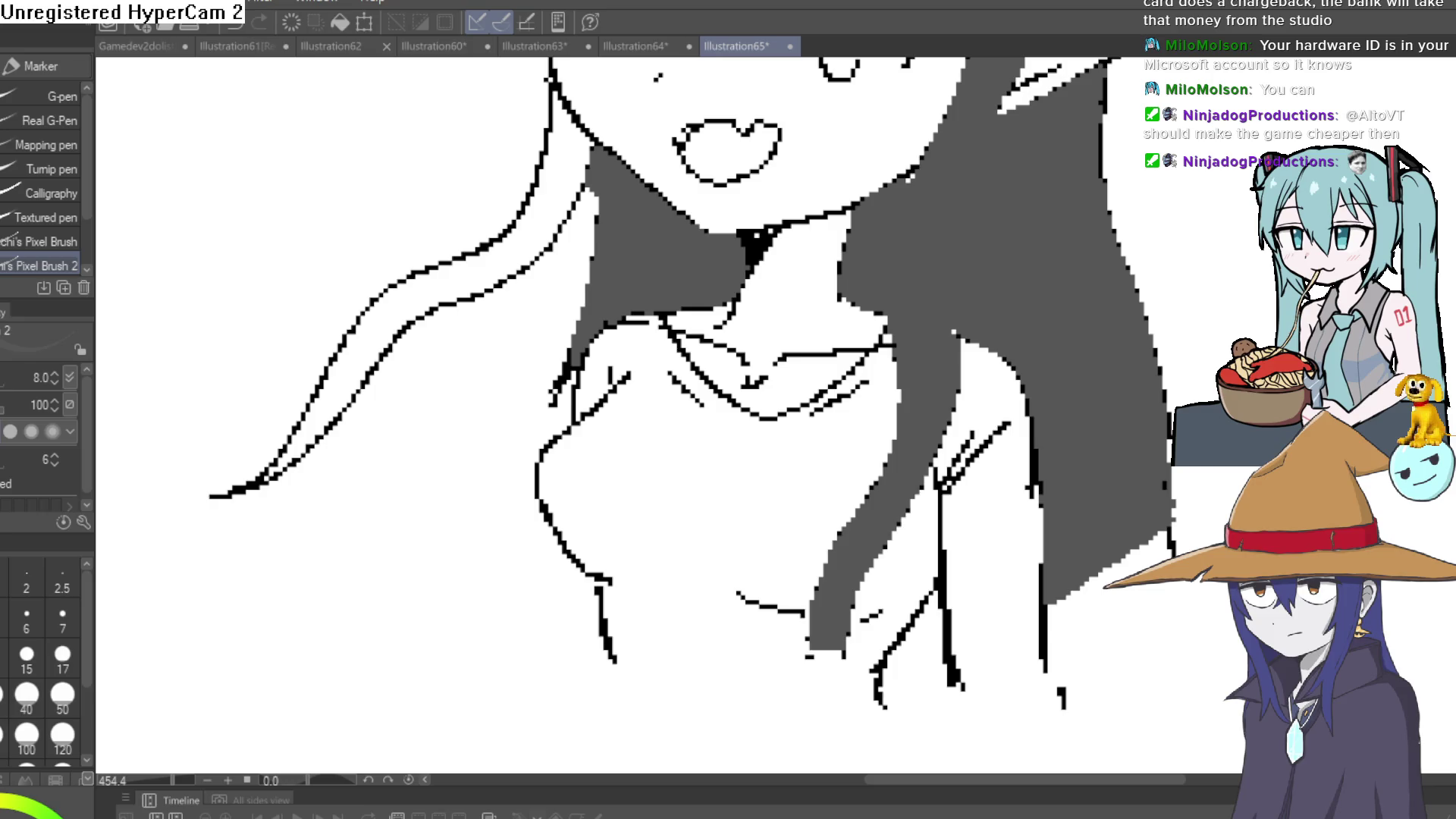
{"action": "key", "text": "g"}
{"action": "left_click", "coordinate": [534, 231]}
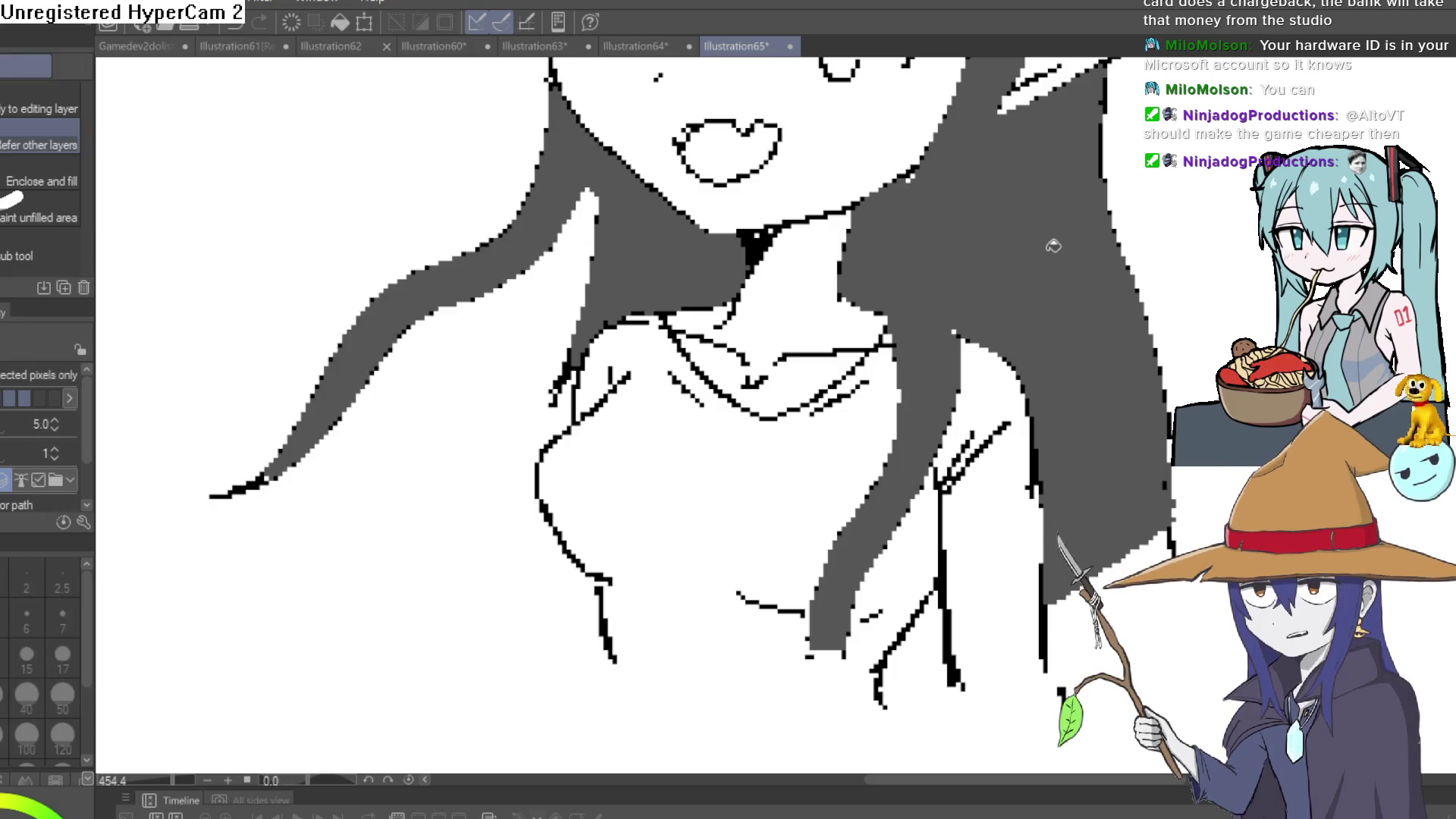
{"action": "scroll", "coordinate": [1053, 245], "scroll_direction": "down", "scroll_amount": 4}
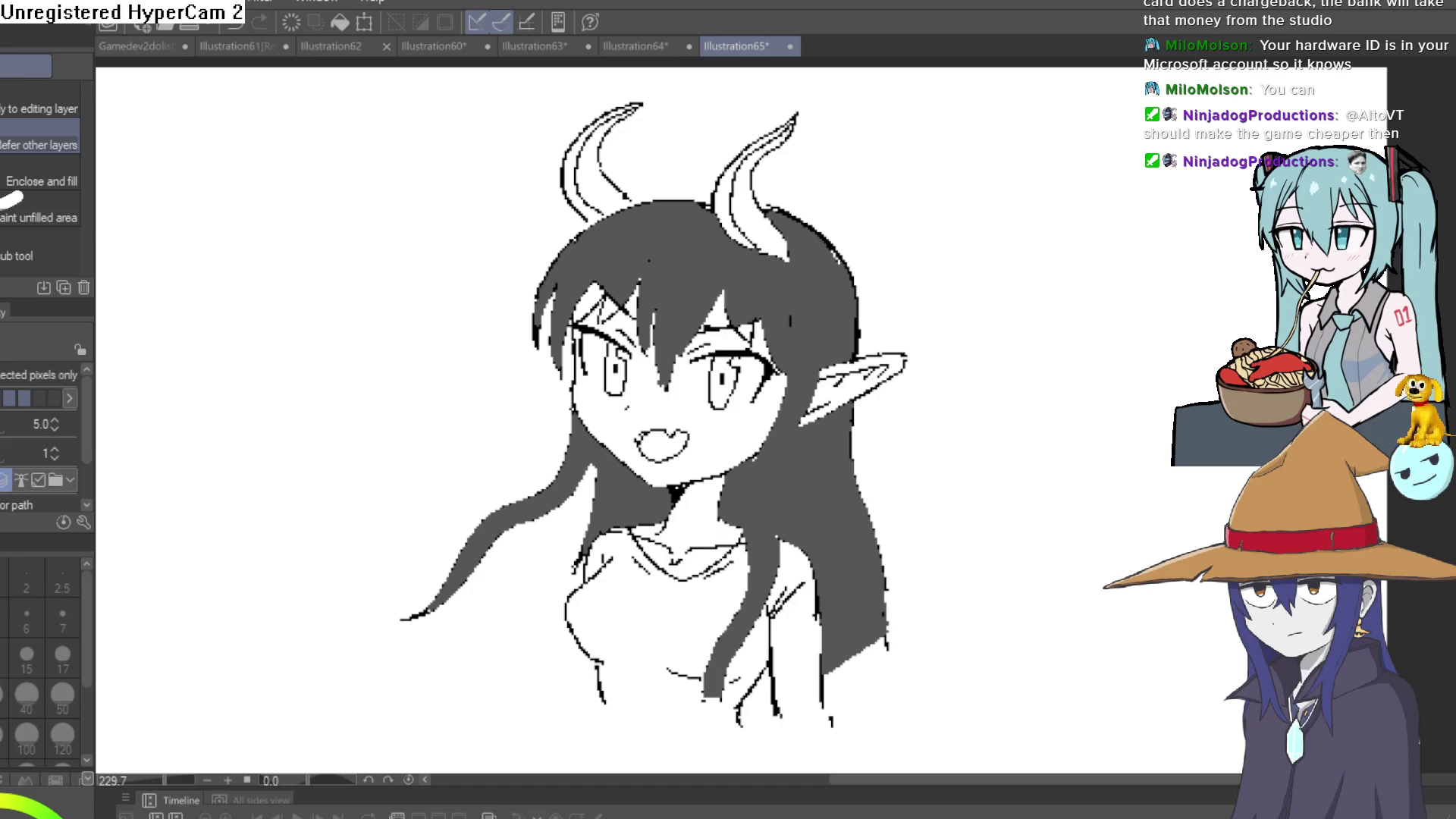
{"action": "key", "text": "ctrl+z"}
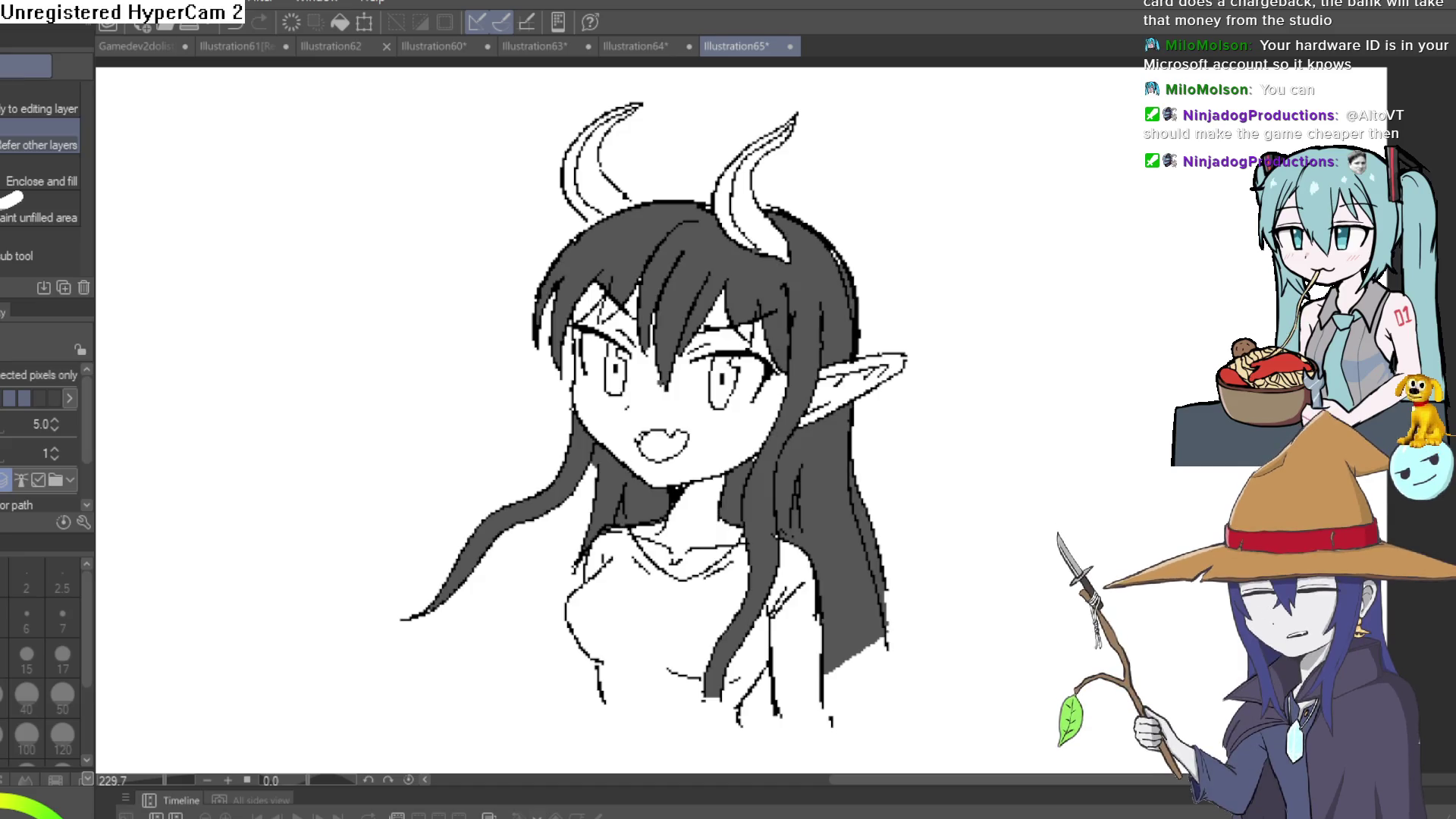
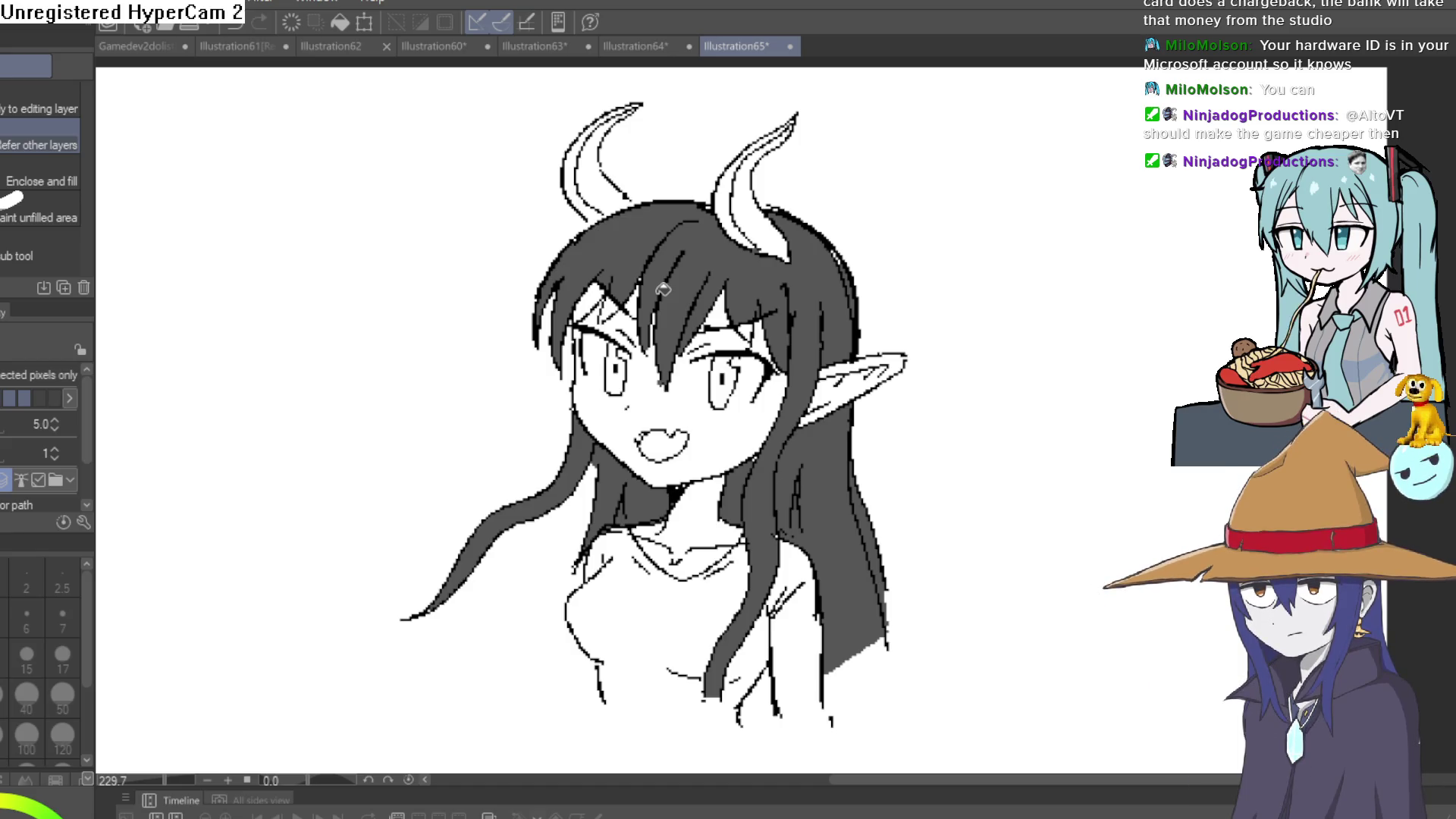
Draw a short dark hair strand near the girl's left brow.
{"action": "left_click_drag", "start_coordinate": [614, 296], "coordinate": [597, 311]}
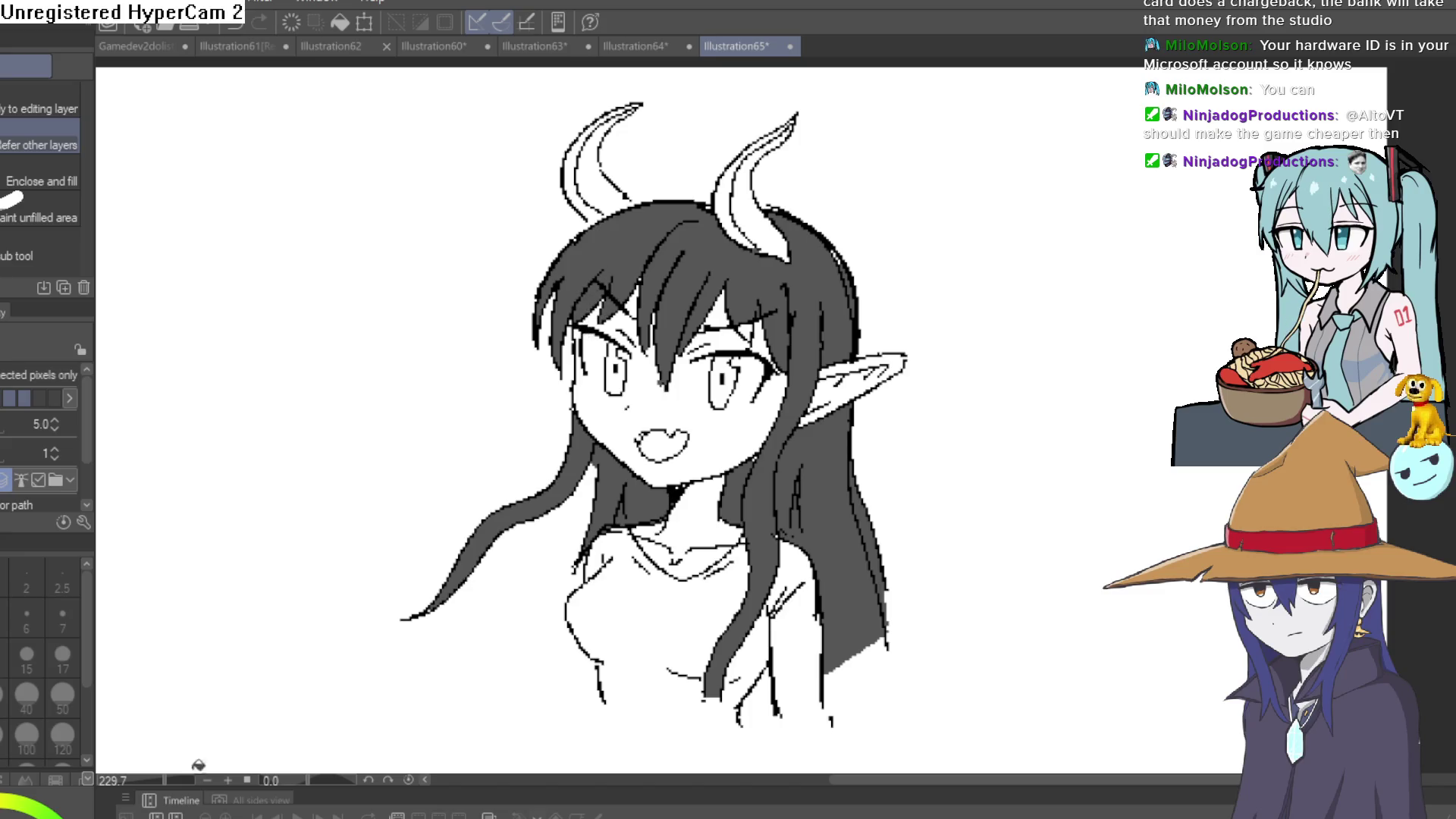
{"action": "scroll", "coordinate": [633, 564], "scroll_direction": "up", "scroll_amount": 4}
{"action": "scroll", "coordinate": [834, 420], "scroll_direction": "down", "scroll_amount": 4}
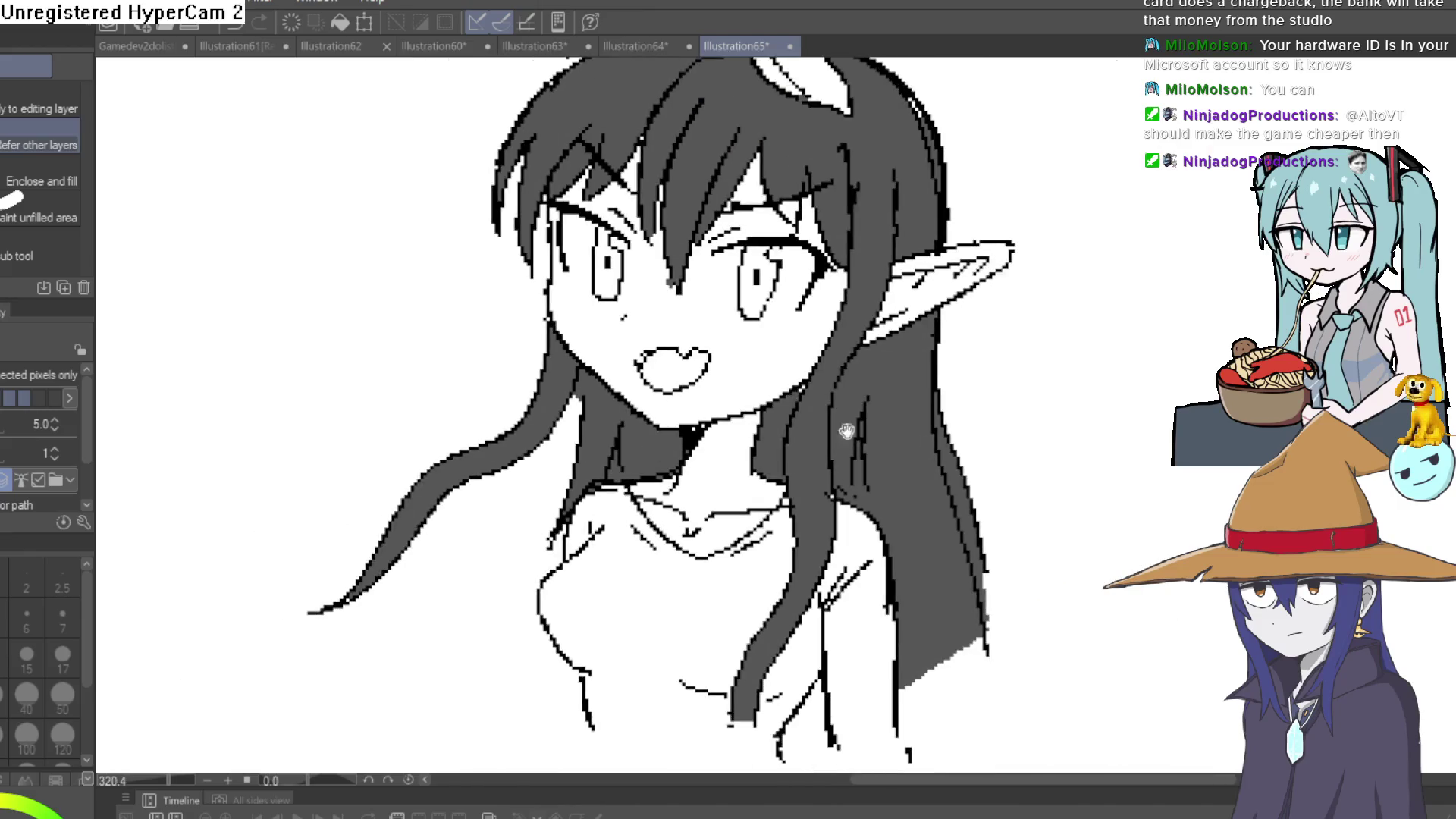
{"action": "scroll", "coordinate": [837, 404], "scroll_direction": "up", "scroll_amount": 4}
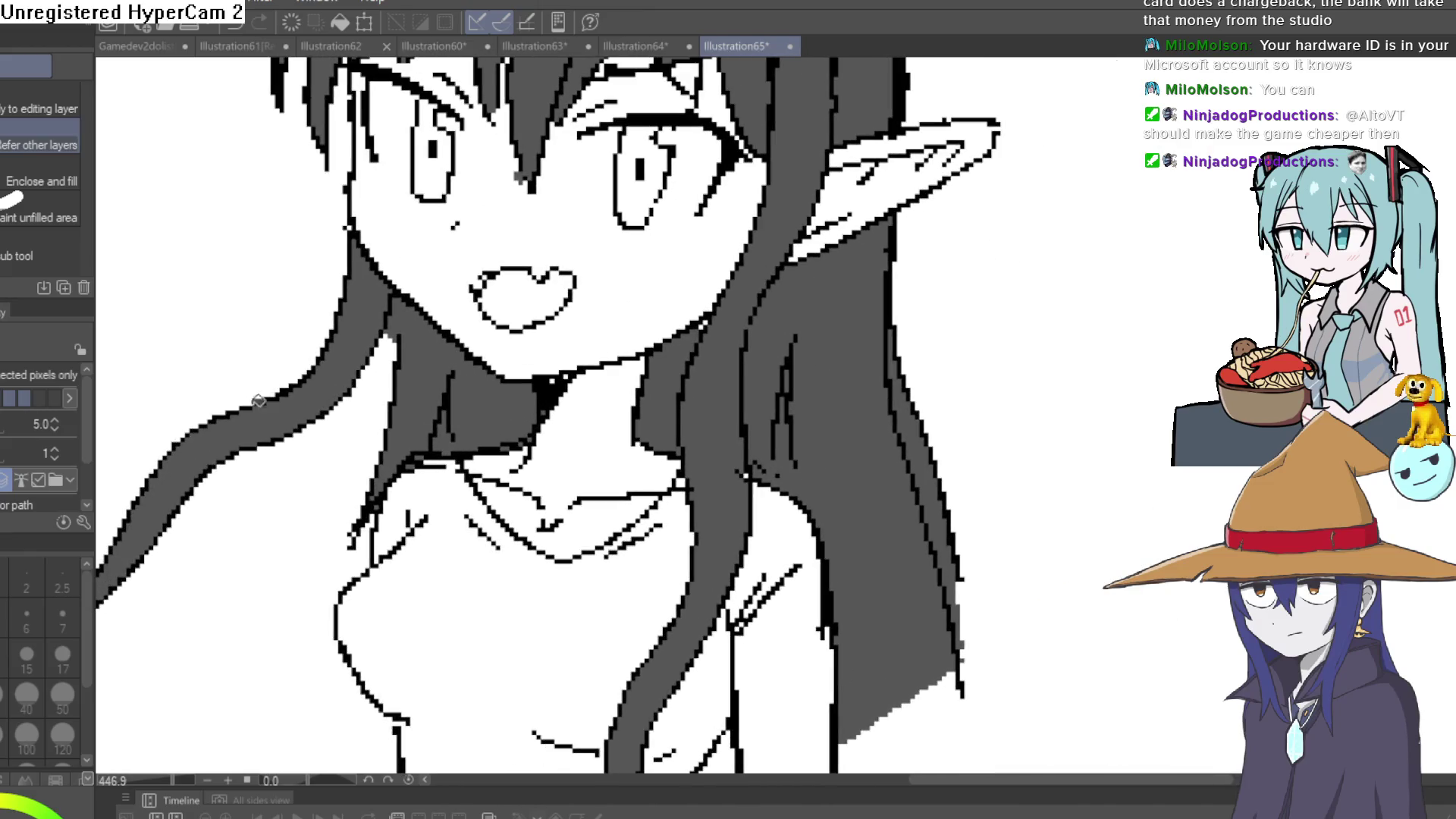
Switch to the Marker pen sub-tool with the P shortcut and zoom in on the figure.
{"action": "key", "text": "p"}
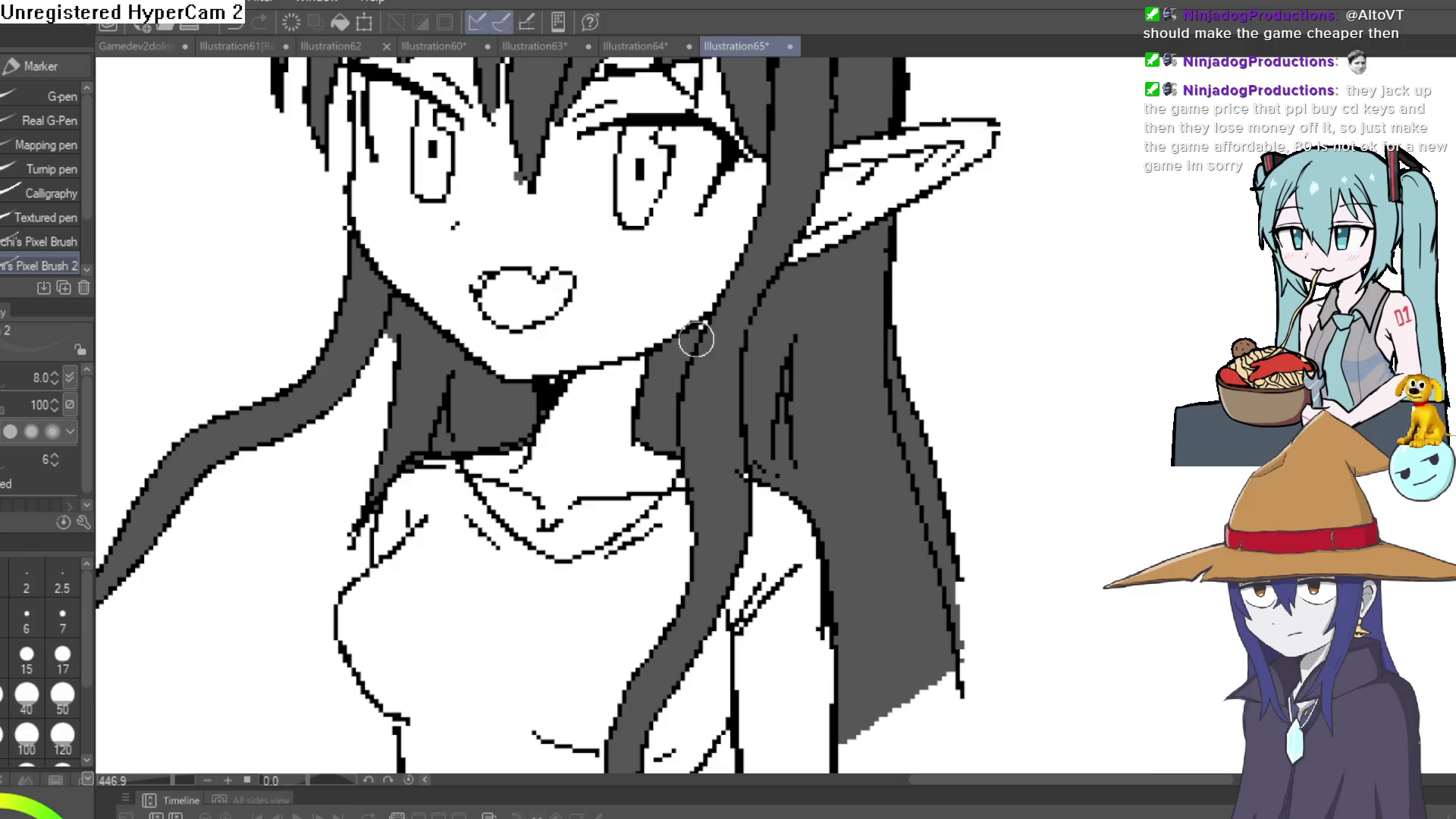
{"action": "scroll", "coordinate": [867, 298], "scroll_direction": "down", "scroll_amount": 4}
{"action": "scroll", "coordinate": [748, 425], "scroll_direction": "up", "scroll_amount": 4}
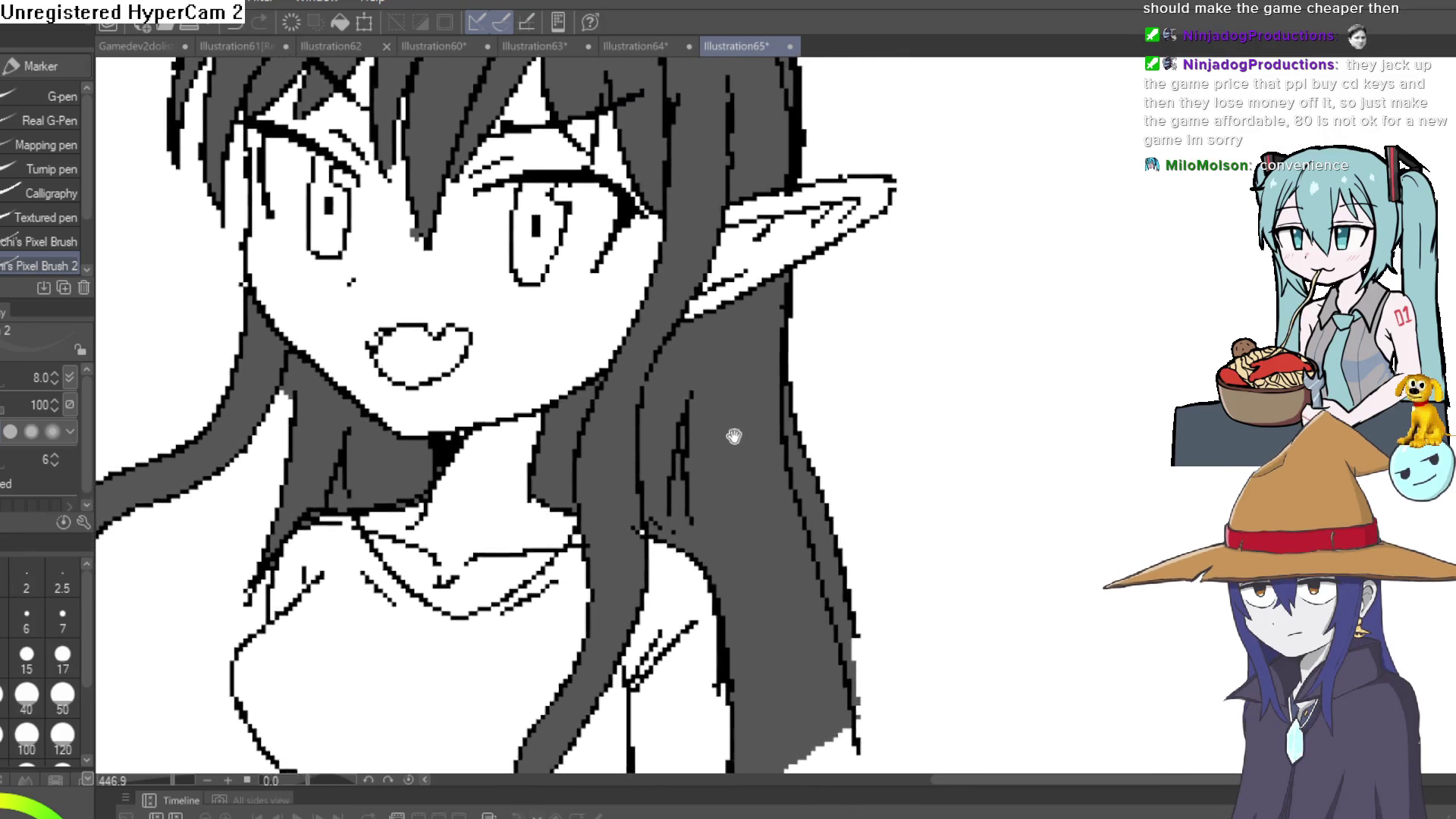
{"action": "scroll", "coordinate": [722, 436], "scroll_direction": "down", "scroll_amount": 4}
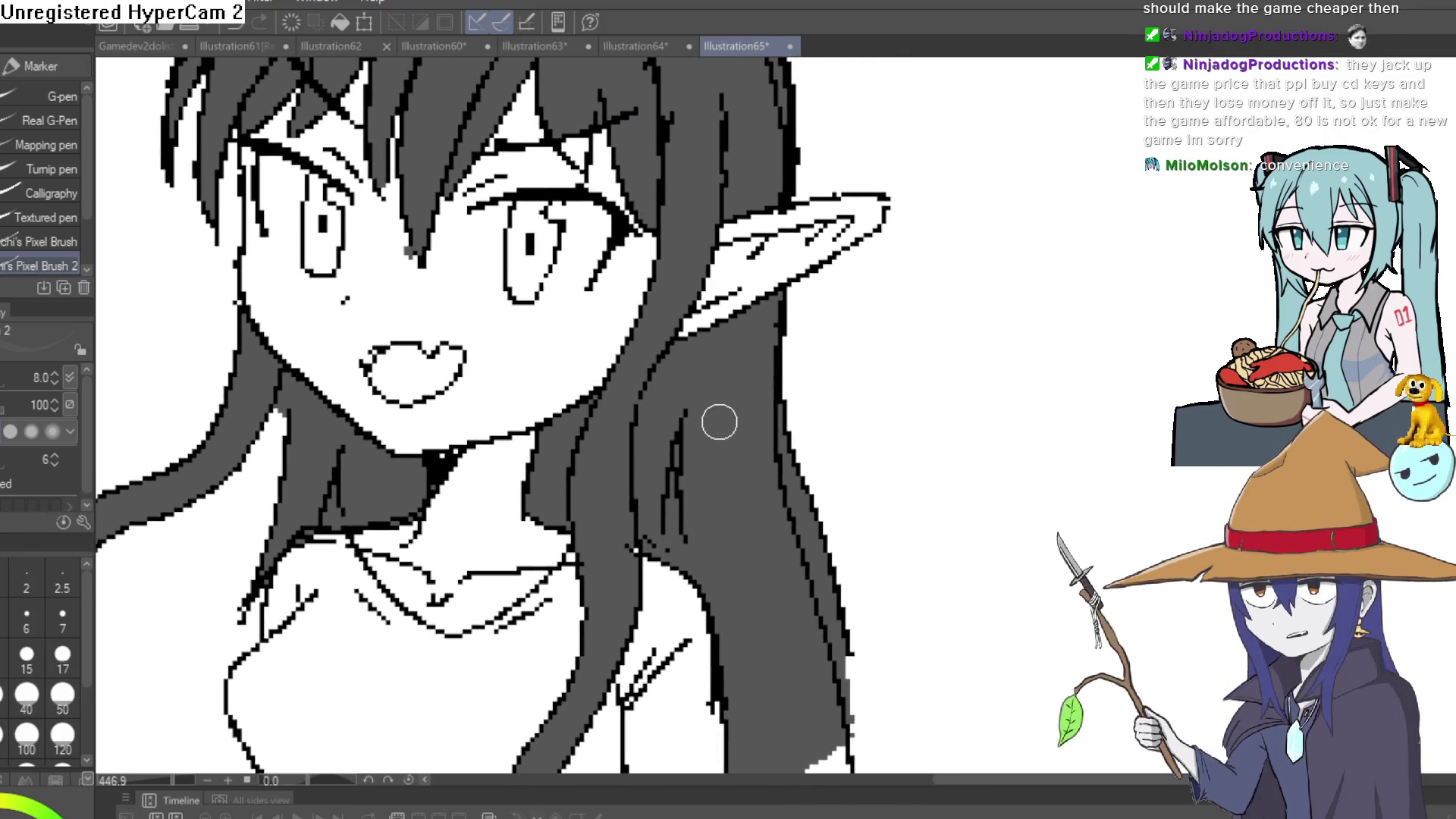
{"action": "scroll", "coordinate": [719, 423], "scroll_direction": "up", "scroll_amount": 4}
{"action": "scroll", "coordinate": [718, 423], "scroll_direction": "down", "scroll_amount": 4}
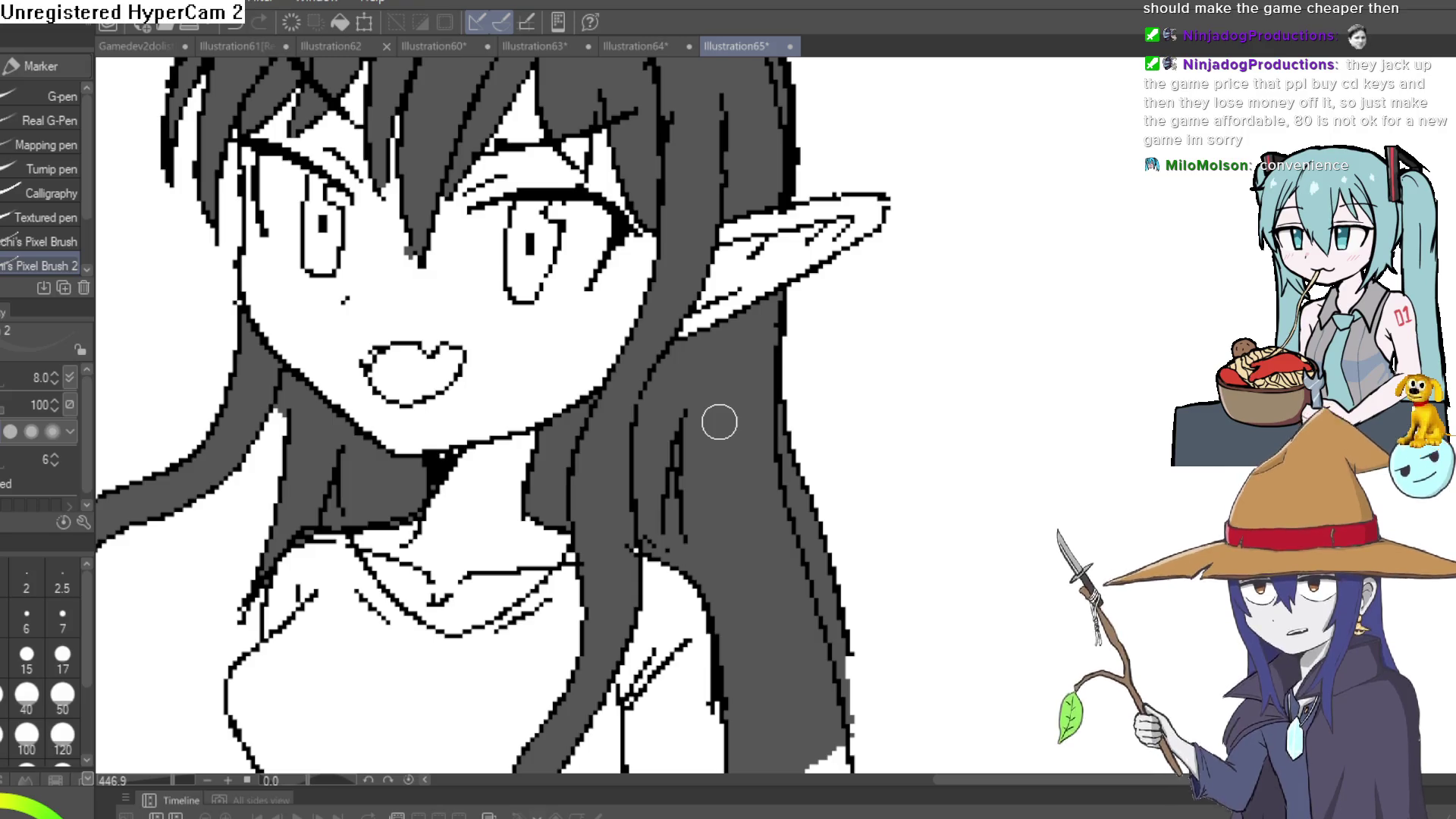
{"action": "scroll", "coordinate": [719, 422], "scroll_direction": "up", "scroll_amount": 4}
{"action": "scroll", "coordinate": [718, 423], "scroll_direction": "down", "scroll_amount": 4}
{"action": "scroll", "coordinate": [719, 423], "scroll_direction": "up", "scroll_amount": 4}
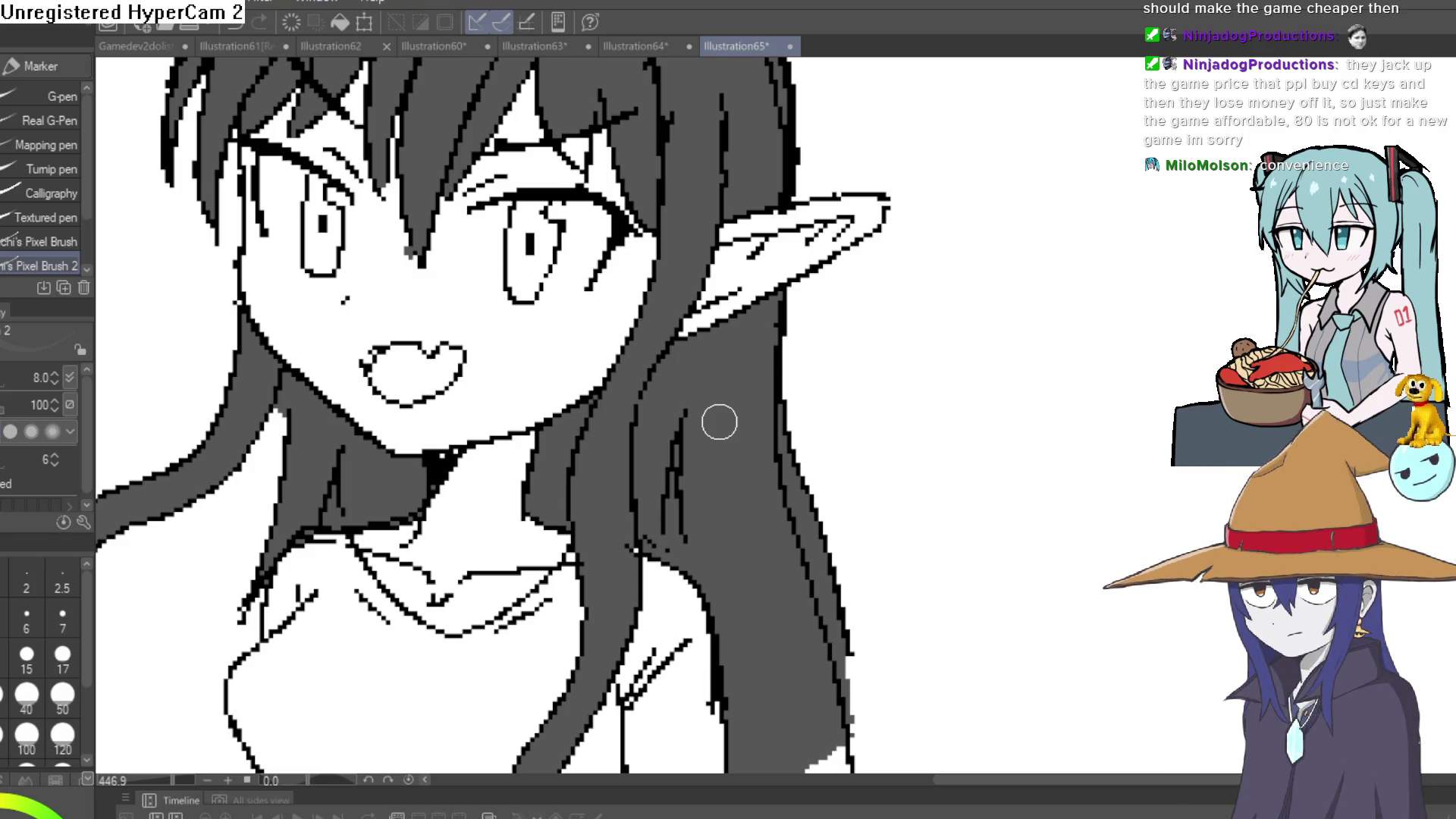
{"action": "scroll", "coordinate": [719, 422], "scroll_direction": "down", "scroll_amount": 4}
{"action": "scroll", "coordinate": [719, 423], "scroll_direction": "up", "scroll_amount": 4}
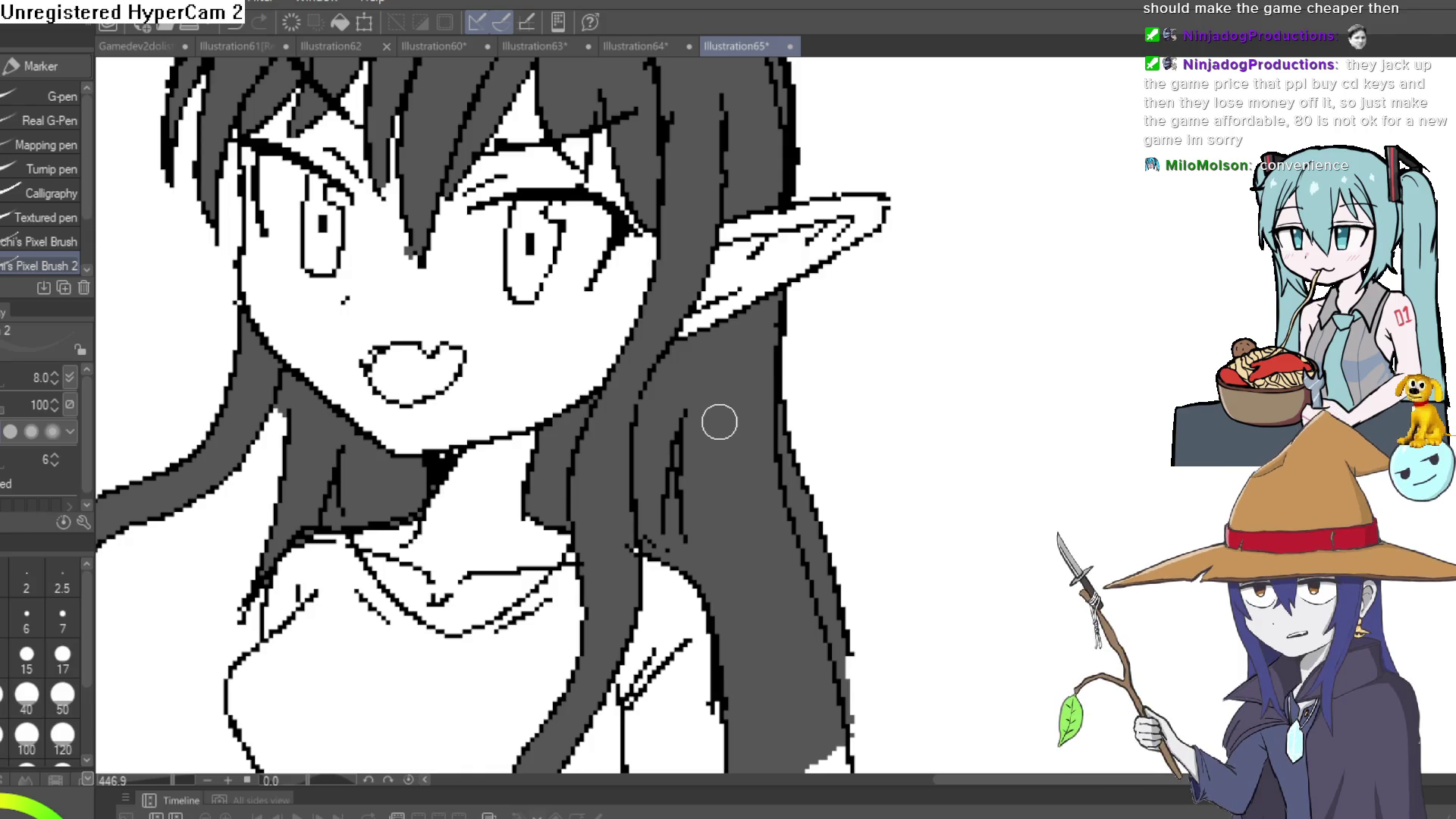
{"action": "scroll", "coordinate": [719, 423], "scroll_direction": "down", "scroll_amount": 4}
{"action": "scroll", "coordinate": [719, 422], "scroll_direction": "up", "scroll_amount": 4}
{"action": "scroll", "coordinate": [719, 422], "scroll_direction": "down", "scroll_amount": 4}
{"action": "scroll", "coordinate": [718, 423], "scroll_direction": "up", "scroll_amount": 4}
{"action": "scroll", "coordinate": [719, 422], "scroll_direction": "down", "scroll_amount": 4}
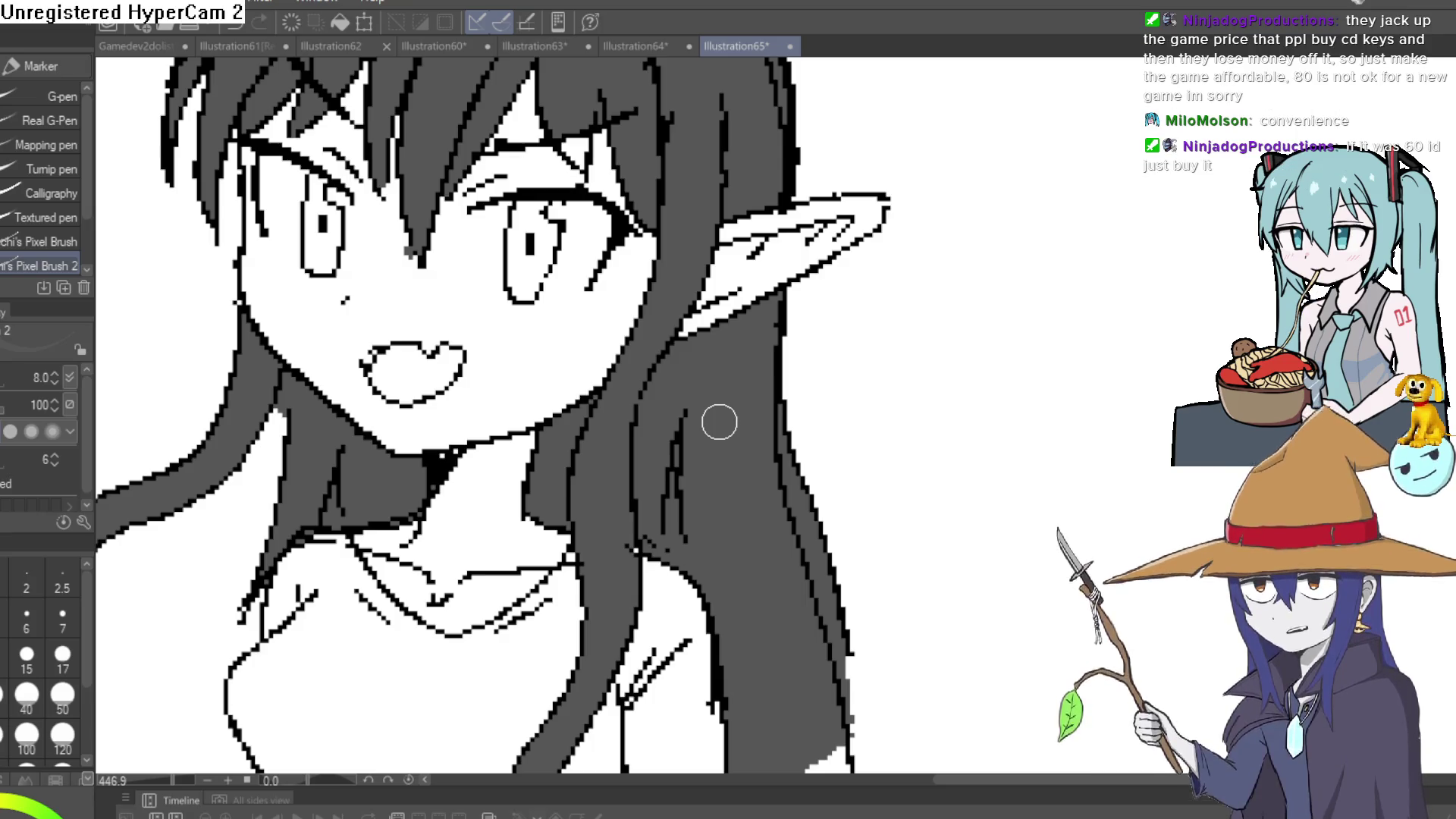
{"action": "scroll", "coordinate": [719, 422], "scroll_direction": "up", "scroll_amount": 4}
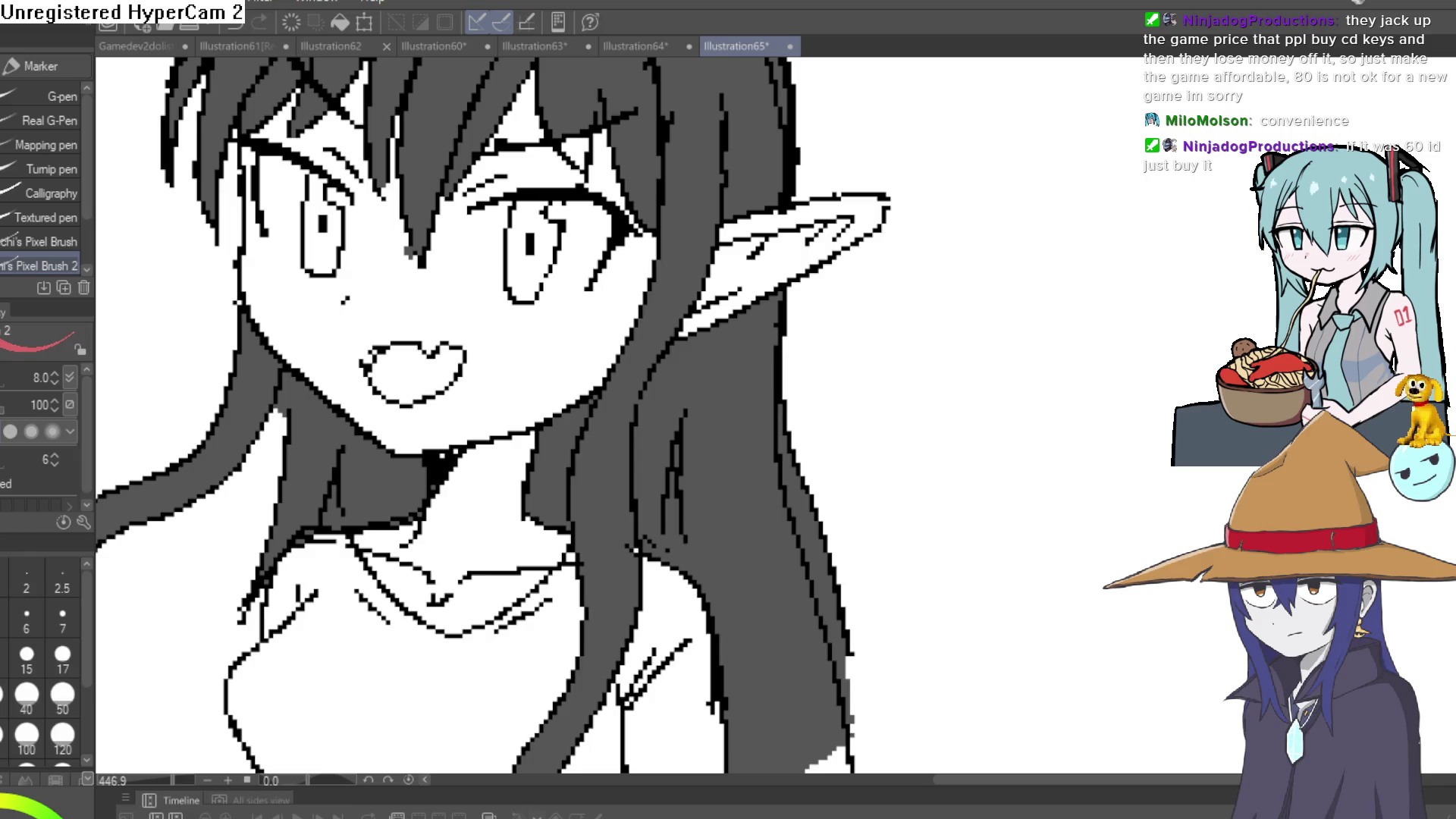
Fill the face with red skin, including the leftover white gaps around both eyes and the forehead.
{"action": "key", "text": "g"}
{"action": "left_click", "coordinate": [560, 346]}
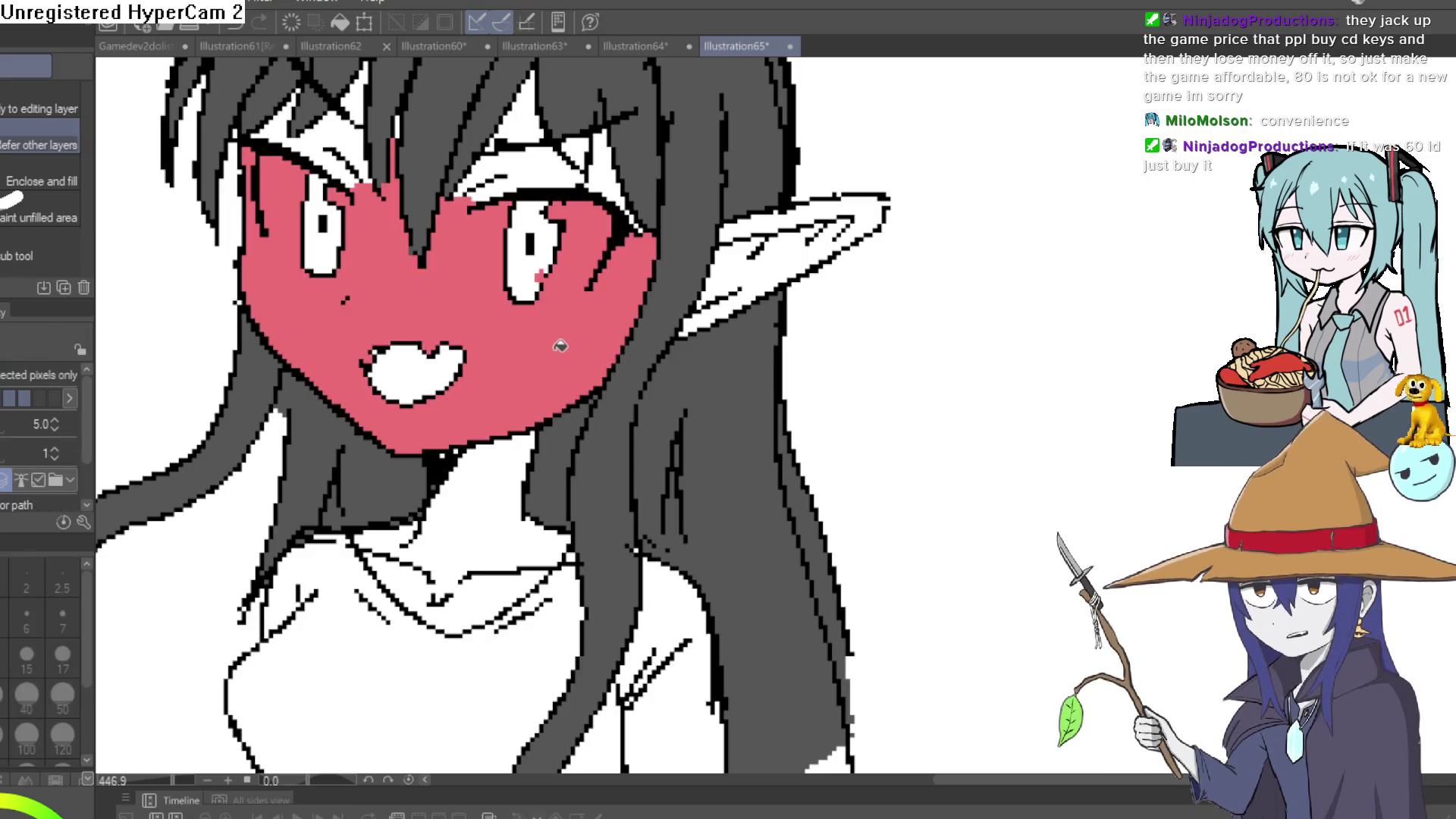
{"action": "left_click", "coordinate": [545, 196]}
{"action": "left_click", "coordinate": [610, 173]}
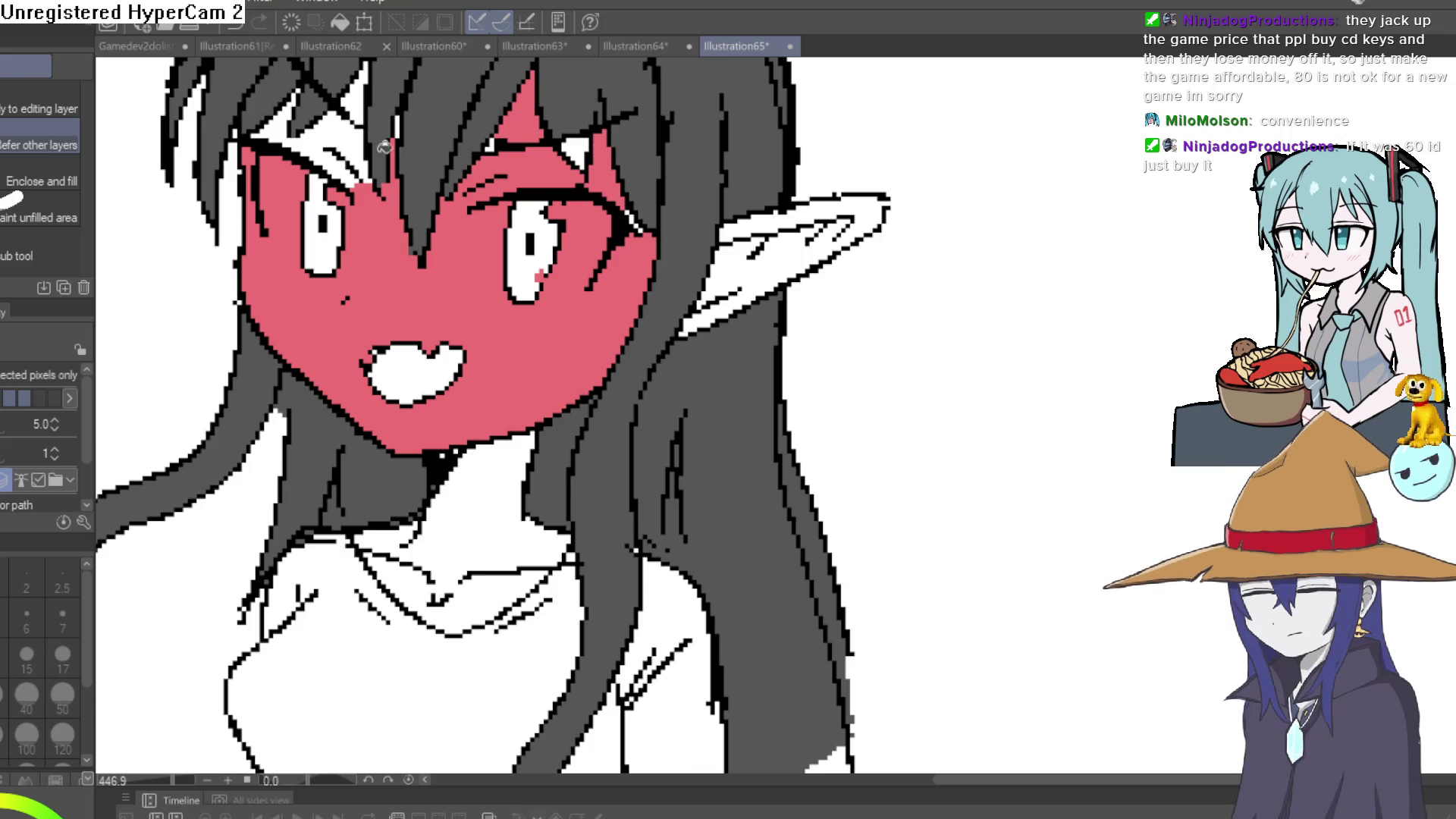
{"action": "left_click", "coordinate": [338, 155]}
{"action": "left_click", "coordinate": [303, 163]}
{"action": "left_click", "coordinate": [273, 118]}
{"action": "left_click", "coordinate": [370, 90]}
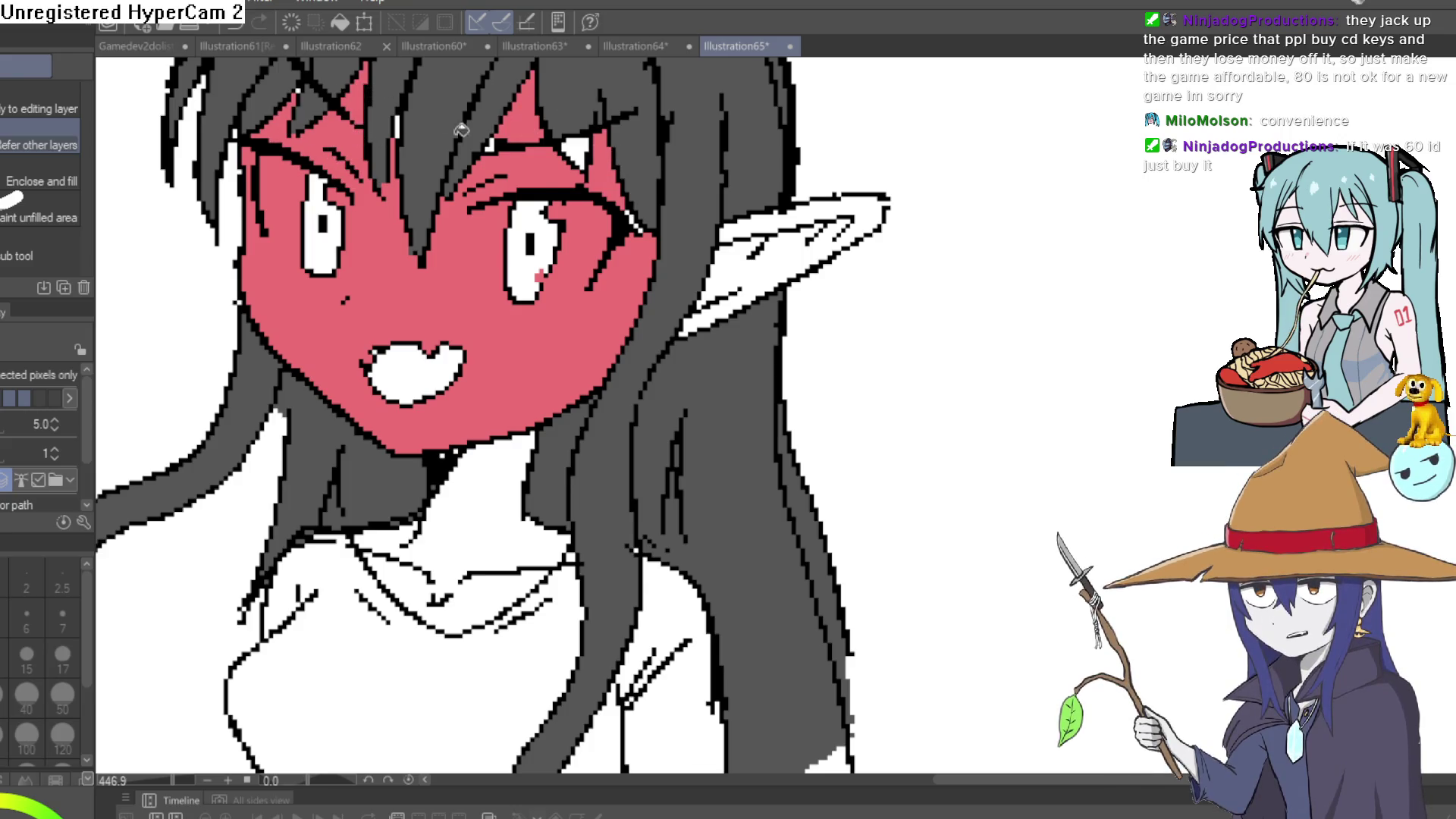
{"action": "scroll", "coordinate": [461, 131], "scroll_direction": "up", "scroll_amount": 2}
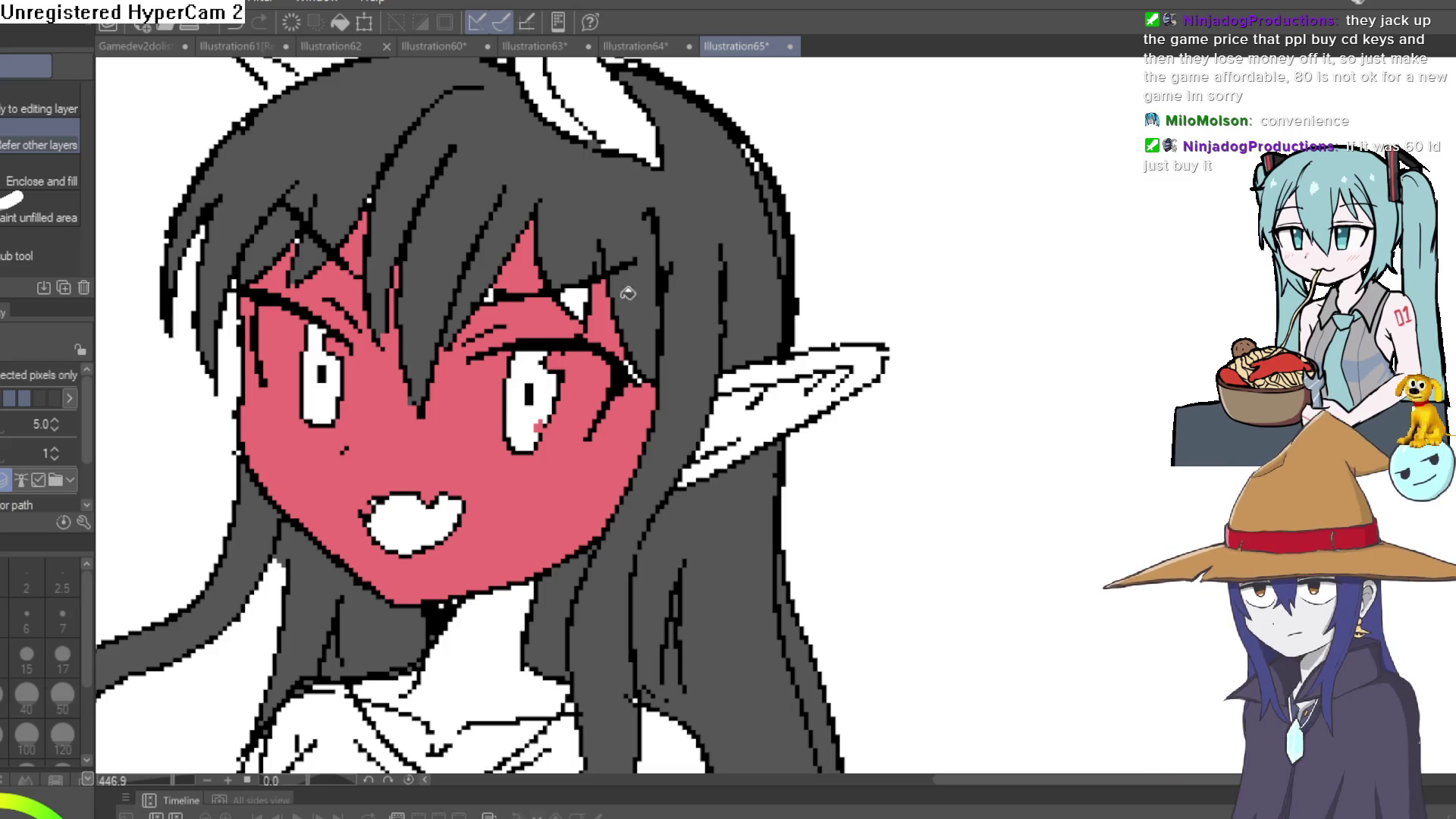
{"action": "scroll", "coordinate": [634, 354], "scroll_direction": "up", "scroll_amount": 5}
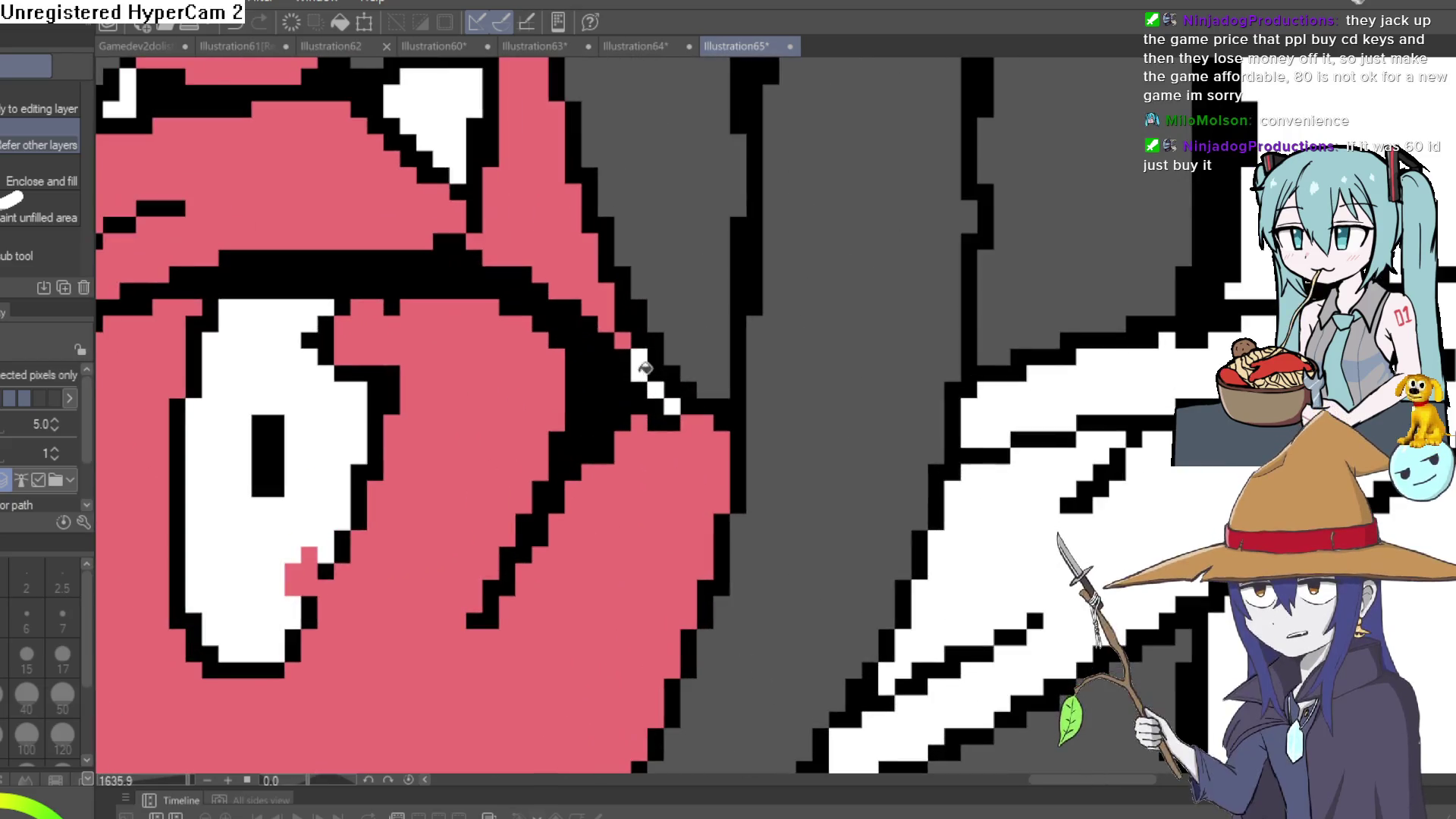
{"action": "scroll", "coordinate": [677, 396], "scroll_direction": "down", "scroll_amount": 2}
With the eraser, widen the left eye's white area along its edges, undoing one misplaced stroke.
{"action": "key", "text": "e"}
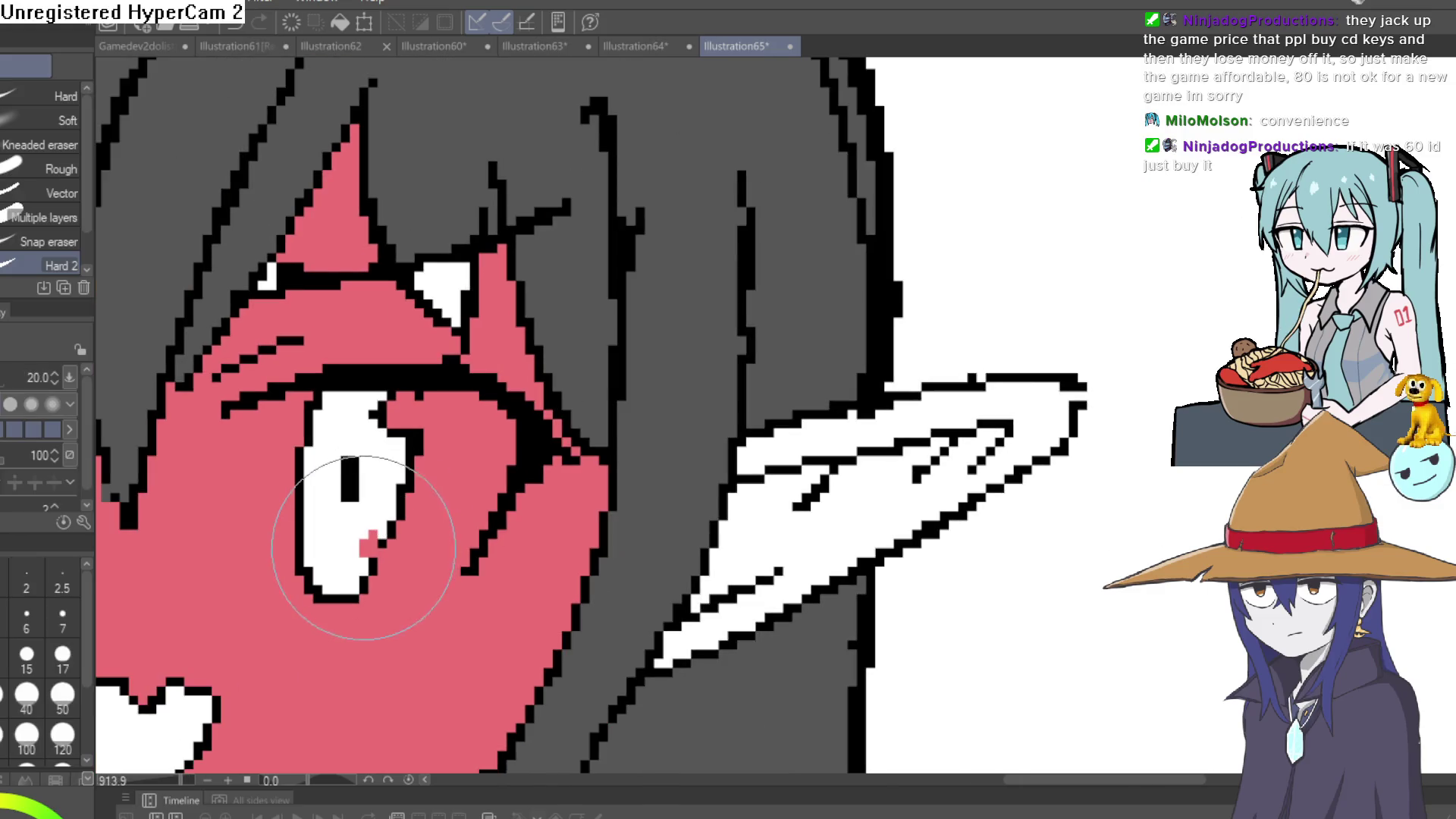
{"action": "left_click_drag", "start_coordinate": [340, 565], "coordinate": [814, 542]}
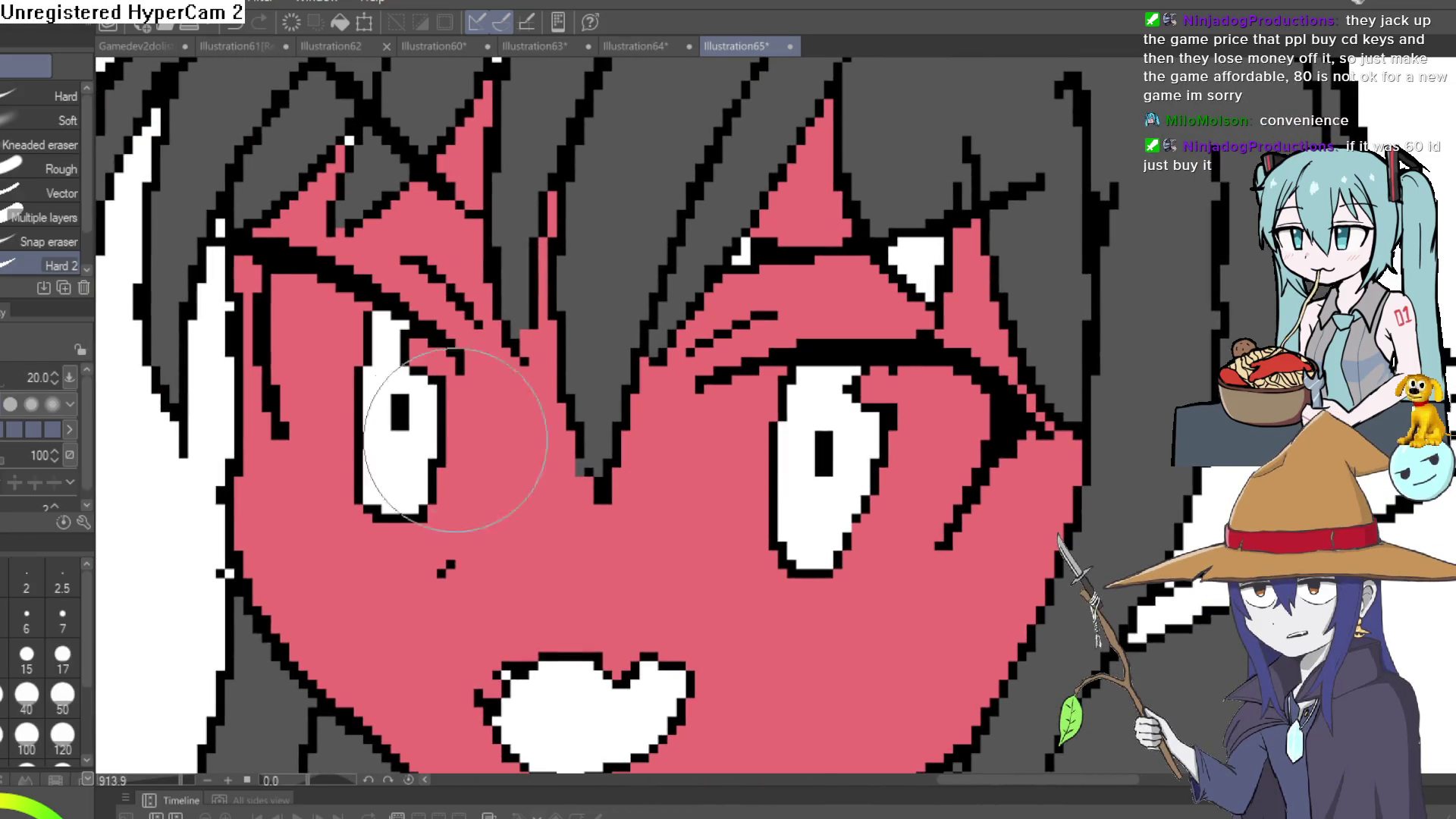
{"action": "mouse_move", "coordinate": [430, 370]}
{"action": "left_mouse_down"}
{"action": "mouse_move", "coordinate": [470, 374]}
{"action": "mouse_move", "coordinate": [422, 455]}
{"action": "mouse_move", "coordinate": [429, 488]}
{"action": "left_mouse_up"}
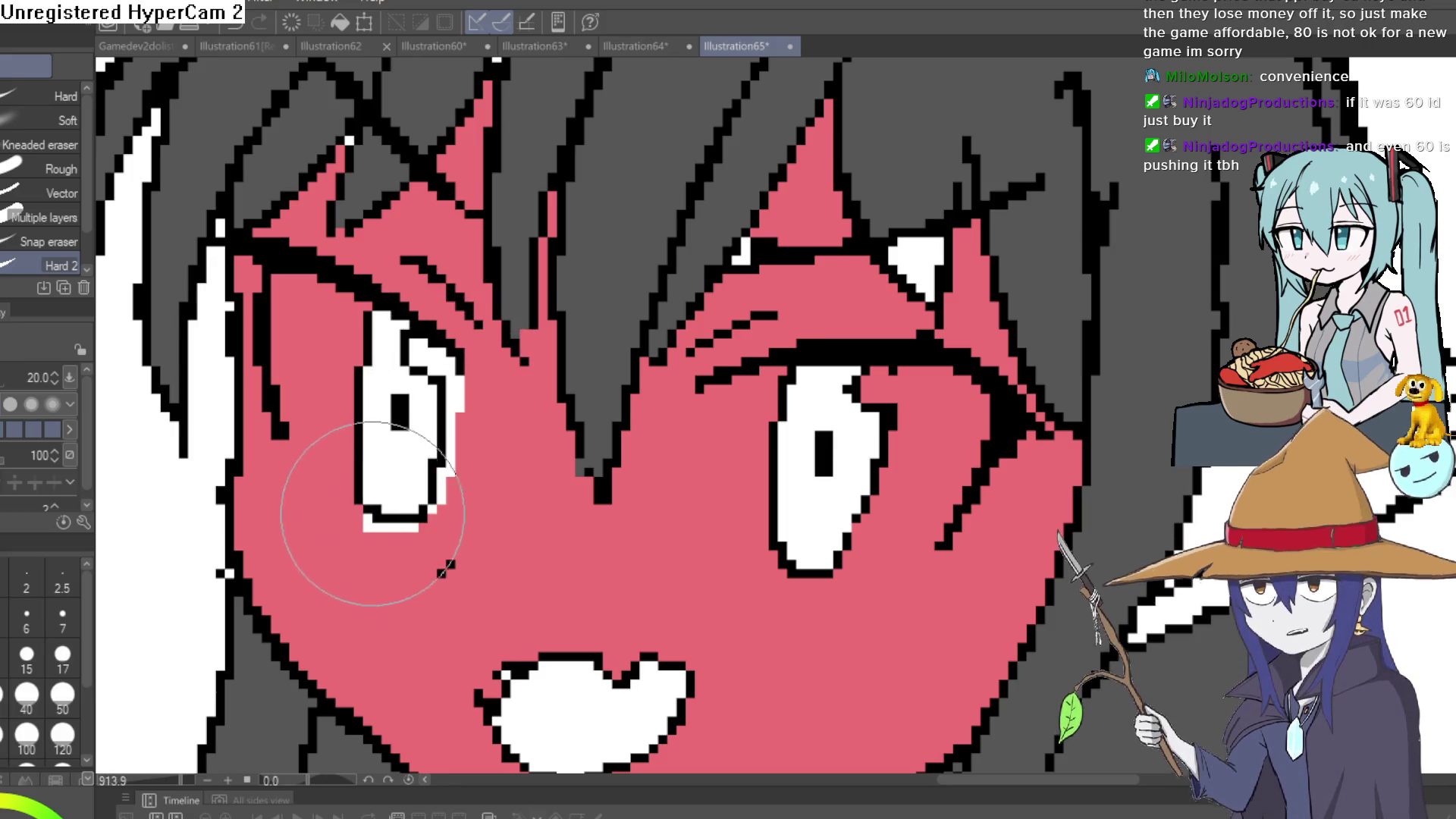
{"action": "left_click_drag", "start_coordinate": [326, 500], "coordinate": [296, 424]}
{"action": "key", "text": "ctrl+z"}
{"action": "mouse_move", "coordinate": [373, 497]}
{"action": "left_mouse_down"}
{"action": "mouse_move", "coordinate": [303, 424]}
{"action": "mouse_move", "coordinate": [285, 349]}
{"action": "mouse_move", "coordinate": [292, 284]}
{"action": "mouse_move", "coordinate": [356, 328]}
{"action": "mouse_move", "coordinate": [318, 303]}
{"action": "mouse_move", "coordinate": [337, 364]}
{"action": "mouse_move", "coordinate": [241, 309]}
{"action": "left_mouse_up"}
Widen the right eye's white along its left edge and tidy the mouth's upper-left corner.
{"action": "mouse_move", "coordinate": [617, 357]}
{"action": "left_mouse_down"}
{"action": "mouse_move", "coordinate": [713, 516]}
{"action": "mouse_move", "coordinate": [667, 417]}
{"action": "mouse_move", "coordinate": [683, 390]}
{"action": "mouse_move", "coordinate": [689, 422]}
{"action": "mouse_move", "coordinate": [832, 345]}
{"action": "mouse_move", "coordinate": [856, 356]}
{"action": "mouse_move", "coordinate": [910, 334]}
{"action": "mouse_move", "coordinate": [857, 364]}
{"action": "mouse_move", "coordinate": [870, 368]}
{"action": "mouse_move", "coordinate": [916, 325]}
{"action": "mouse_move", "coordinate": [871, 455]}
{"action": "mouse_move", "coordinate": [829, 501]}
{"action": "mouse_move", "coordinate": [751, 523]}
{"action": "mouse_move", "coordinate": [883, 470]}
{"action": "mouse_move", "coordinate": [816, 384]}
{"action": "left_mouse_up"}
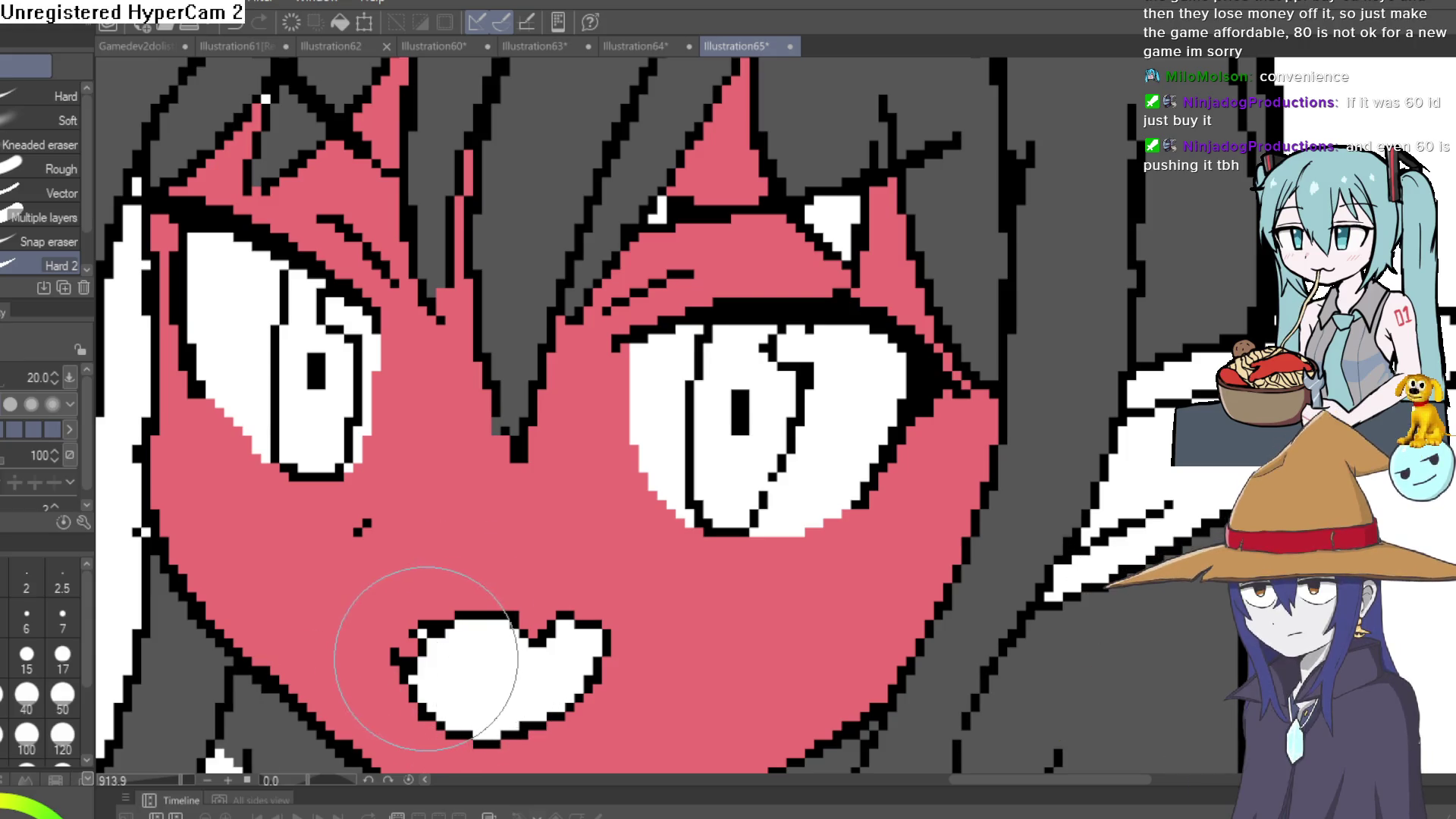
{"action": "key", "text": "ctrl+z"}
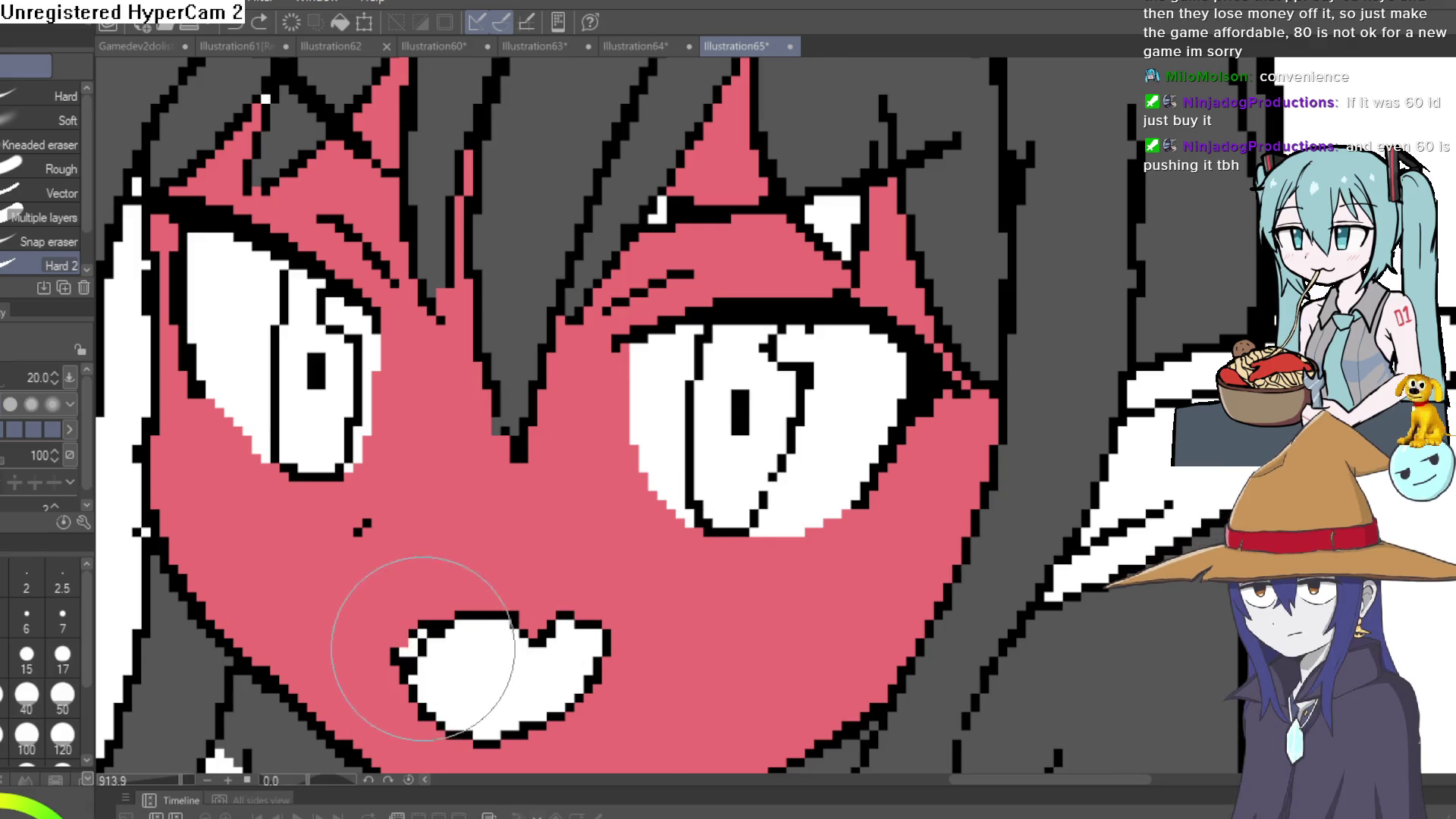
{"action": "scroll", "coordinate": [758, 539], "scroll_direction": "down", "scroll_amount": 10}
{"action": "left_click_drag", "start_coordinate": [758, 539], "coordinate": [805, 493]}
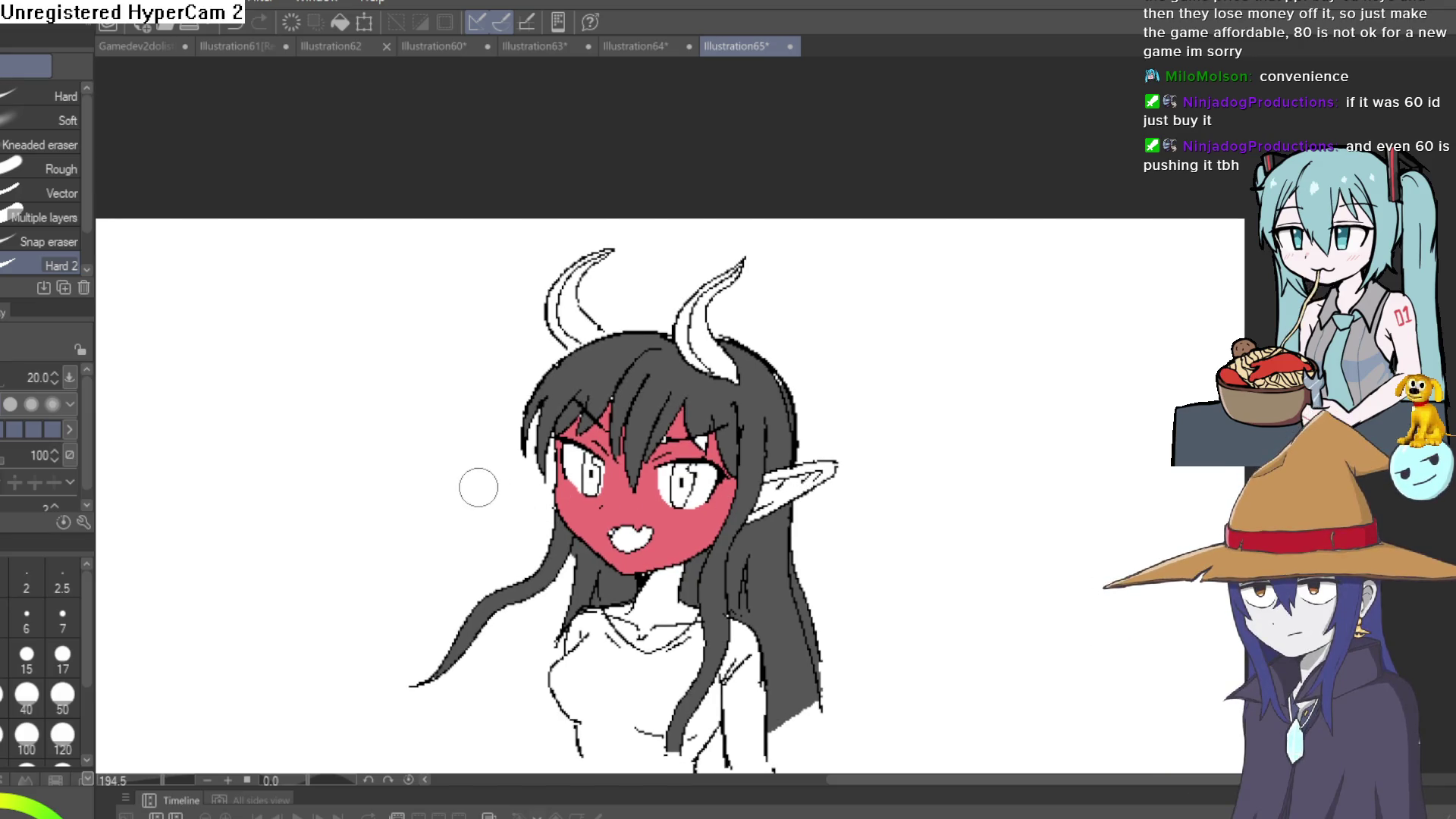
Fill both parts of the pointed ear and the neck with the face's red skin colour.
{"action": "key", "text": "g"}
{"action": "left_click", "coordinate": [781, 493]}
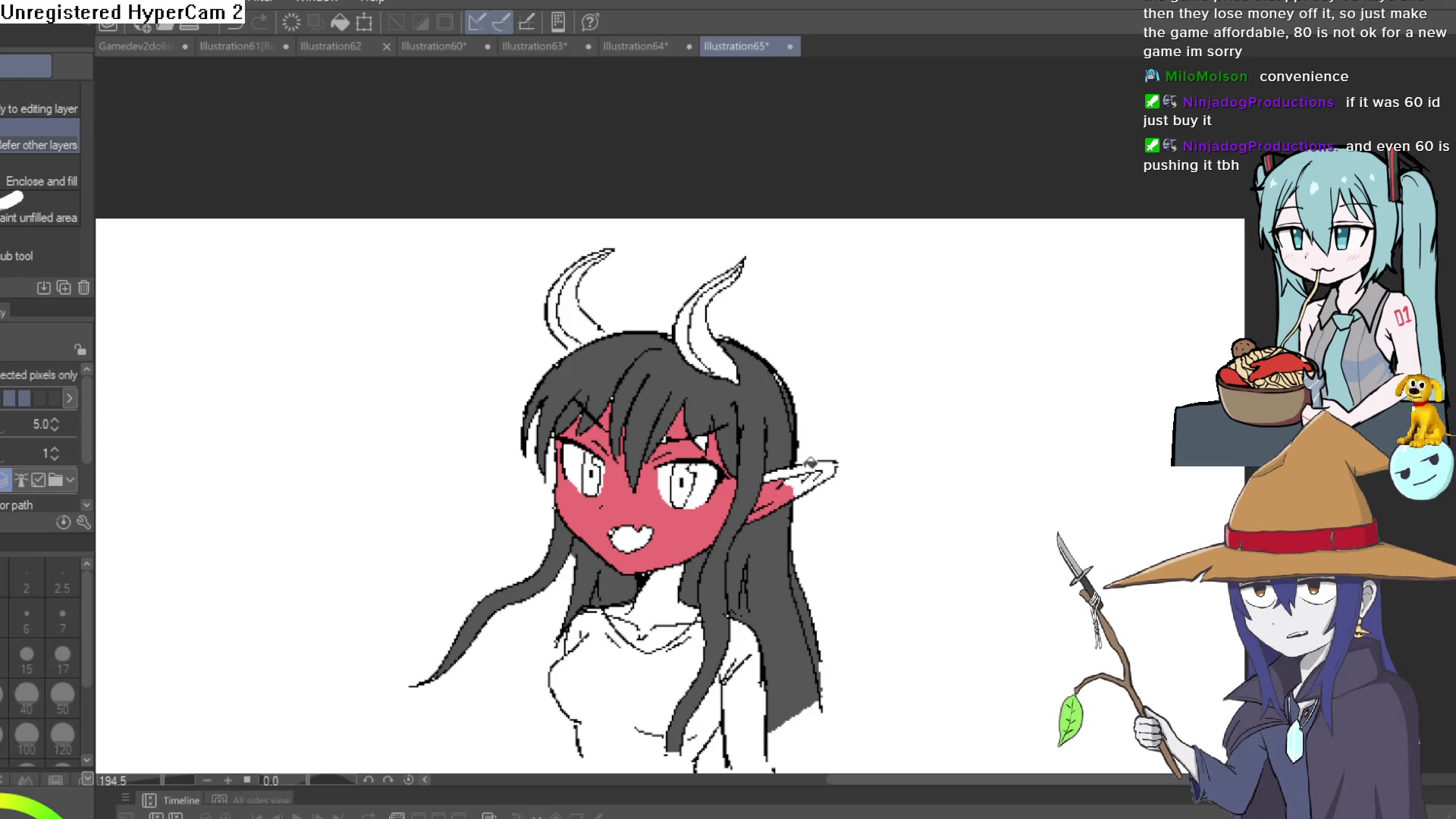
{"action": "left_click", "coordinate": [810, 470]}
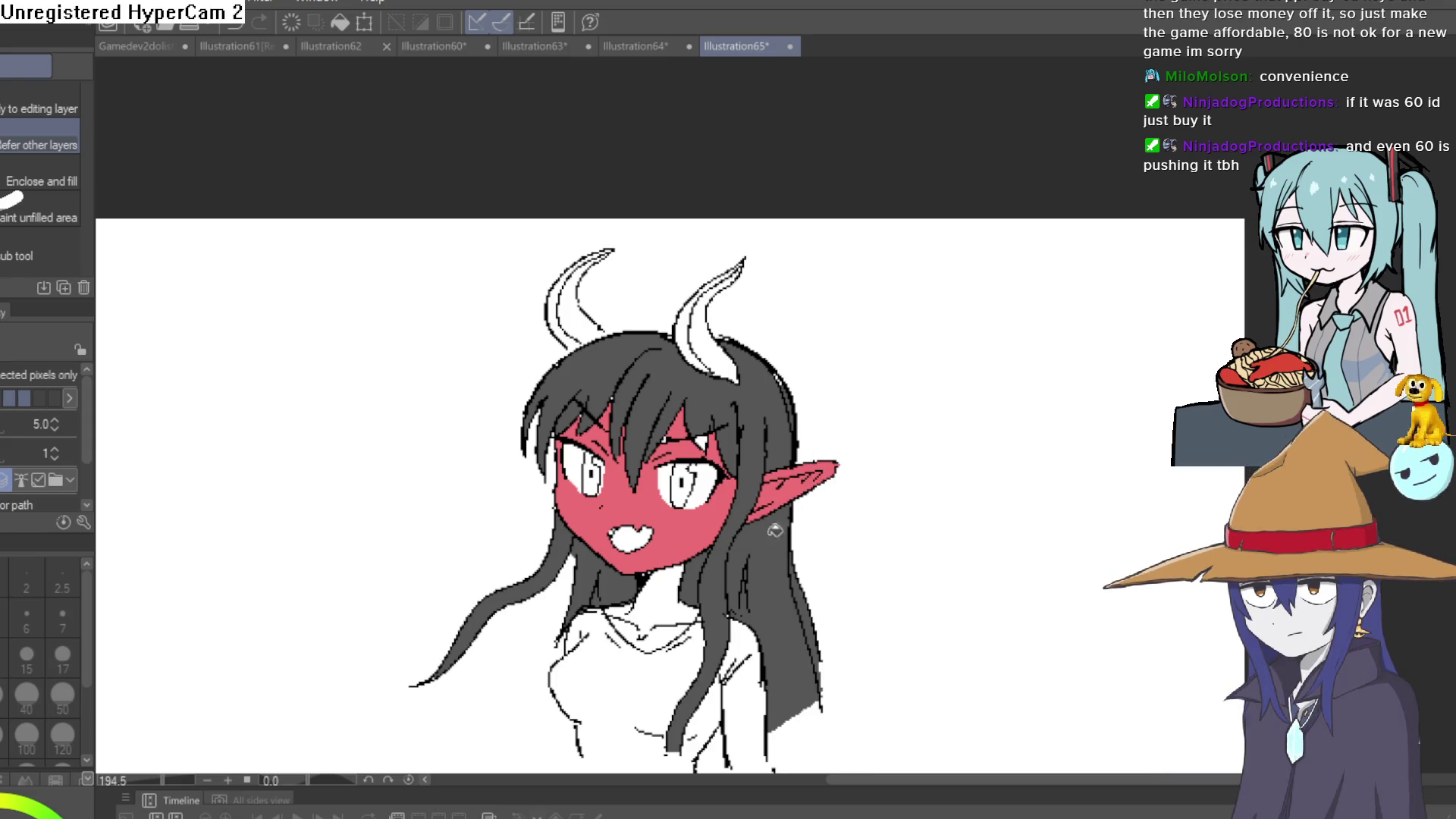
{"action": "left_click", "coordinate": [665, 604]}
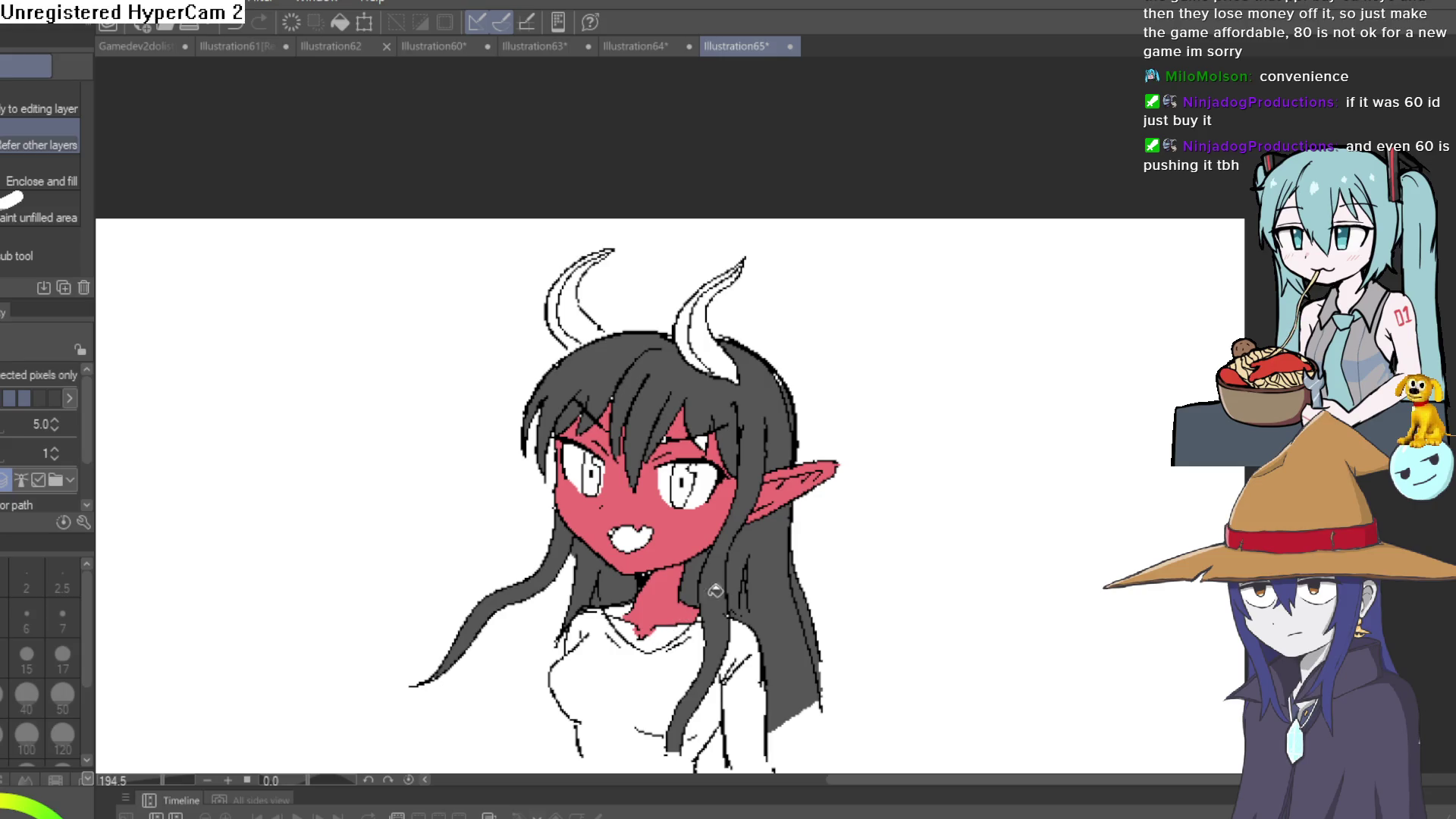
{"action": "scroll", "coordinate": [781, 546], "scroll_direction": "up", "scroll_amount": 5}
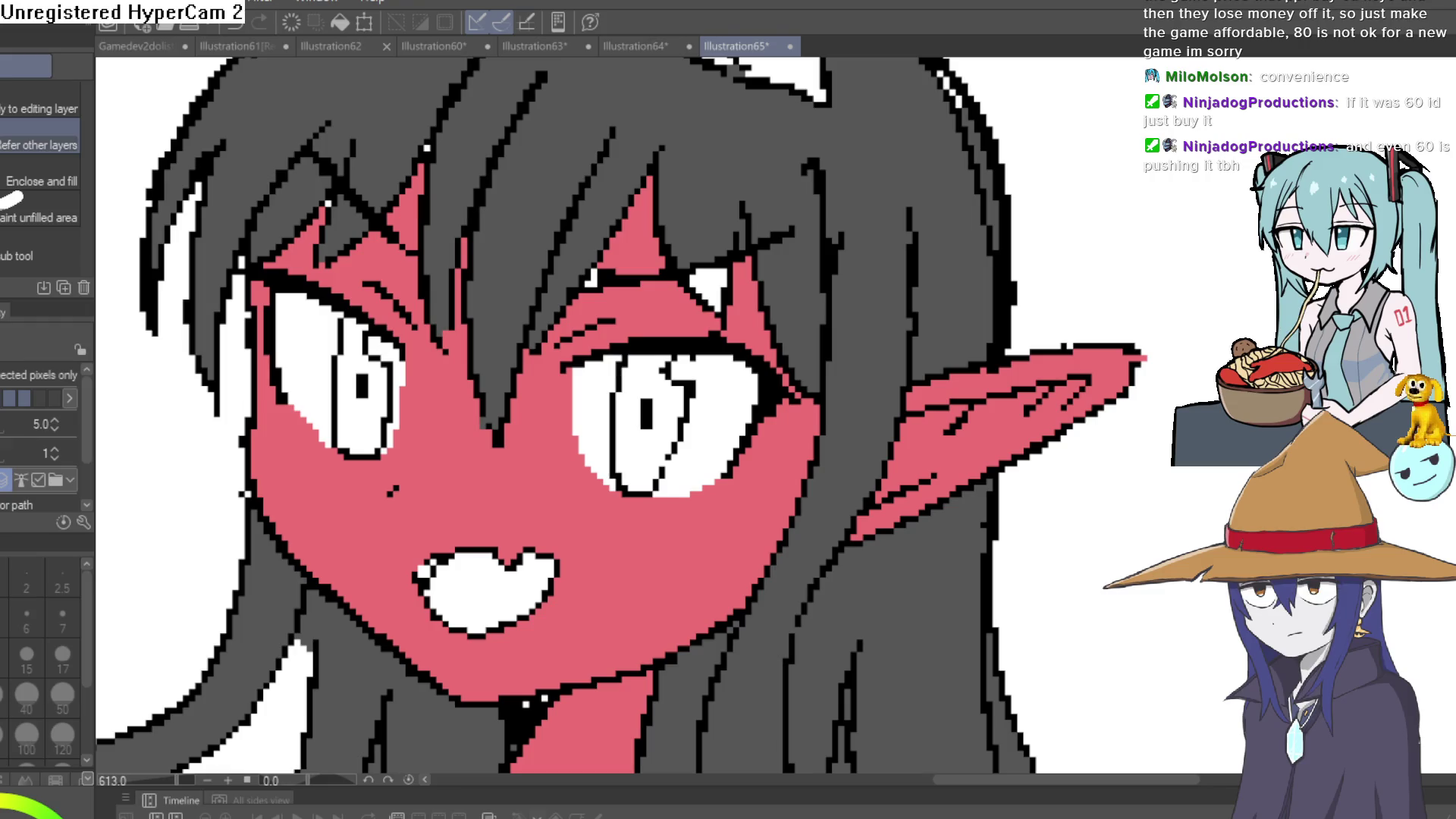
Paint dark red irises into both eyes with the pixel pen, covering the leftover white.
{"action": "key", "text": "p"}
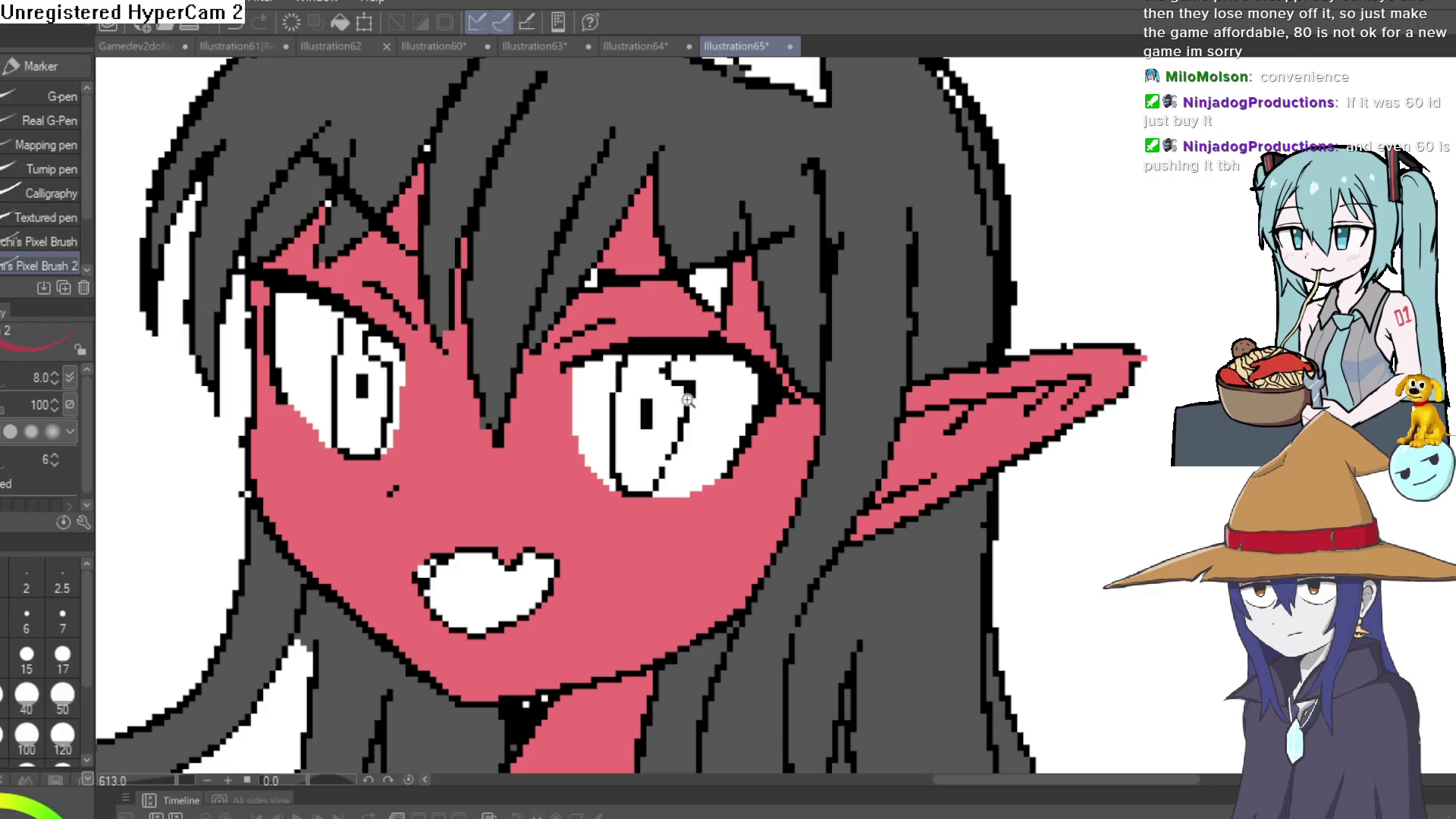
{"action": "scroll", "coordinate": [686, 400], "scroll_direction": "up", "scroll_amount": 2}
{"action": "mouse_move", "coordinate": [556, 409]}
{"action": "left_mouse_down"}
{"action": "mouse_move", "coordinate": [558, 588]}
{"action": "mouse_move", "coordinate": [601, 611]}
{"action": "mouse_move", "coordinate": [585, 629]}
{"action": "mouse_move", "coordinate": [565, 452]}
{"action": "mouse_move", "coordinate": [626, 455]}
{"action": "mouse_move", "coordinate": [616, 527]}
{"action": "mouse_move", "coordinate": [655, 436]}
{"action": "mouse_move", "coordinate": [596, 416]}
{"action": "mouse_move", "coordinate": [620, 362]}
{"action": "left_mouse_up"}
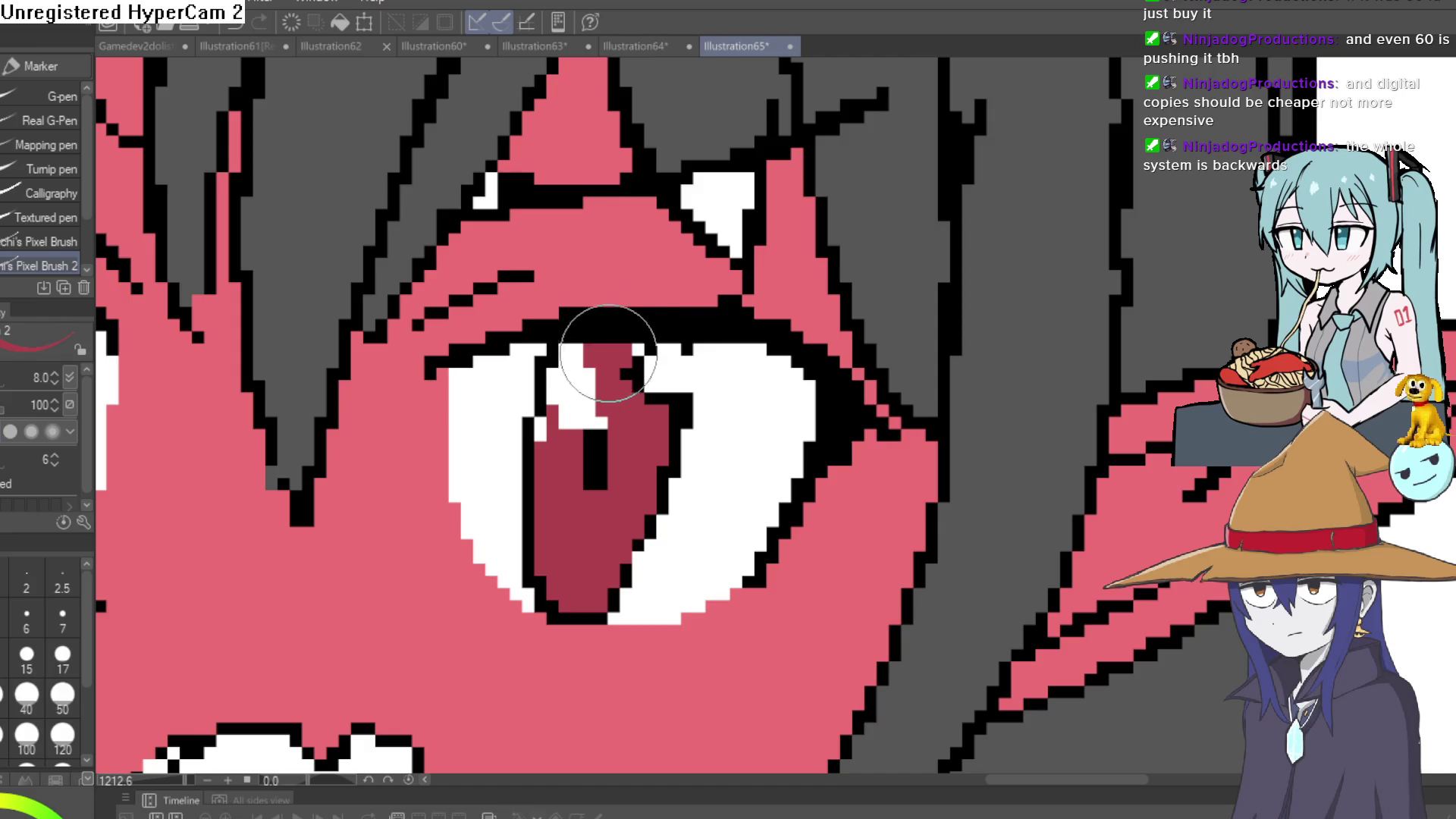
{"action": "left_click_drag", "start_coordinate": [579, 387], "coordinate": [617, 394]}
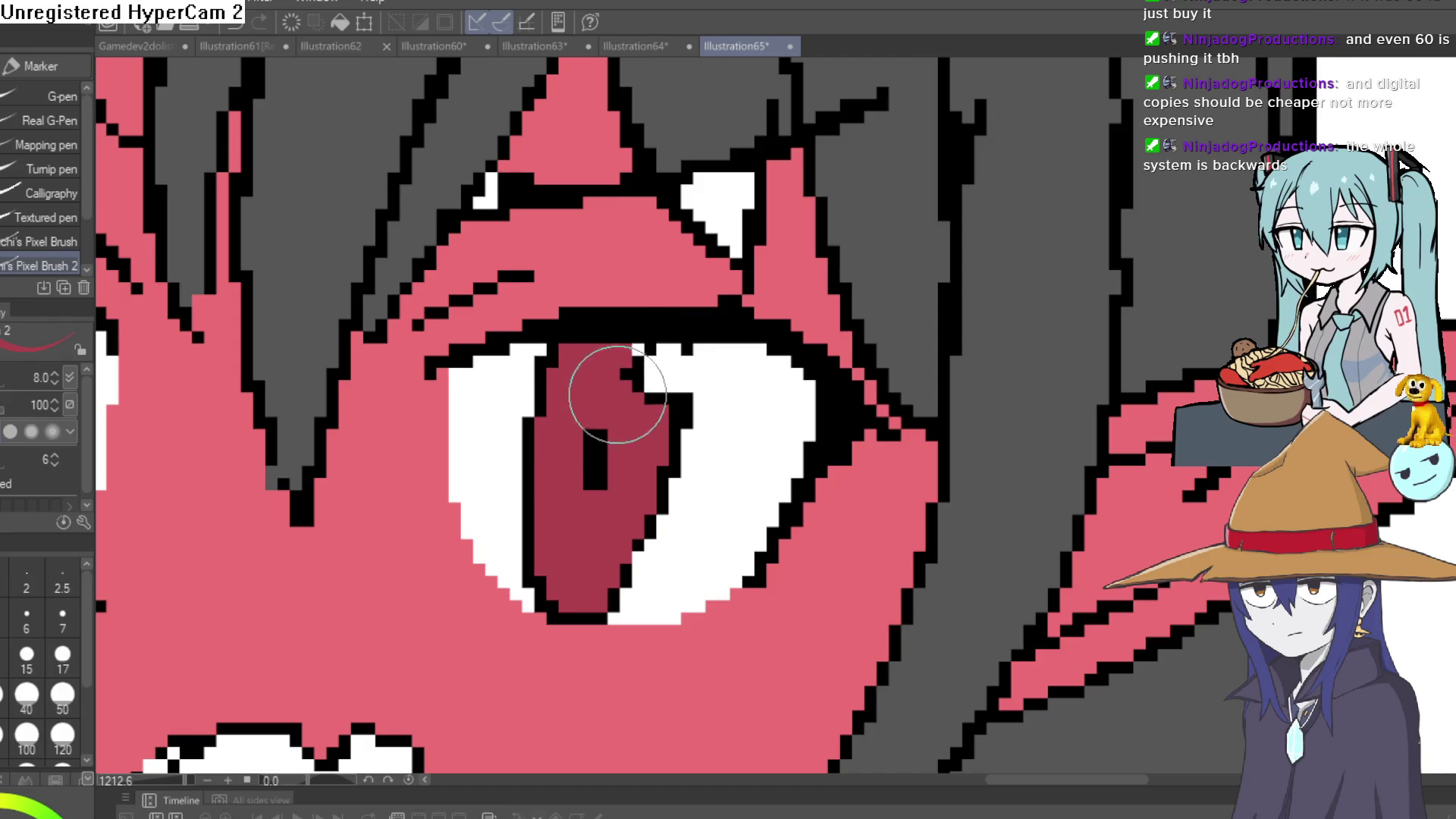
{"action": "scroll", "coordinate": [638, 346], "scroll_direction": "down", "scroll_amount": 3}
{"action": "scroll", "coordinate": [617, 410], "scroll_direction": "up", "scroll_amount": 3}
{"action": "mouse_move", "coordinate": [607, 338]}
{"action": "left_mouse_down"}
{"action": "mouse_move", "coordinate": [620, 313]}
{"action": "mouse_move", "coordinate": [599, 355]}
{"action": "mouse_move", "coordinate": [596, 340]}
{"action": "mouse_move", "coordinate": [597, 552]}
{"action": "mouse_move", "coordinate": [638, 569]}
{"action": "mouse_move", "coordinate": [617, 412]}
{"action": "mouse_move", "coordinate": [644, 407]}
{"action": "mouse_move", "coordinate": [640, 422]}
{"action": "mouse_move", "coordinate": [673, 429]}
{"action": "mouse_move", "coordinate": [668, 502]}
{"action": "left_mouse_up"}
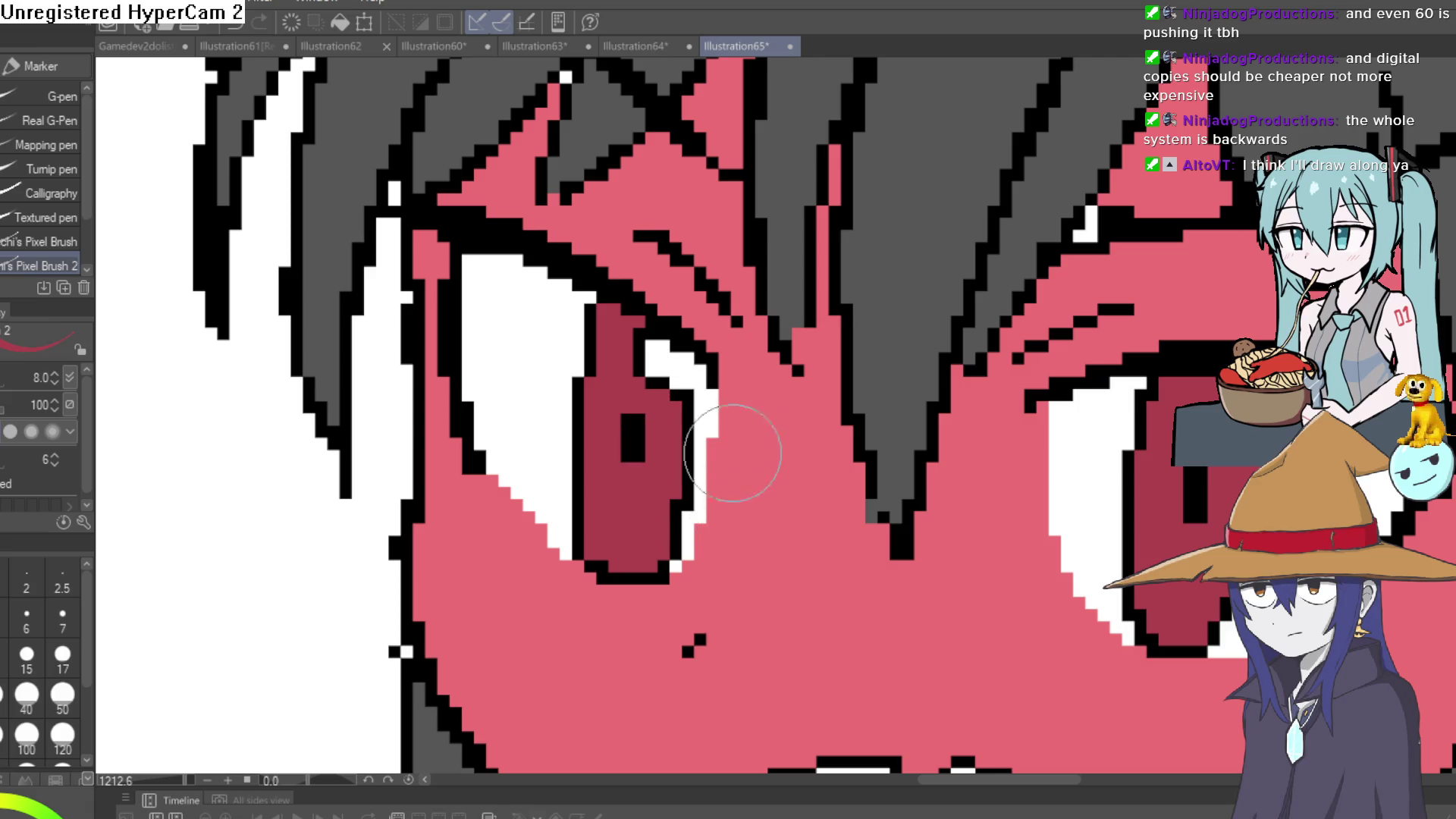
{"action": "scroll", "coordinate": [732, 453], "scroll_direction": "down", "scroll_amount": 10}
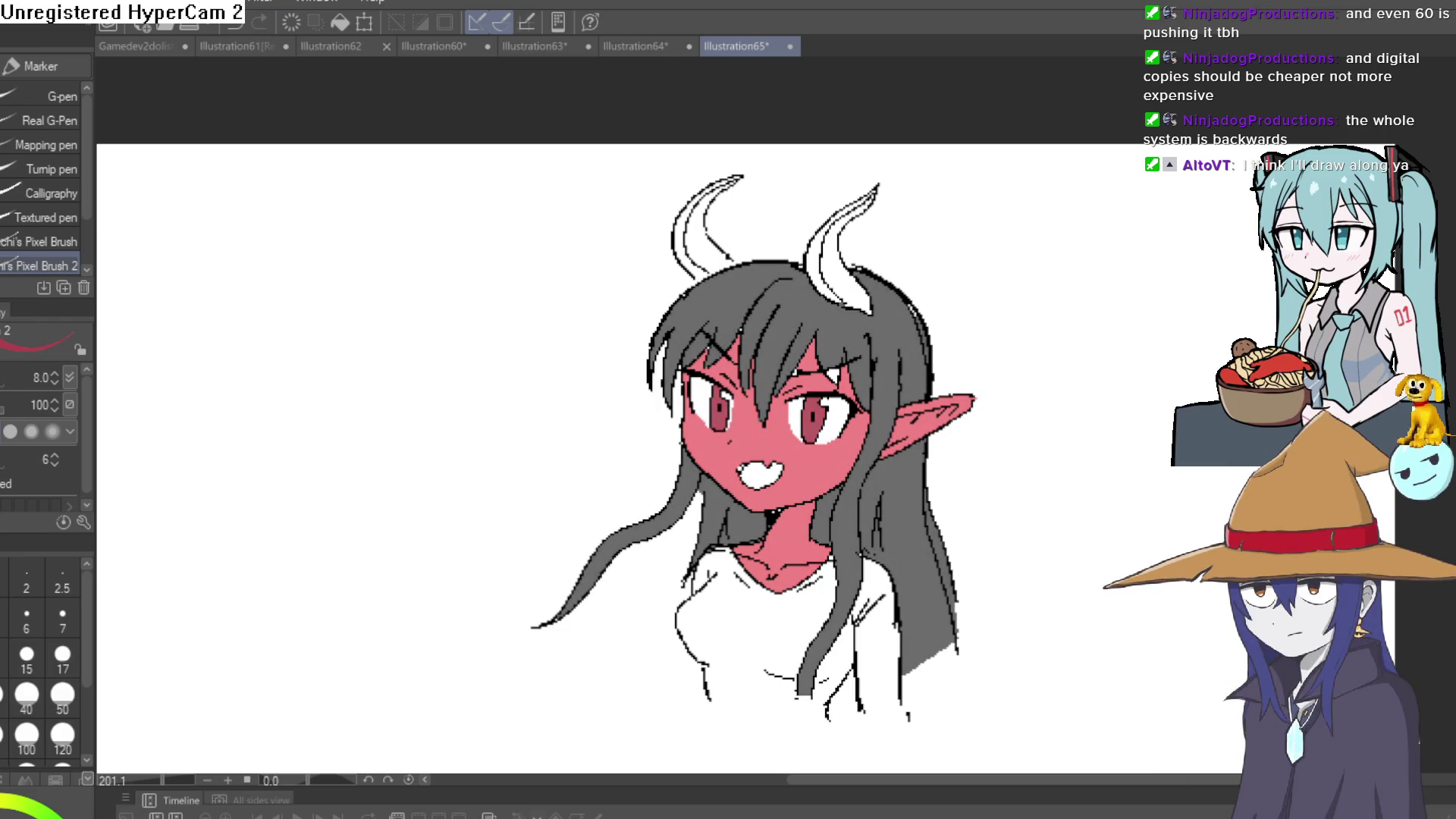
{"action": "scroll", "coordinate": [753, 428], "scroll_direction": "up", "scroll_amount": 5}
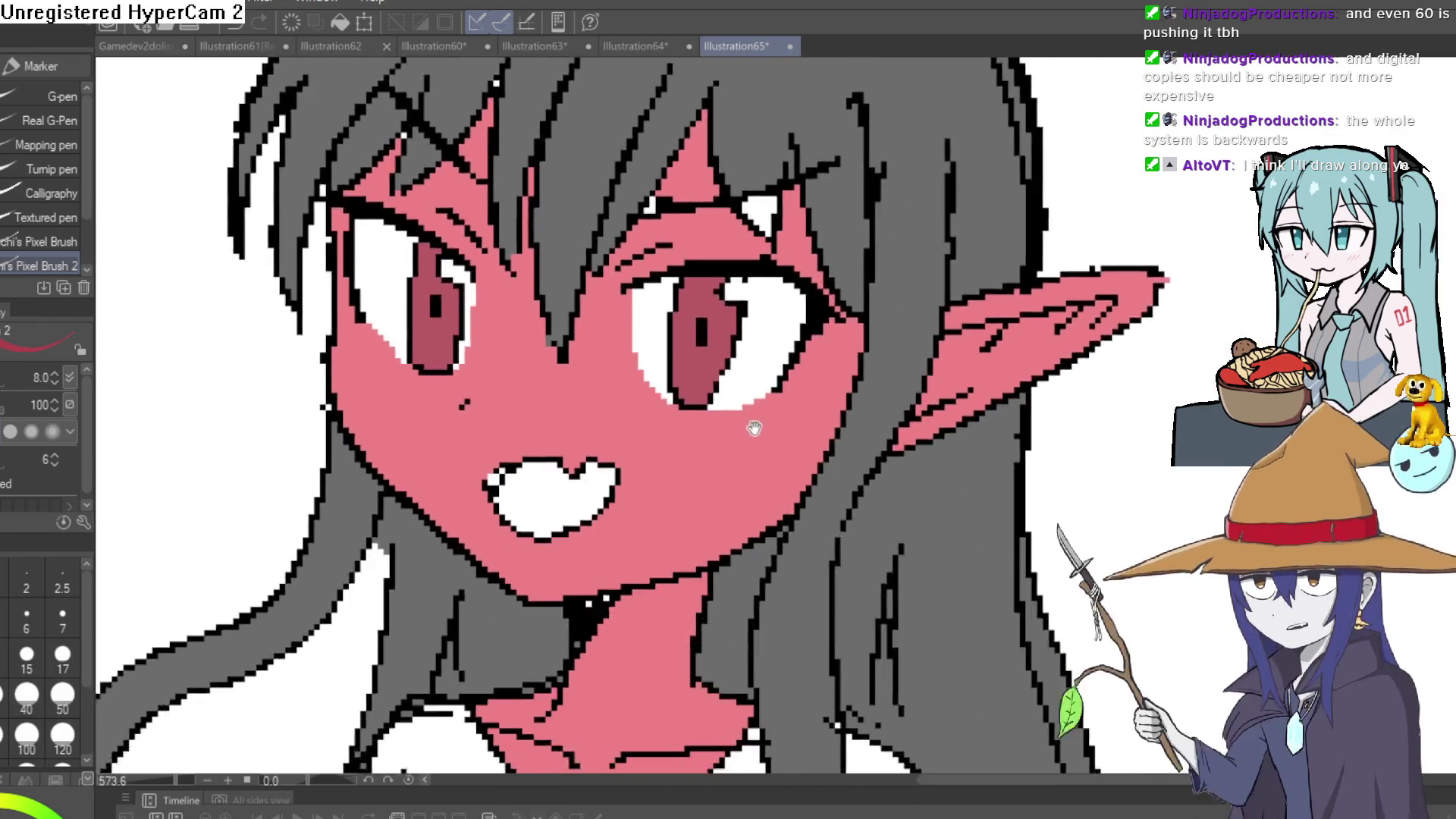
Paint a white highlight into the first eye's pupil.
{"action": "left_click_drag", "start_coordinate": [754, 429], "coordinate": [701, 385]}
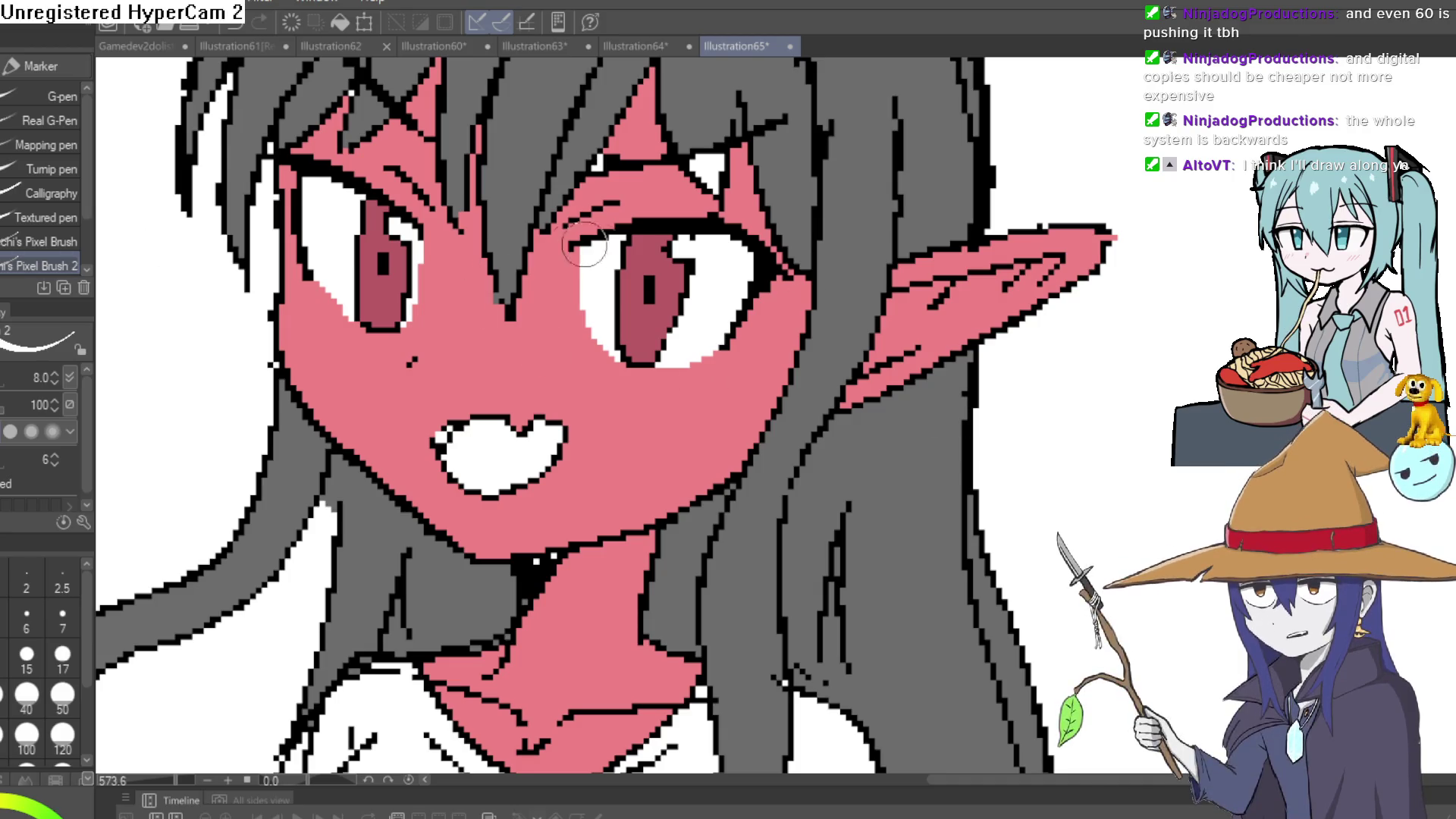
{"action": "scroll", "coordinate": [660, 292], "scroll_direction": "up", "scroll_amount": 5}
{"action": "mouse_move", "coordinate": [614, 257]}
{"action": "left_mouse_down"}
{"action": "mouse_move", "coordinate": [617, 325]}
{"action": "mouse_move", "coordinate": [595, 218]}
{"action": "mouse_move", "coordinate": [657, 416]}
{"action": "mouse_move", "coordinate": [478, 373]}
{"action": "mouse_move", "coordinate": [455, 406]}
{"action": "mouse_move", "coordinate": [513, 341]}
{"action": "left_mouse_up"}
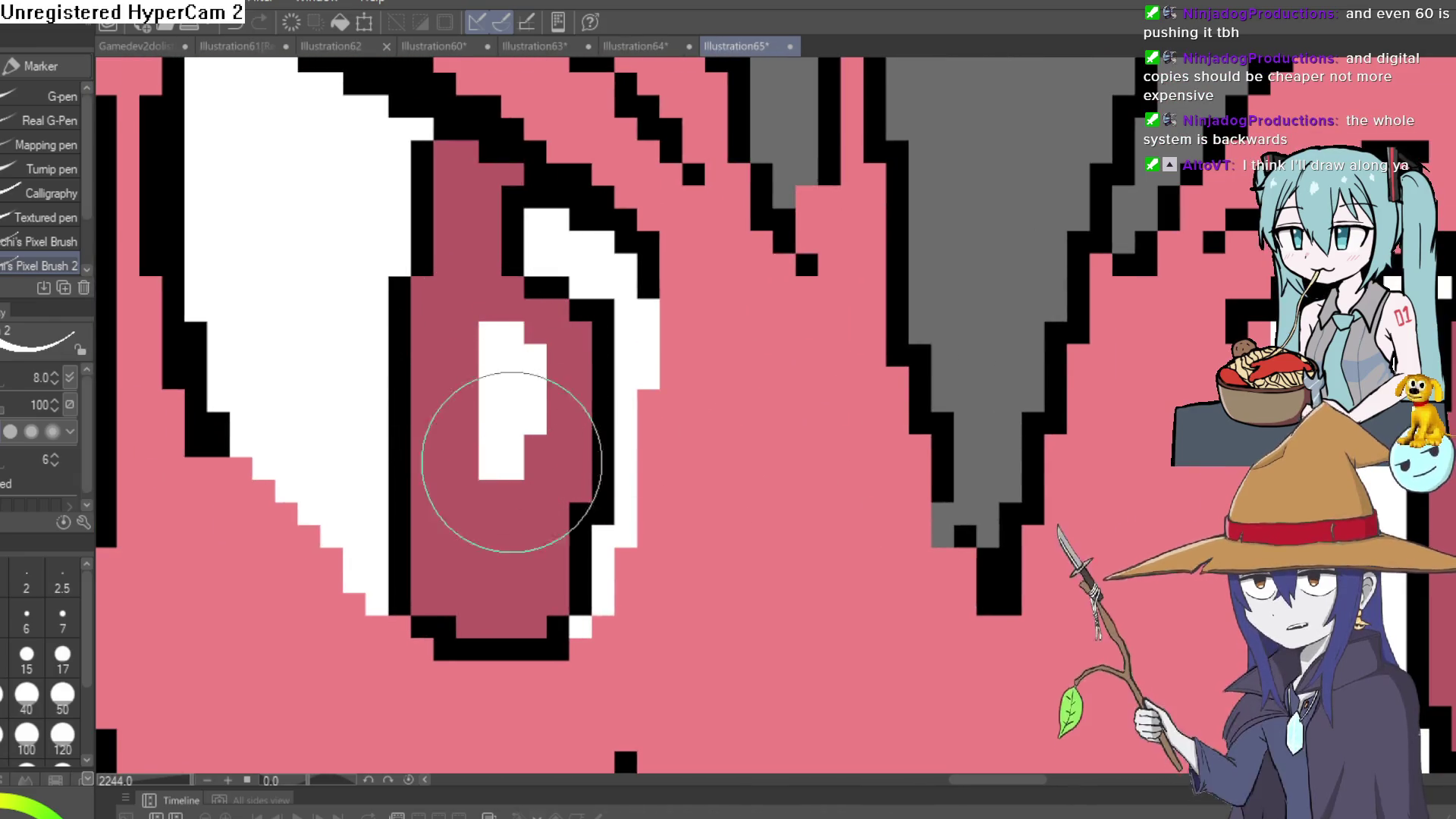
Fit the drawing to the window, then zoom and pan to centre the right eye.
{"action": "key", "text": "ctrl+0"}
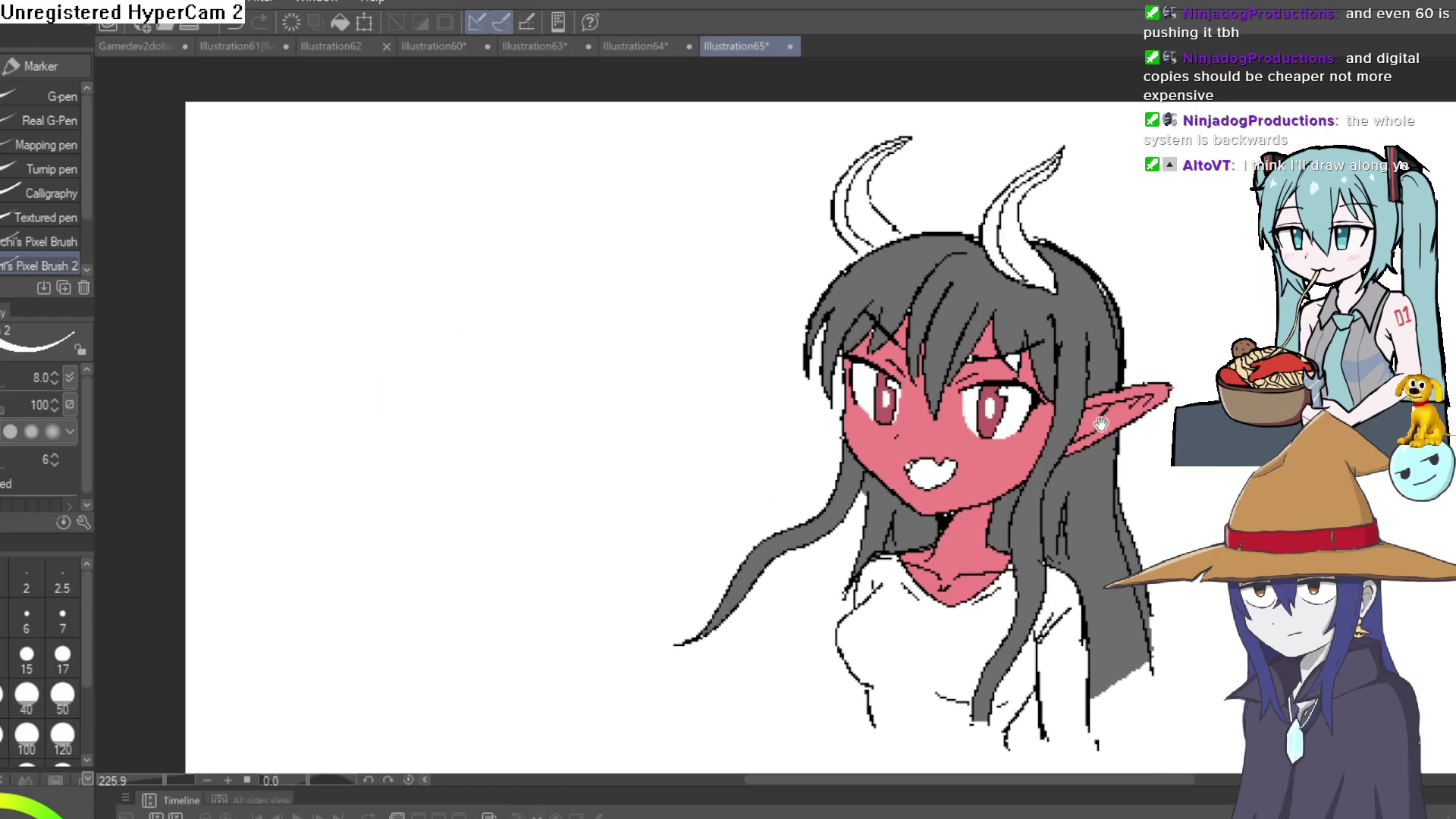
{"action": "mouse_move", "coordinate": [1095, 433]}
{"action": "left_mouse_down"}
{"action": "mouse_move", "coordinate": [1072, 446]}
{"action": "mouse_move", "coordinate": [1084, 452]}
{"action": "left_mouse_up"}
{"action": "scroll", "coordinate": [993, 372], "scroll_direction": "up", "scroll_amount": 5}
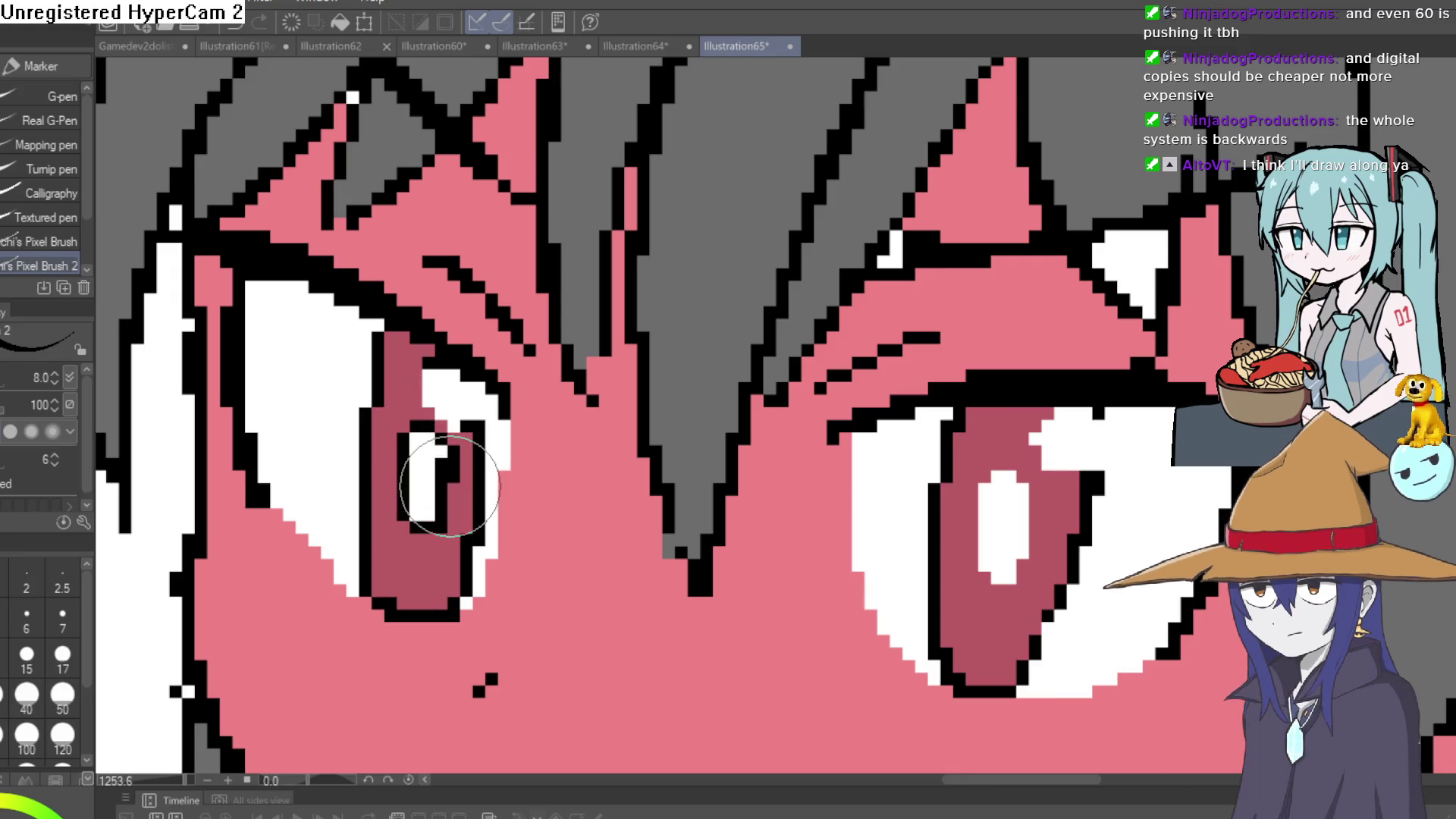
{"action": "left_click_drag", "start_coordinate": [1032, 516], "coordinate": [926, 463]}
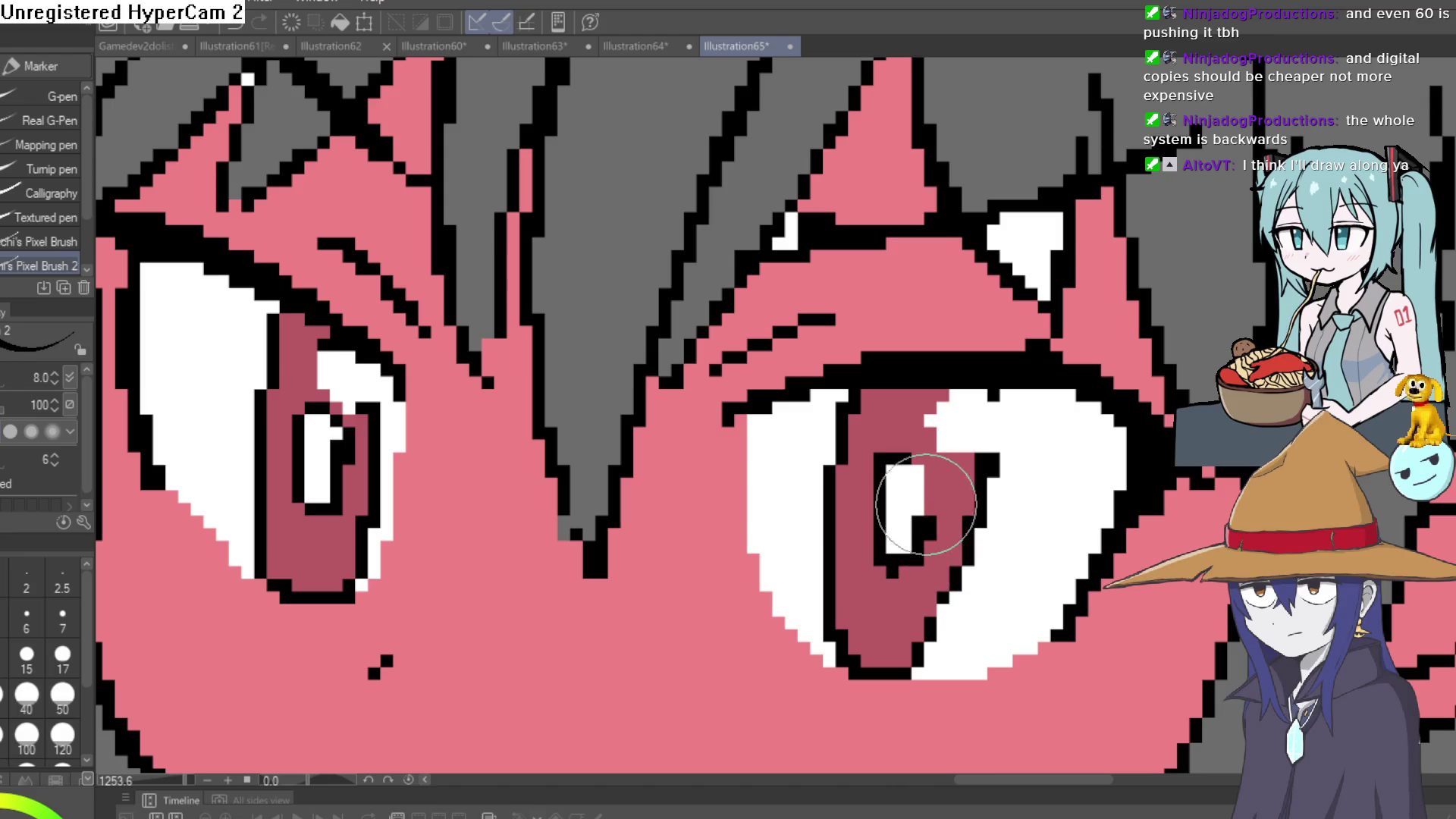
{"action": "scroll", "coordinate": [1046, 455], "scroll_direction": "down", "scroll_amount": 5}
{"action": "left_click_drag", "start_coordinate": [1120, 444], "coordinate": [969, 394]}
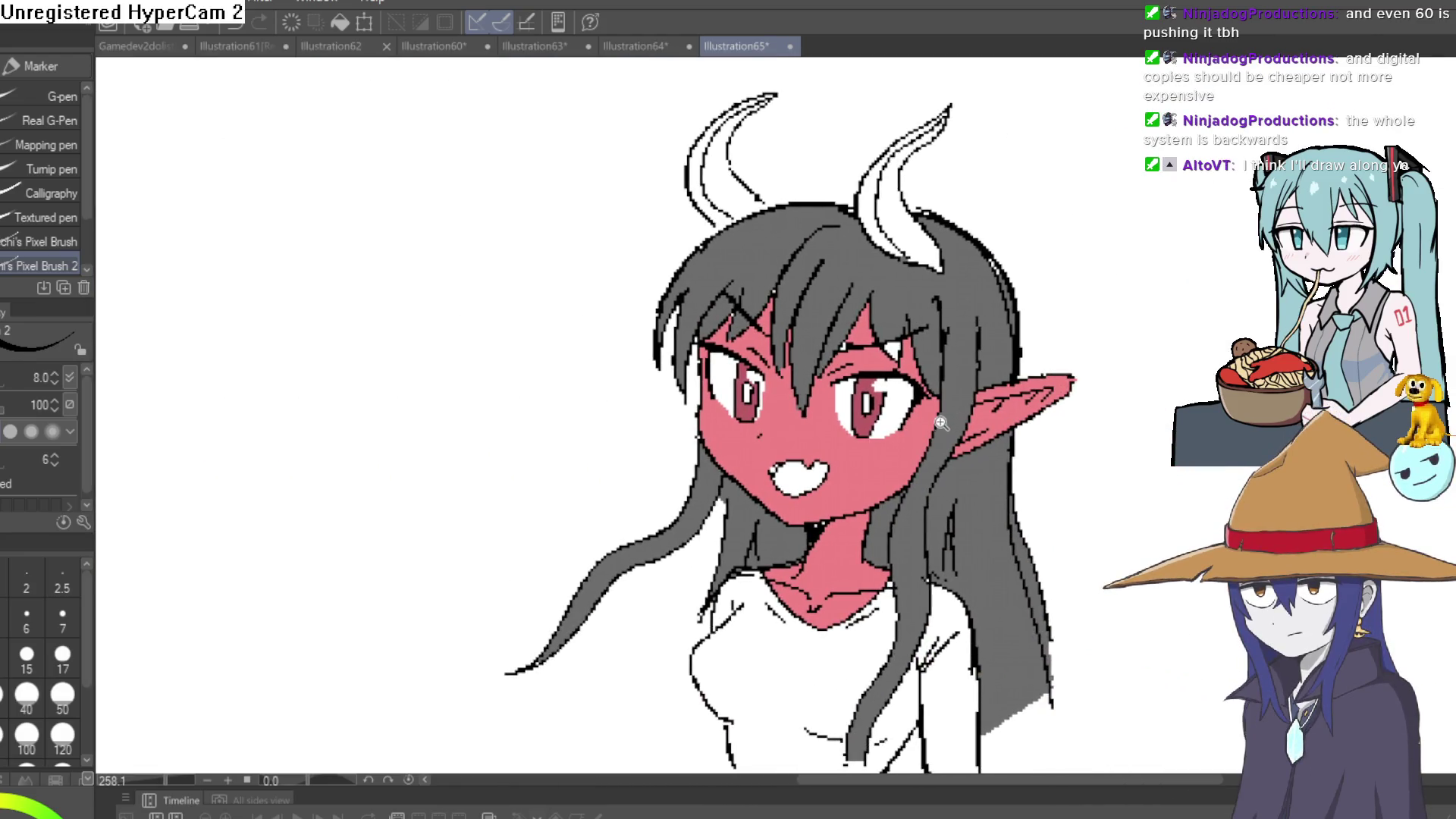
{"action": "scroll", "coordinate": [973, 445], "scroll_direction": "down", "scroll_amount": 2}
{"action": "scroll", "coordinate": [895, 457], "scroll_direction": "up", "scroll_amount": 3}
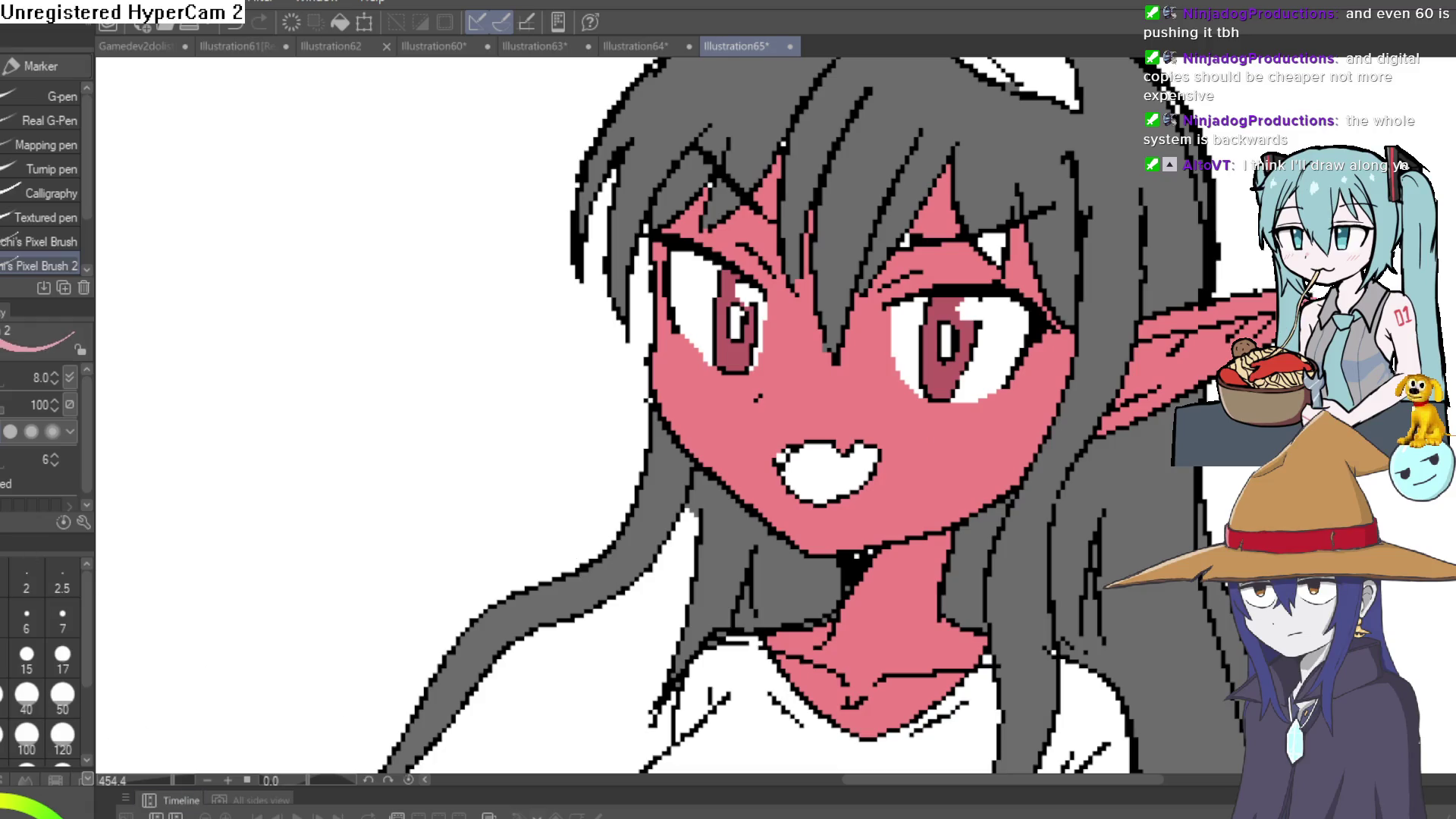
Fill the white interior of the open mouth with light pink, redoing the first attempt.
{"action": "key", "text": "g"}
{"action": "left_click", "coordinate": [826, 470]}
{"action": "key", "text": "ctrl+z"}
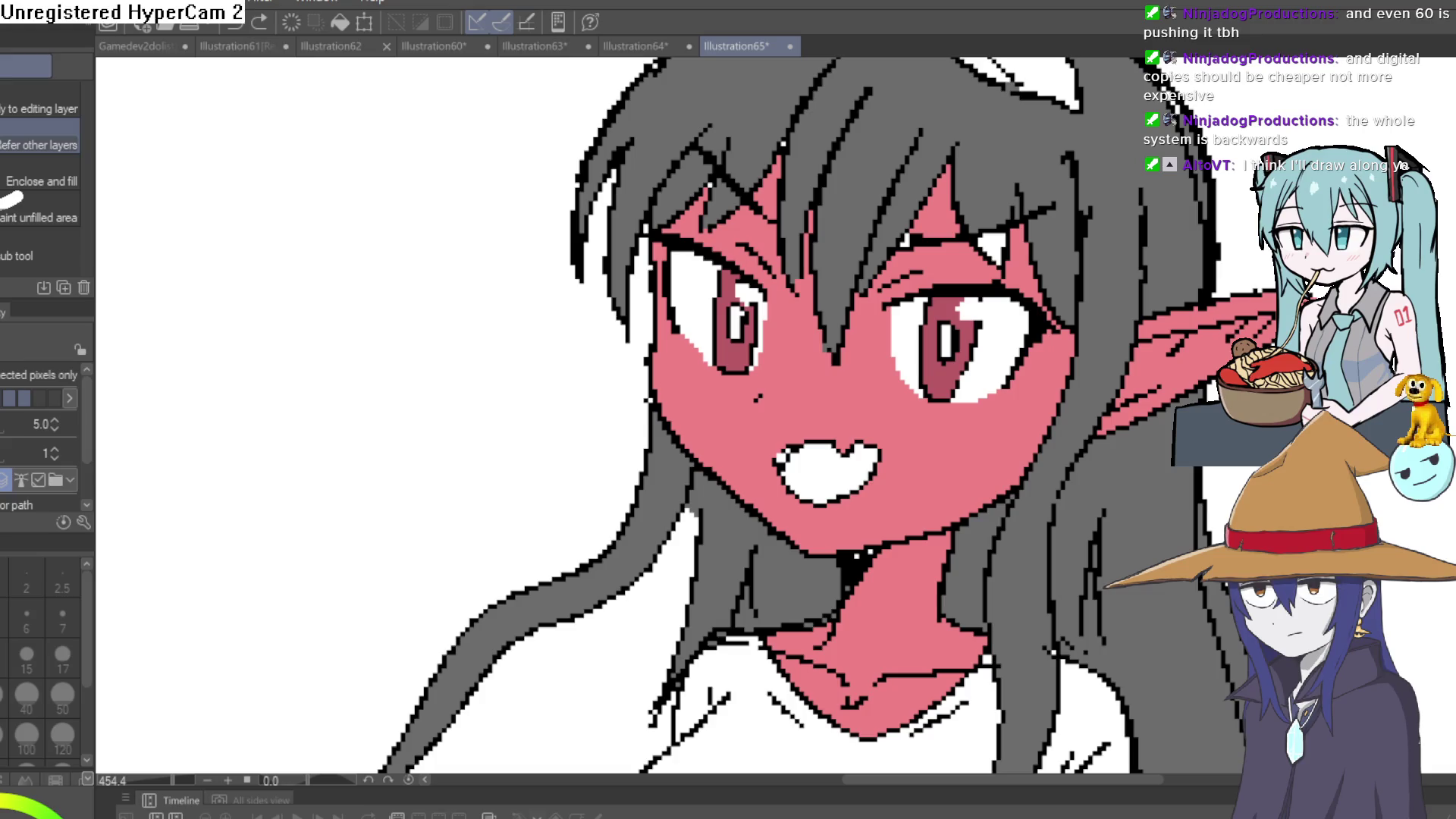
{"action": "left_click", "coordinate": [838, 462]}
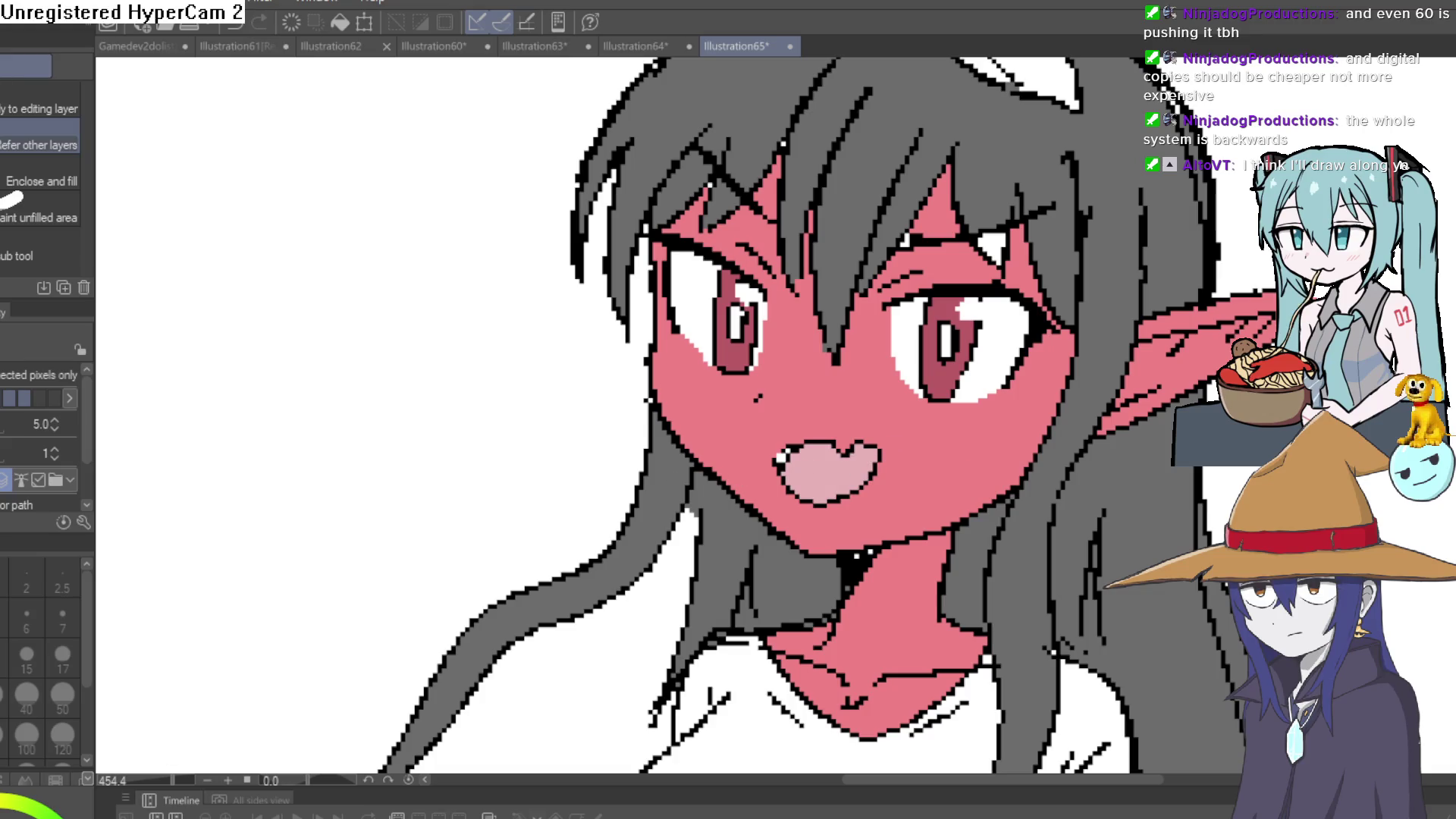
{"action": "scroll", "coordinate": [820, 455], "scroll_direction": "up", "scroll_amount": 3}
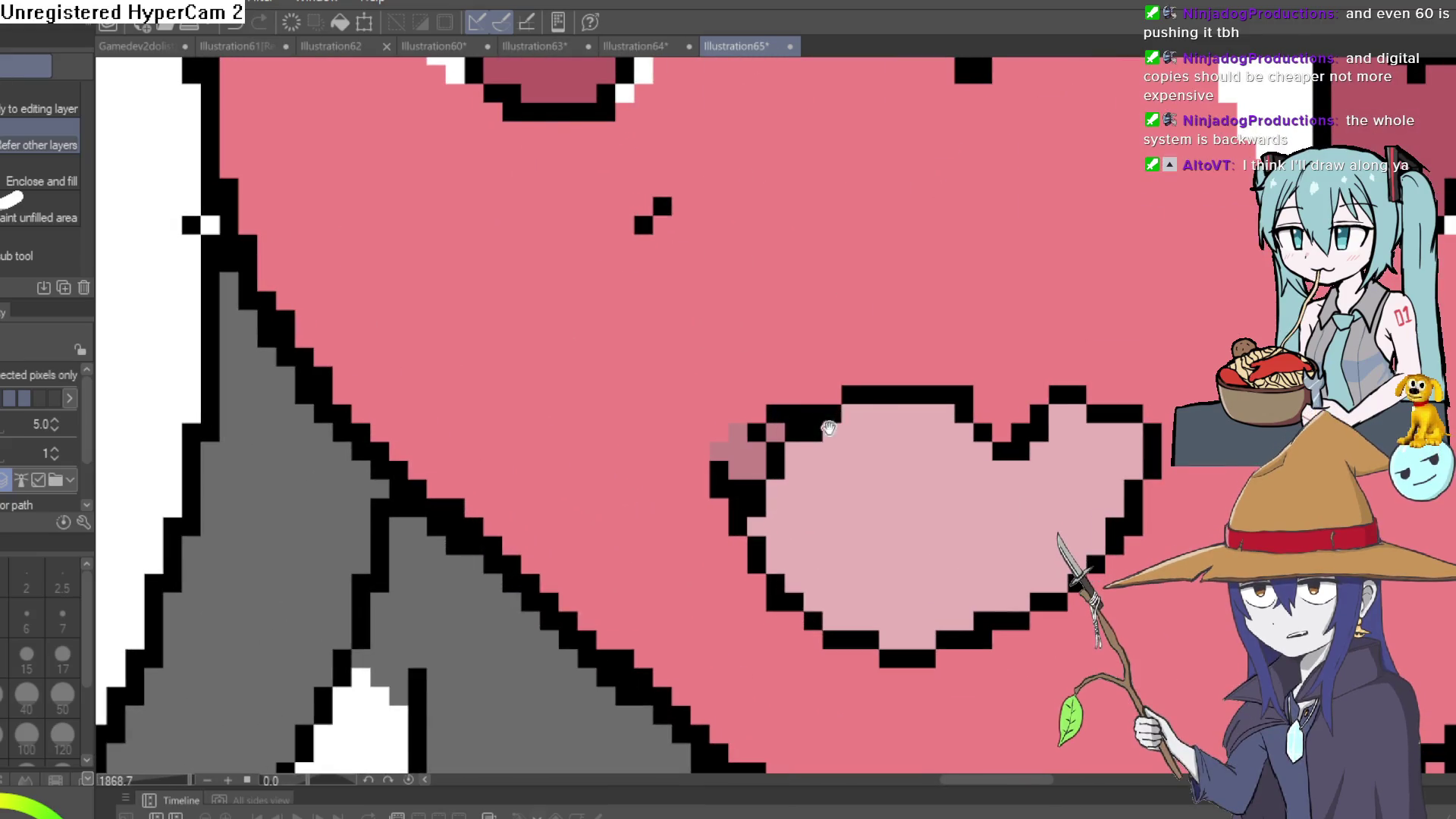
{"action": "scroll", "coordinate": [828, 421], "scroll_direction": "down", "scroll_amount": 2}
{"action": "scroll", "coordinate": [1030, 410], "scroll_direction": "down", "scroll_amount": 6}
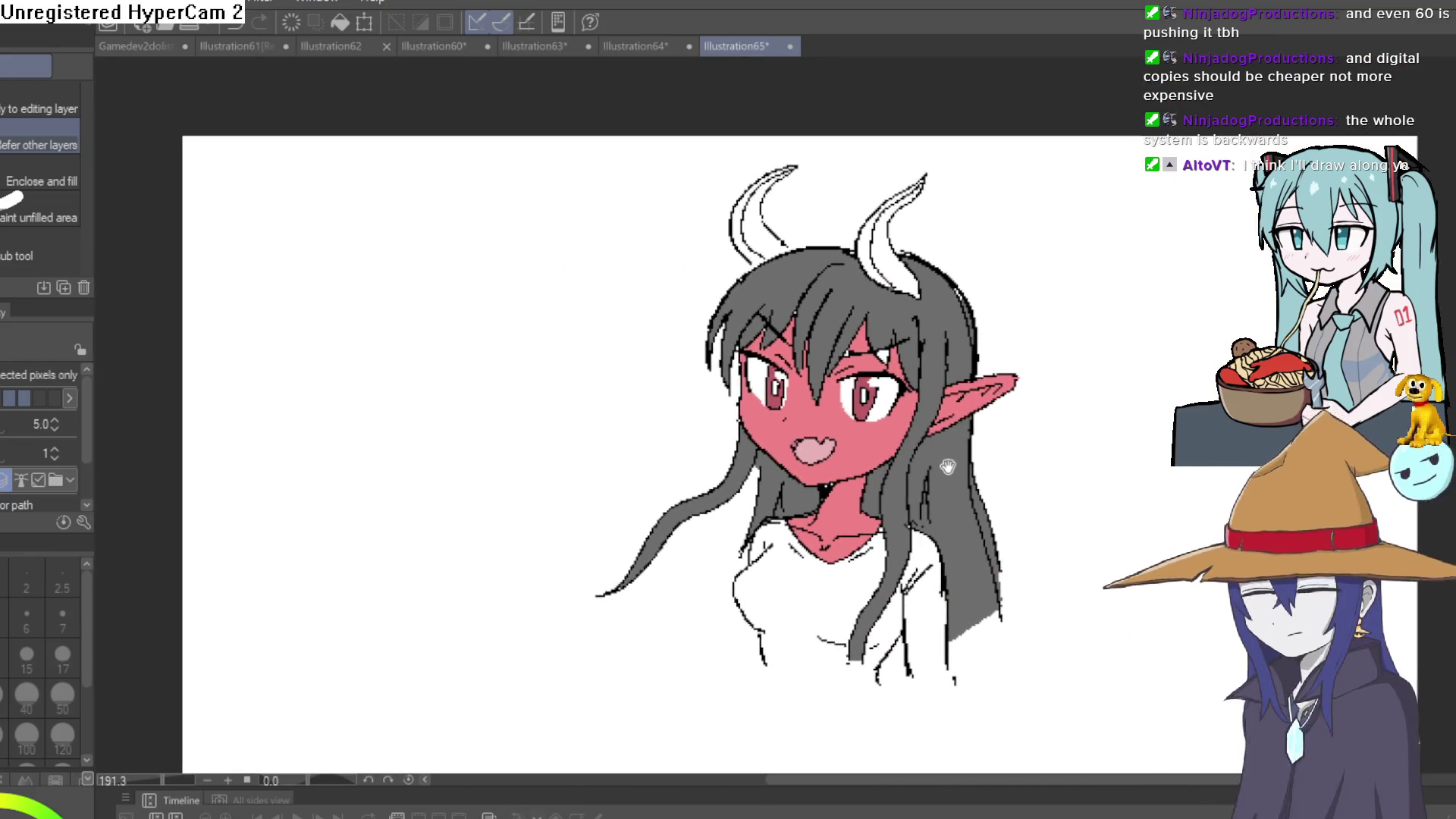
{"action": "key", "text": "i"}
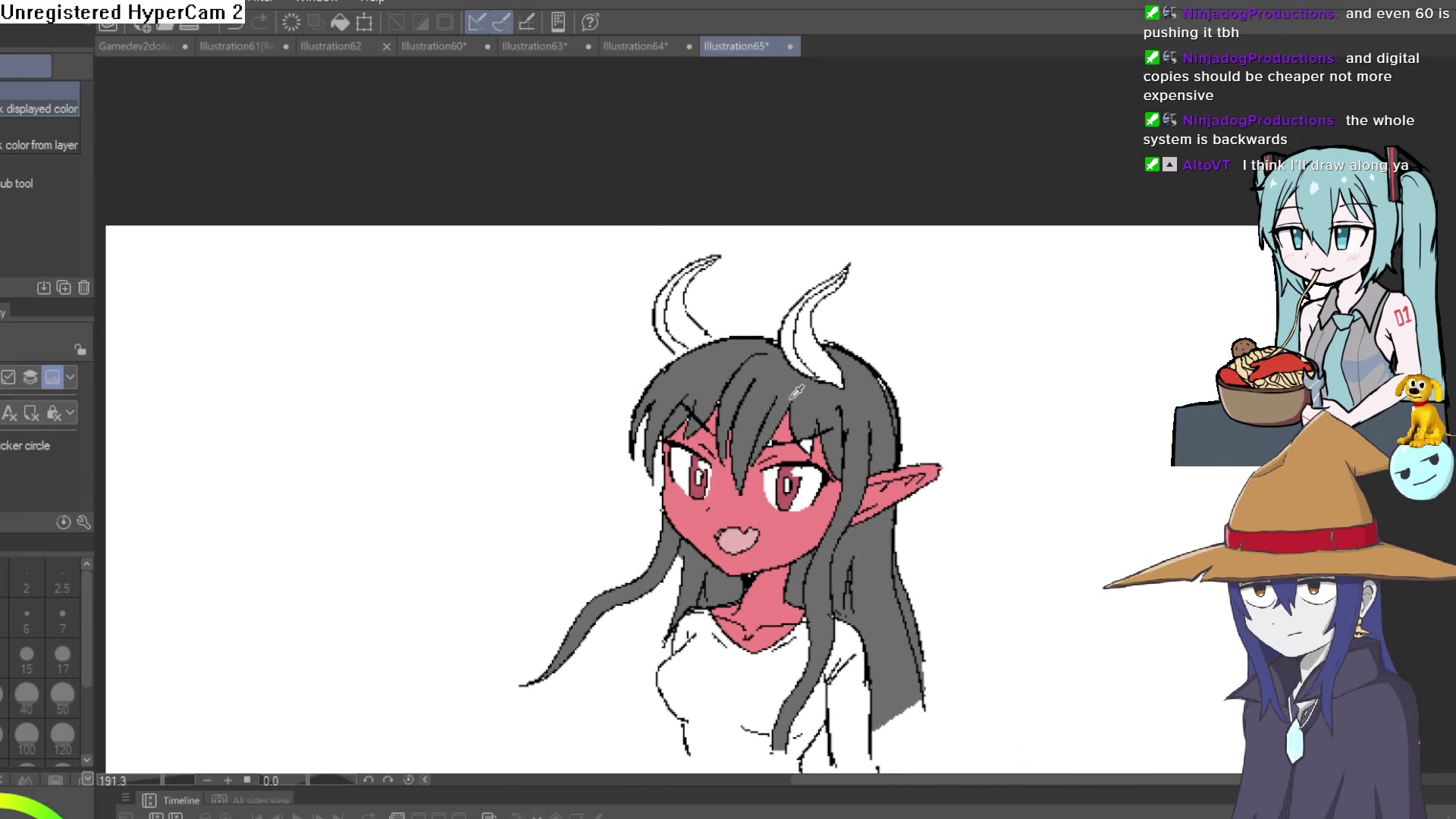
{"action": "key", "text": "g"}
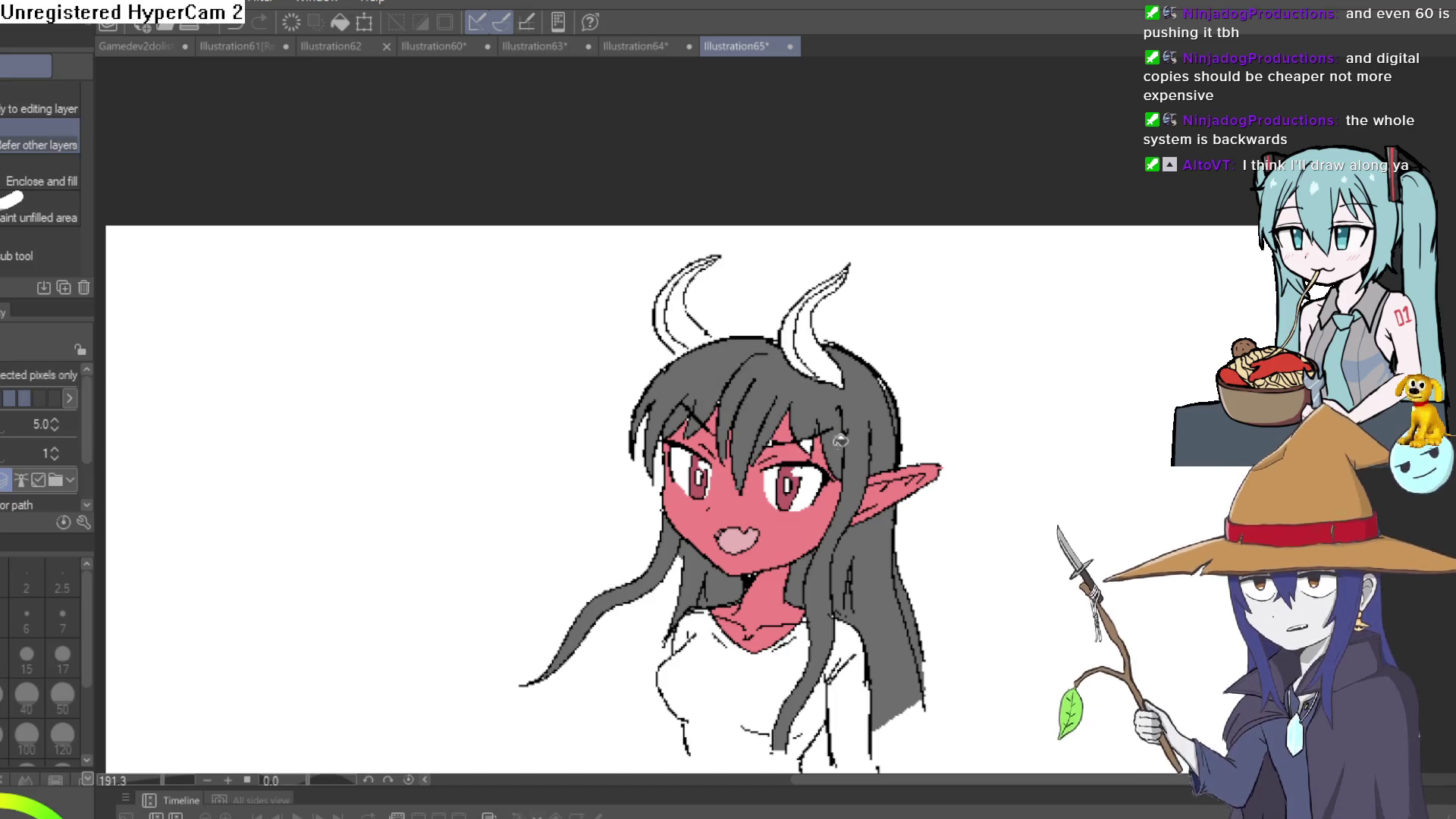
{"action": "scroll", "coordinate": [858, 410], "scroll_direction": "down", "scroll_amount": 3}
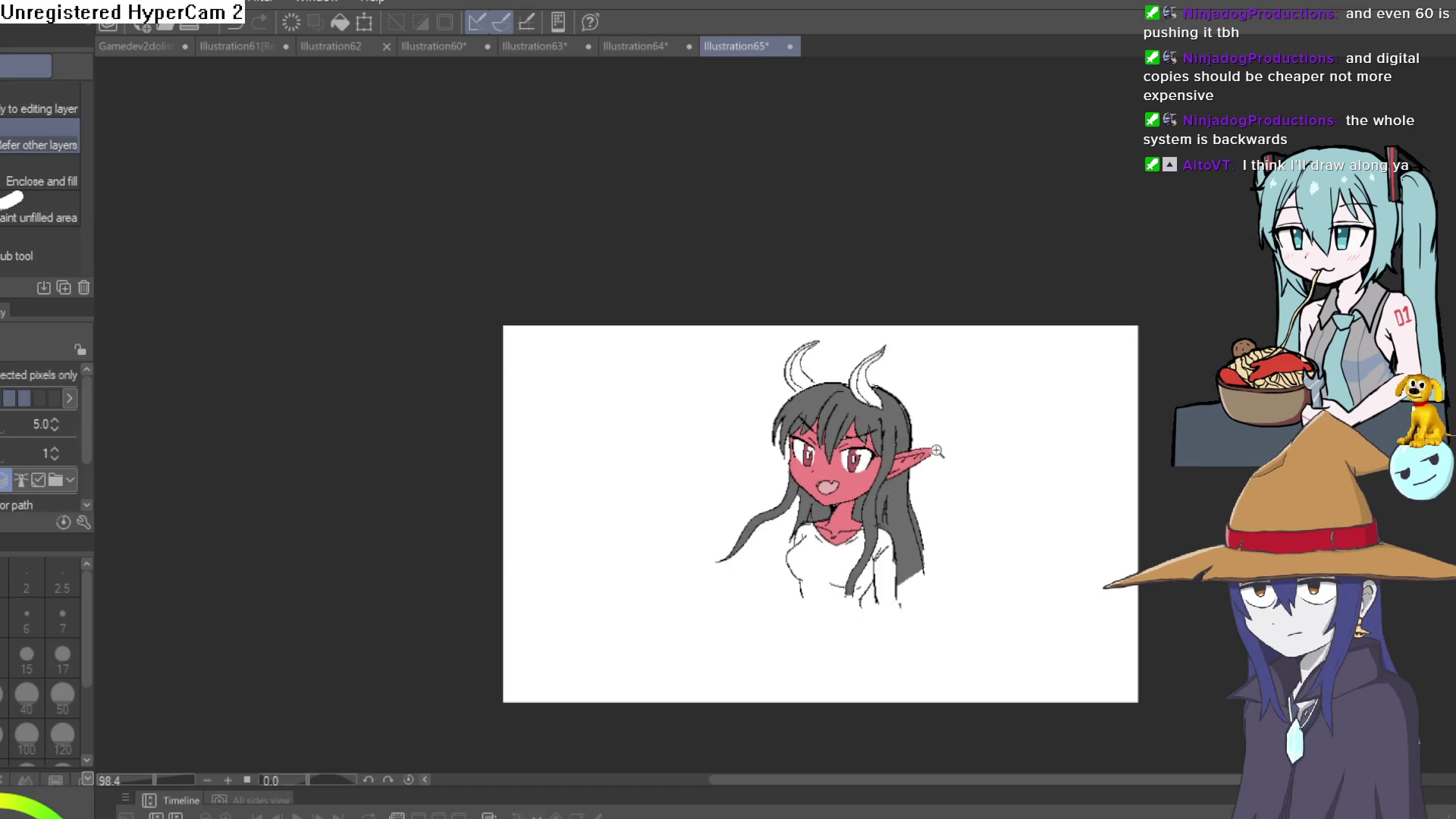
{"action": "scroll", "coordinate": [937, 451], "scroll_direction": "up", "scroll_amount": 5}
{"action": "scroll", "coordinate": [871, 481], "scroll_direction": "up", "scroll_amount": 2}
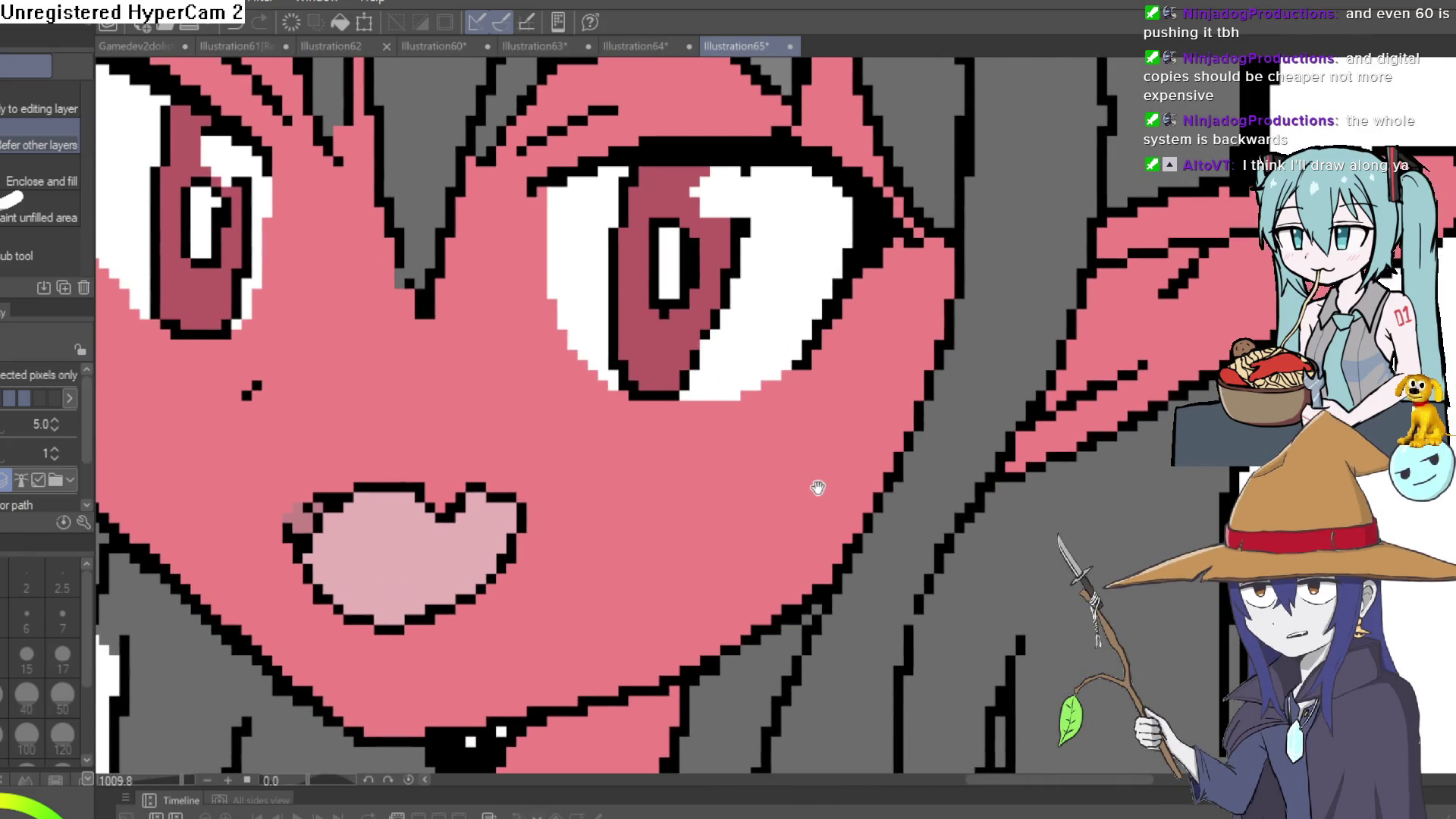
{"action": "scroll", "coordinate": [819, 487], "scroll_direction": "down", "scroll_amount": 3}
{"action": "mouse_move", "coordinate": [826, 496]}
{"action": "left_mouse_down"}
{"action": "mouse_move", "coordinate": [871, 440]}
{"action": "mouse_move", "coordinate": [853, 494]}
{"action": "left_mouse_up"}
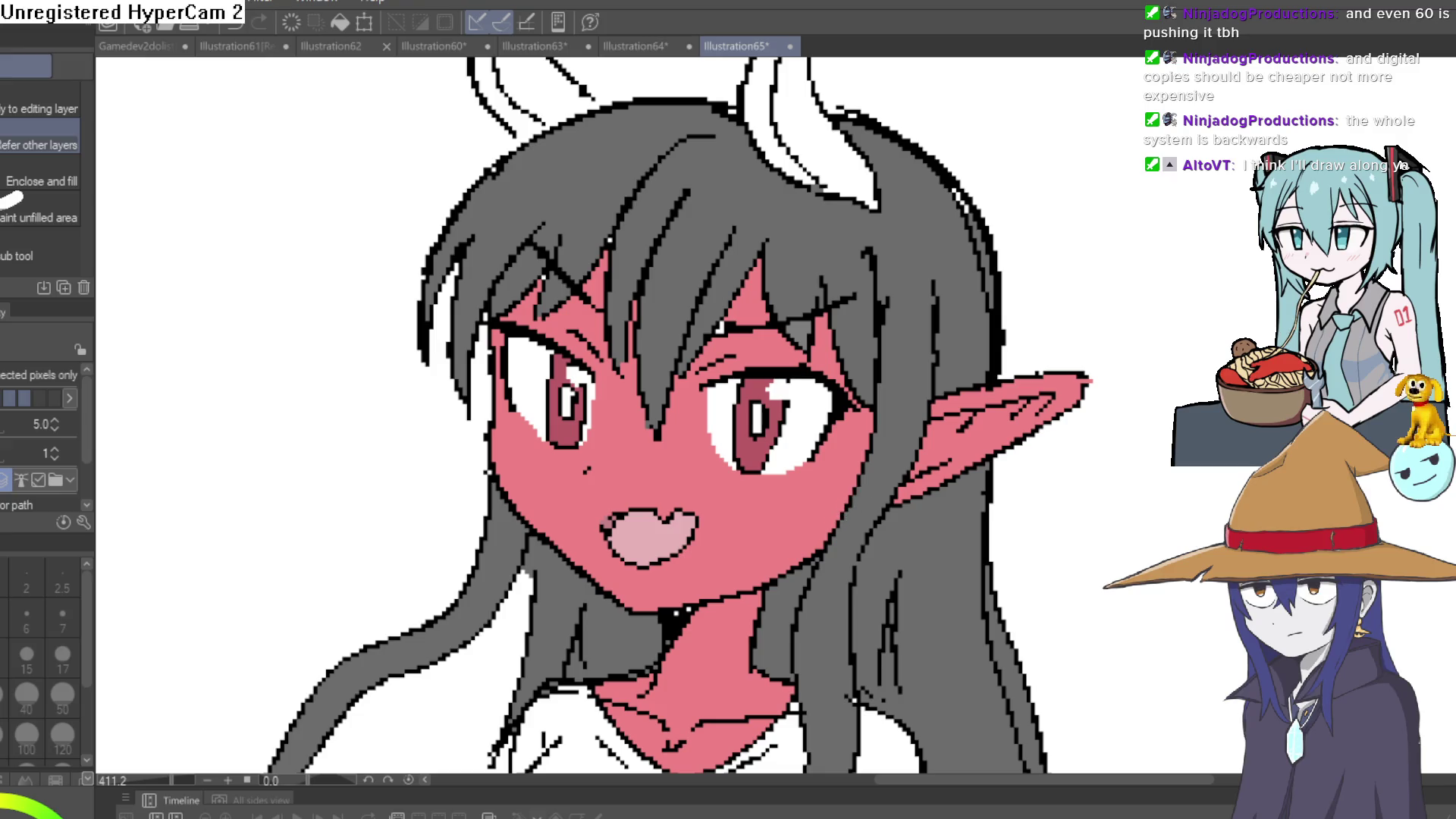
{"action": "key", "text": "ctrl+0"}
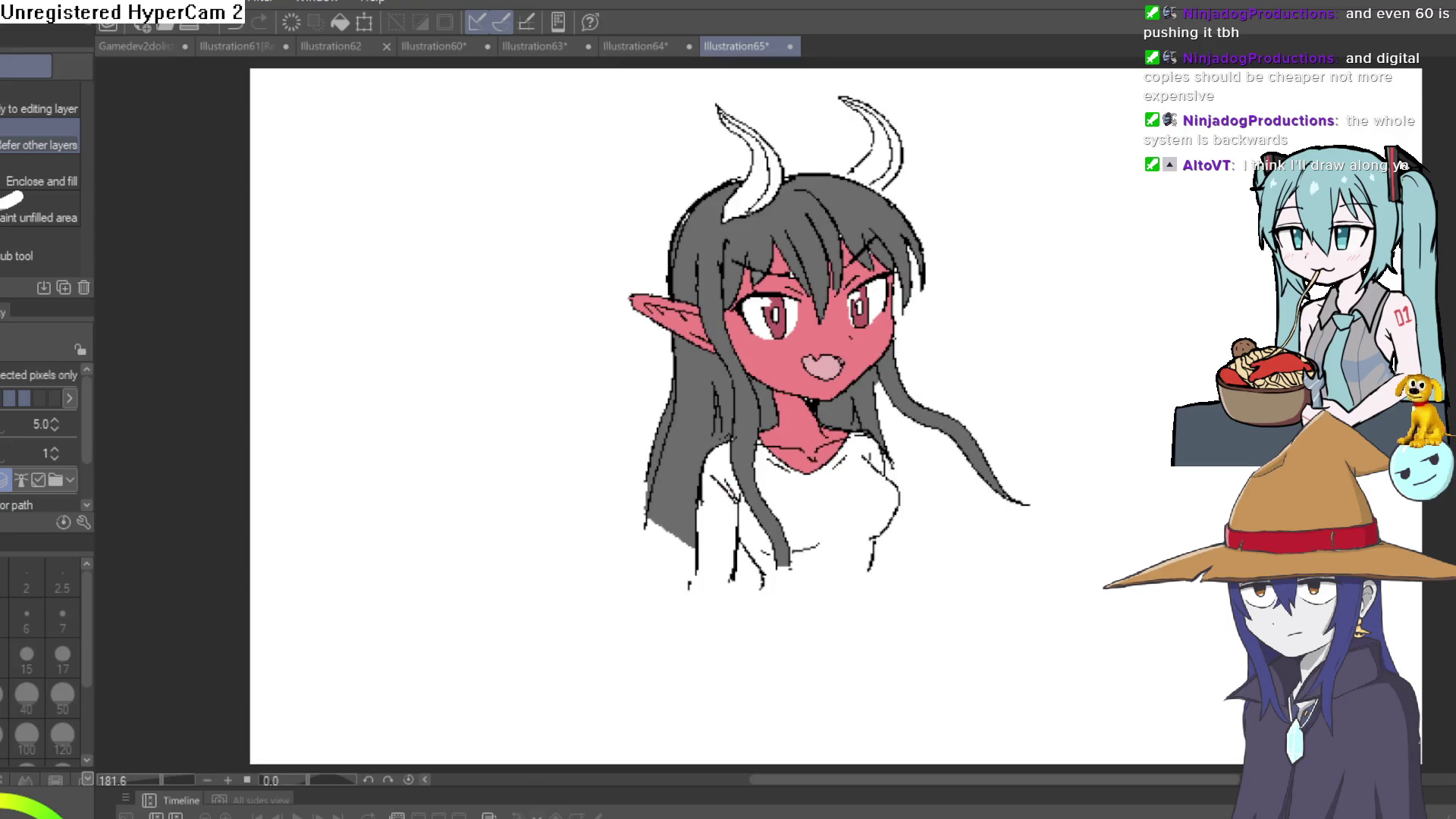
{"action": "key", "text": "h"}
{"action": "key", "text": "h"}
{"action": "key", "text": "h"}
{"action": "key", "text": "h"}
{"action": "key", "text": "h"}
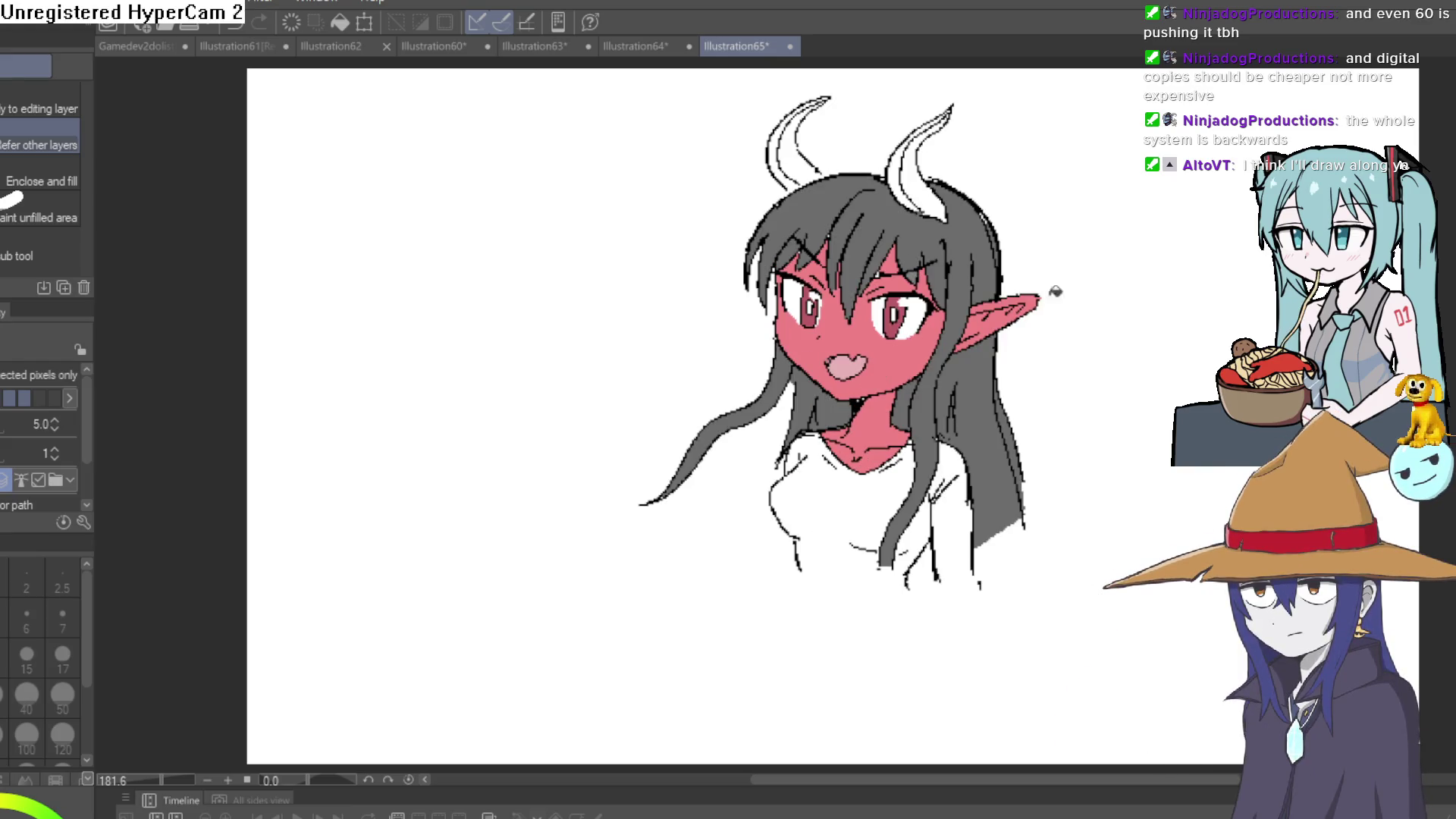
{"action": "left_click_drag", "start_coordinate": [1056, 291], "coordinate": [895, 402]}
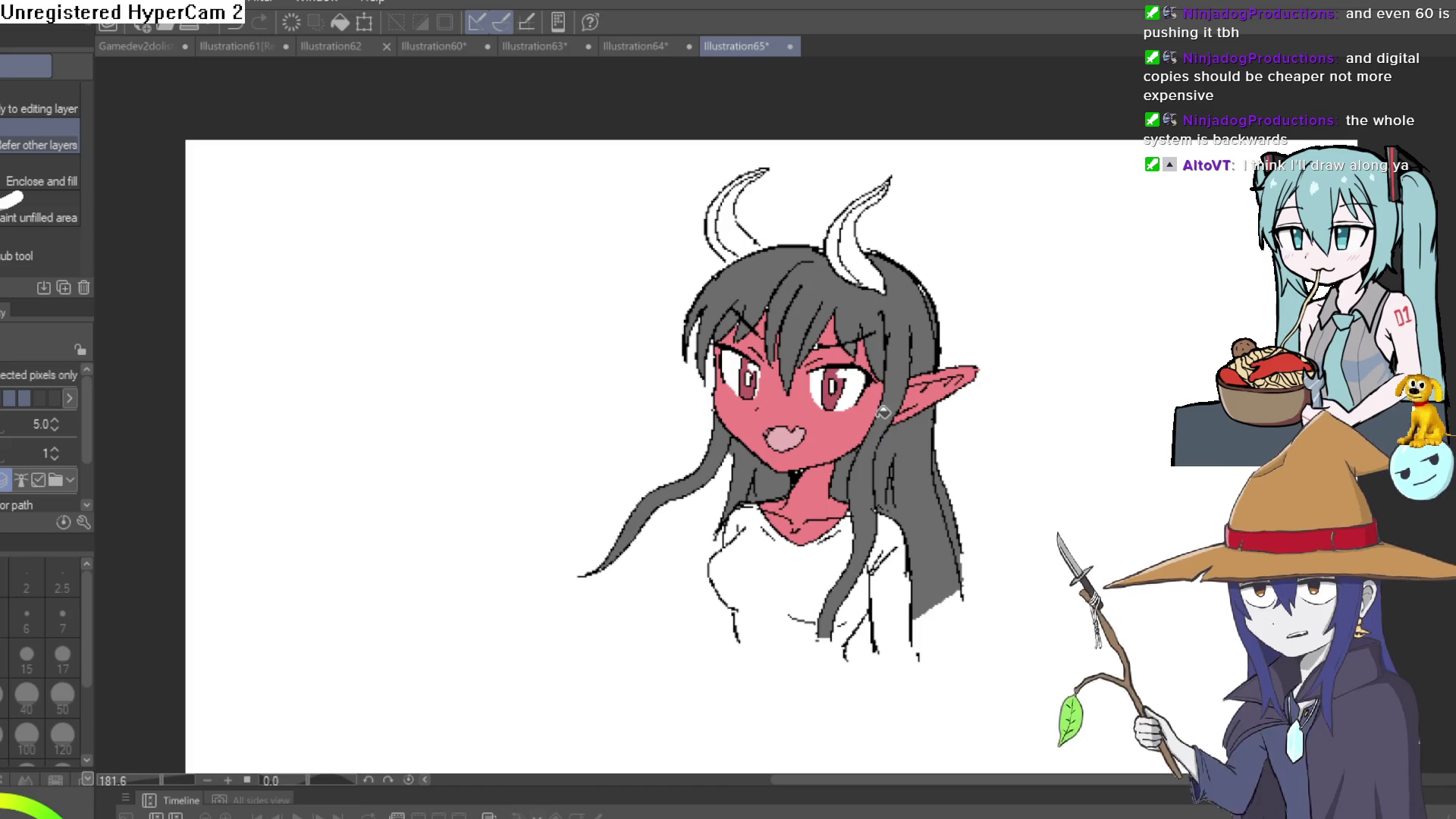